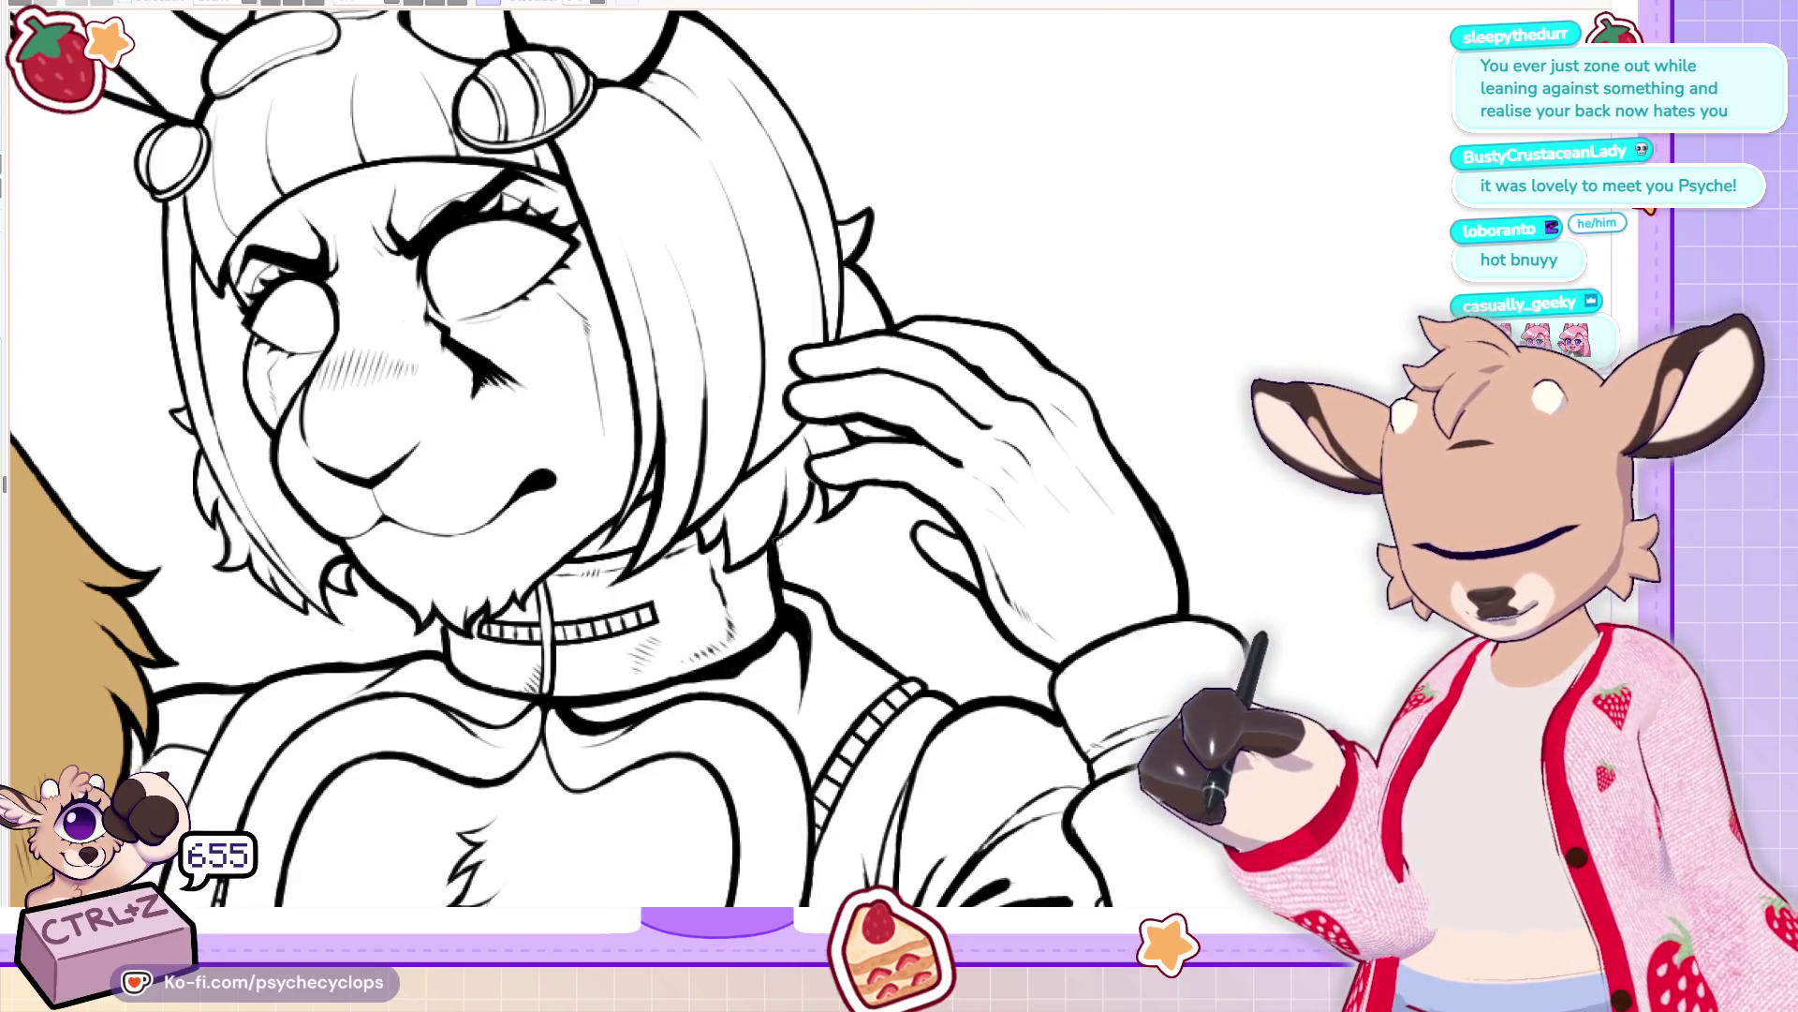
Isolate the bunny figure and redraw the outline where its boot heel meets the sole
{"action": "key", "text": "ctrl+0"}
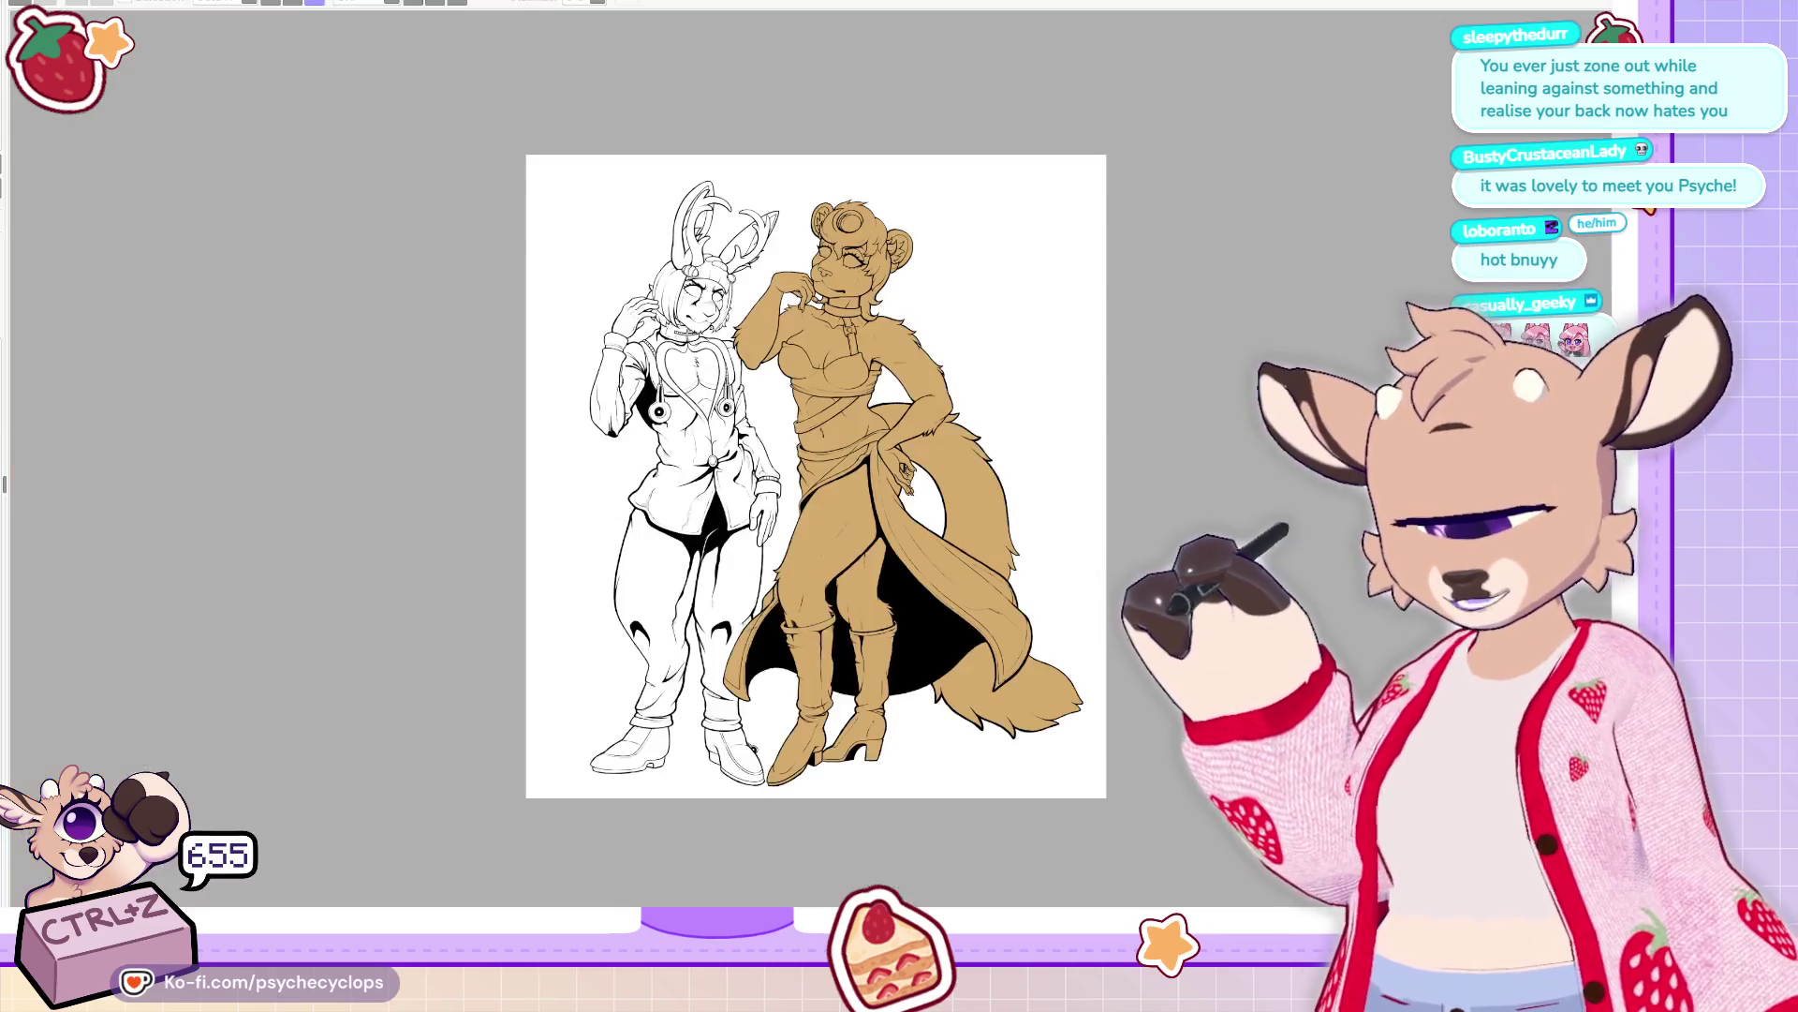
{"action": "key", "text": "ctrl+shift+i"}
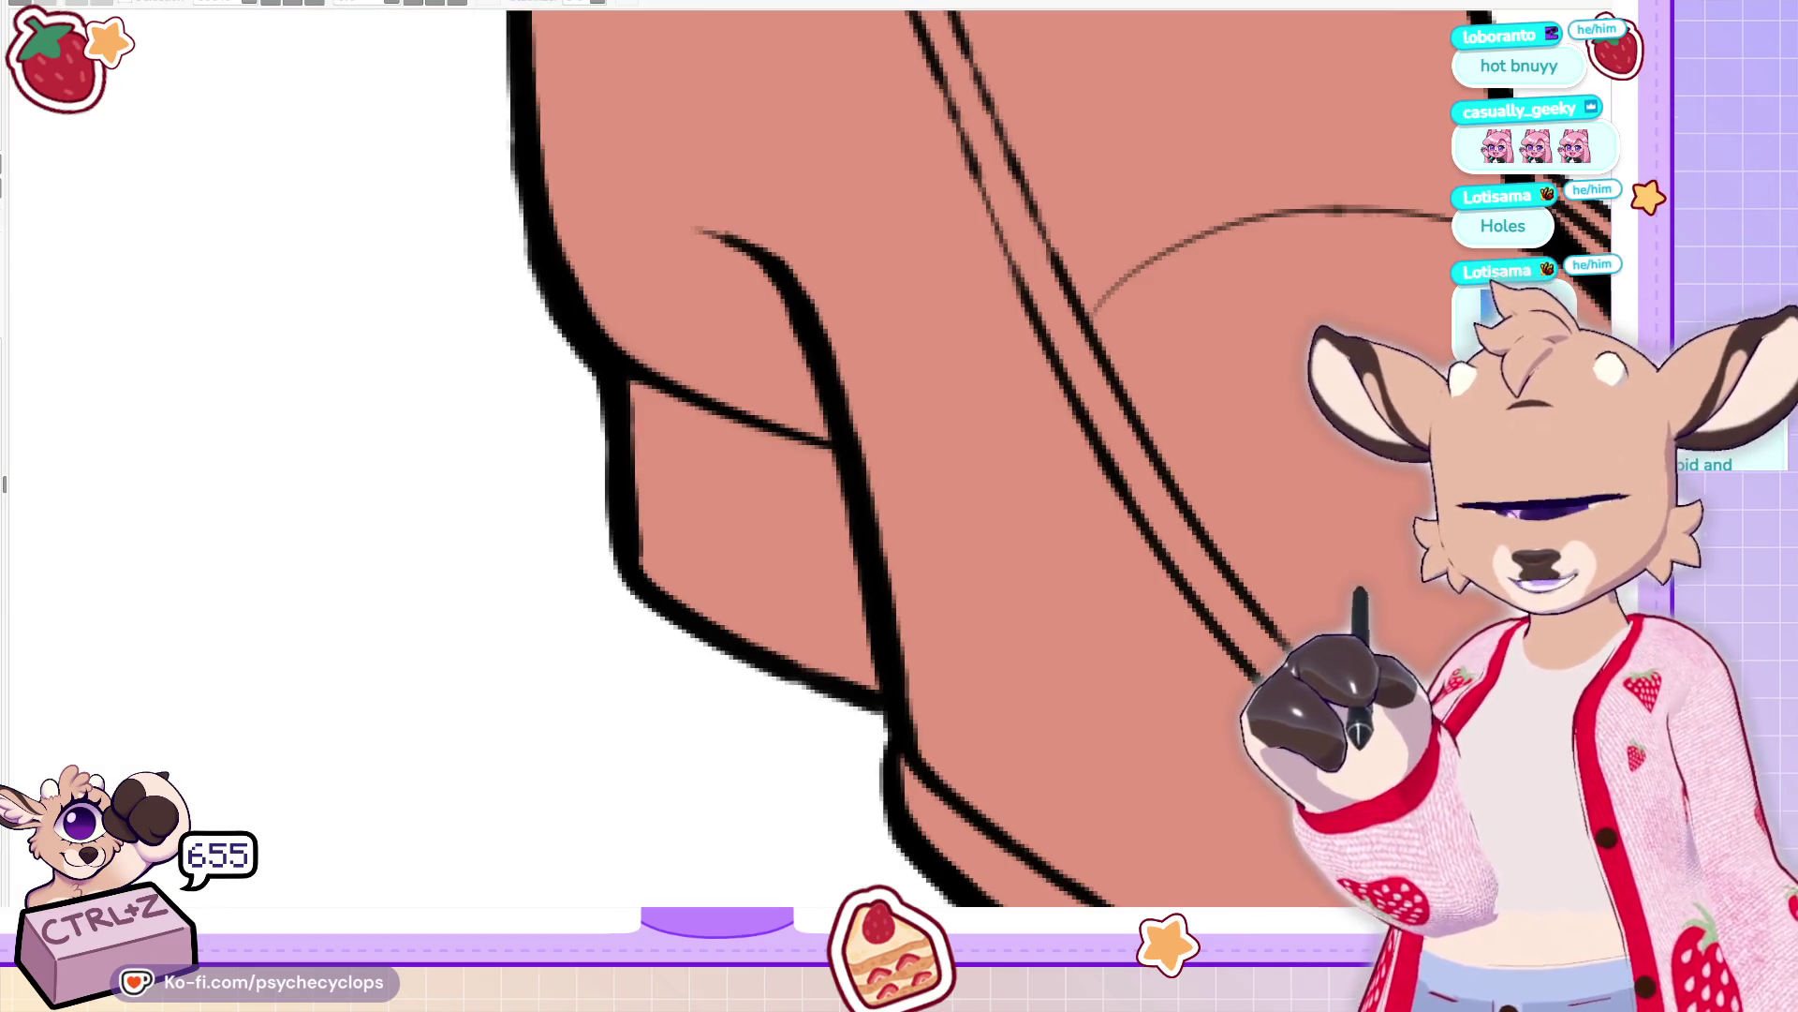
{"action": "mouse_move", "coordinate": [625, 384]}
{"action": "left_mouse_down"}
{"action": "mouse_move", "coordinate": [747, 480]}
{"action": "mouse_move", "coordinate": [855, 523]}
{"action": "left_mouse_up"}
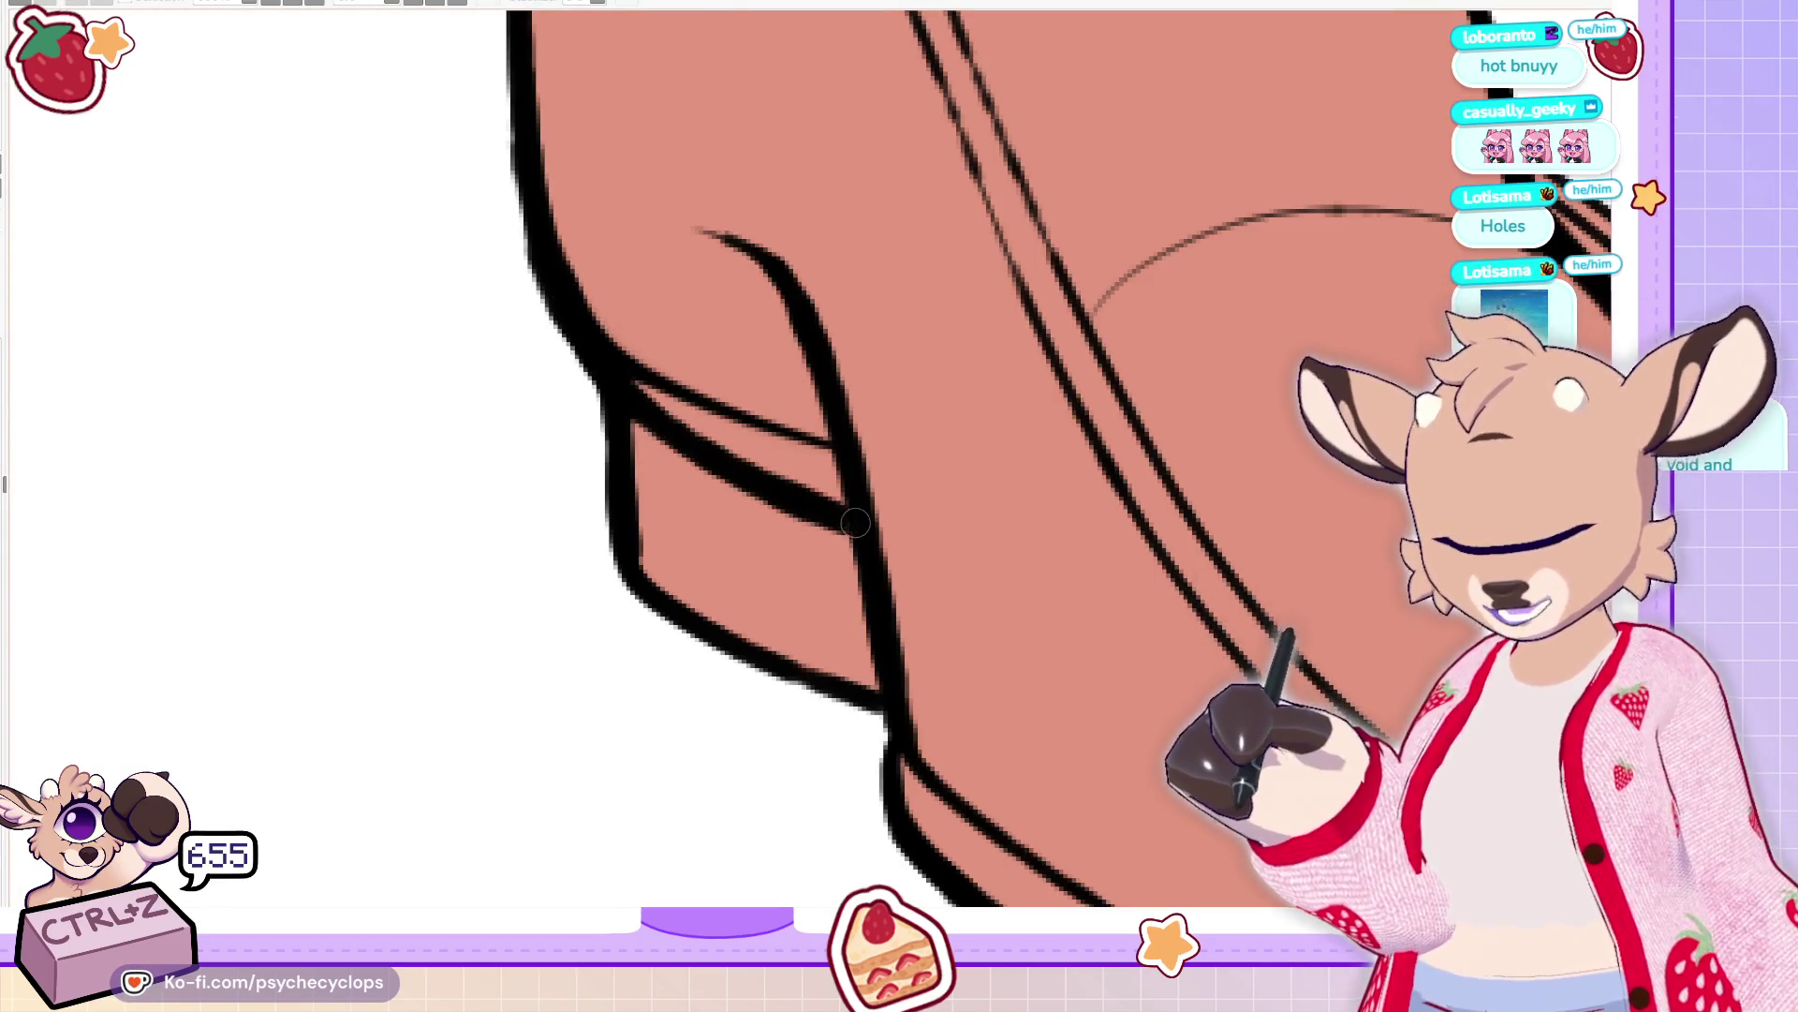
{"action": "left_click_drag", "start_coordinate": [596, 301], "coordinate": [814, 469]}
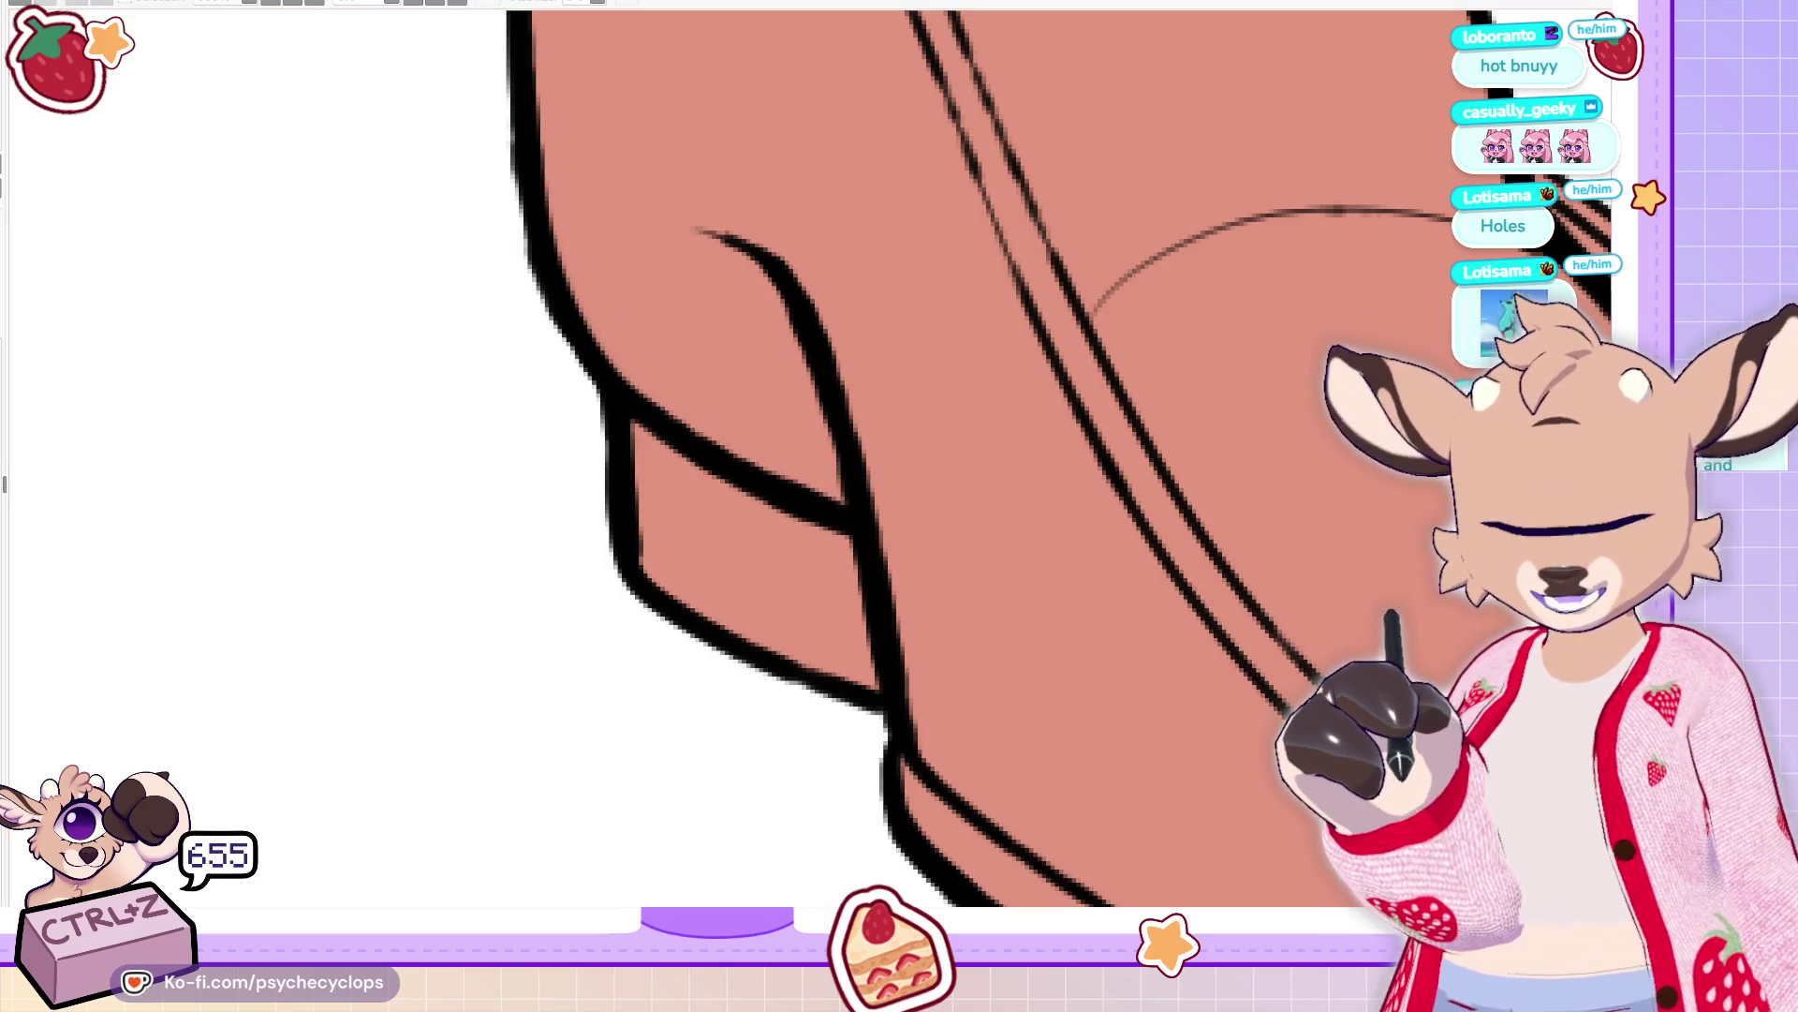
{"action": "left_click_drag", "start_coordinate": [773, 487], "coordinate": [847, 506]}
{"action": "left_click_drag", "start_coordinate": [771, 272], "coordinate": [845, 499]}
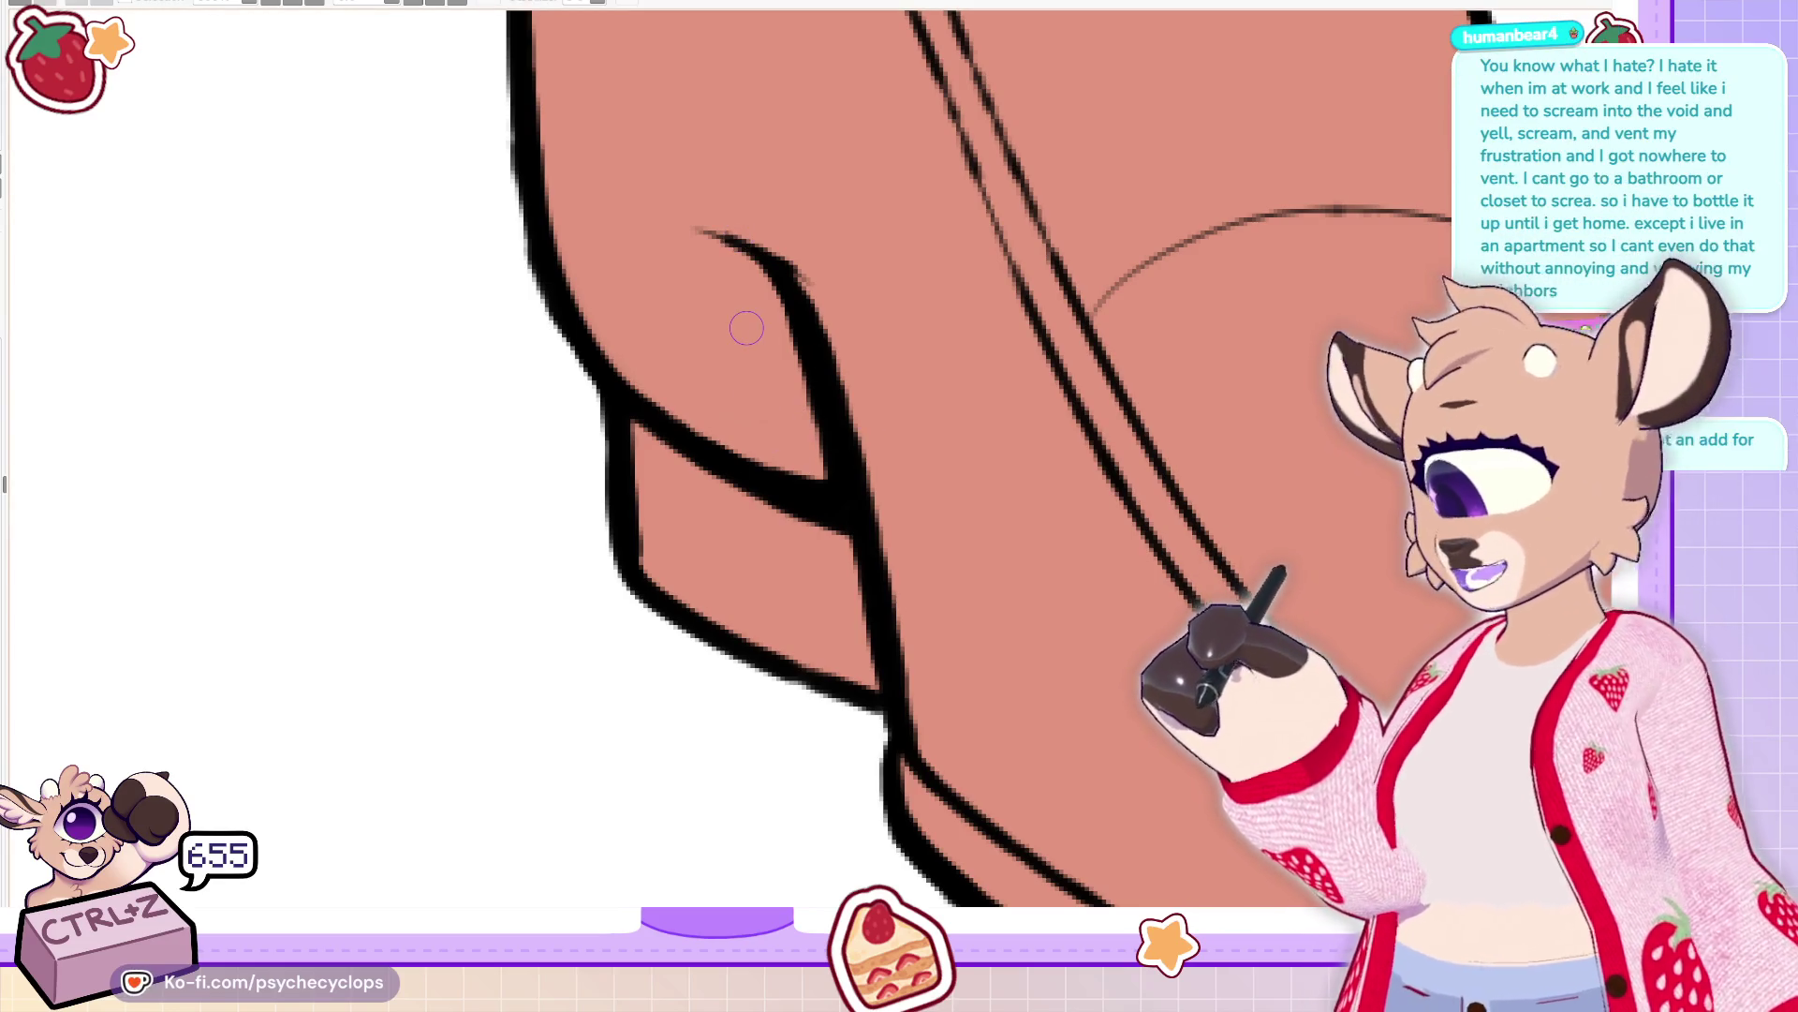
Zoom into the boot, mirror the view, and retrace the boot outline stroke
{"action": "scroll", "coordinate": [747, 328], "scroll_direction": "down", "scroll_amount": 5}
{"action": "scroll", "coordinate": [671, 365], "scroll_direction": "up", "scroll_amount": 3}
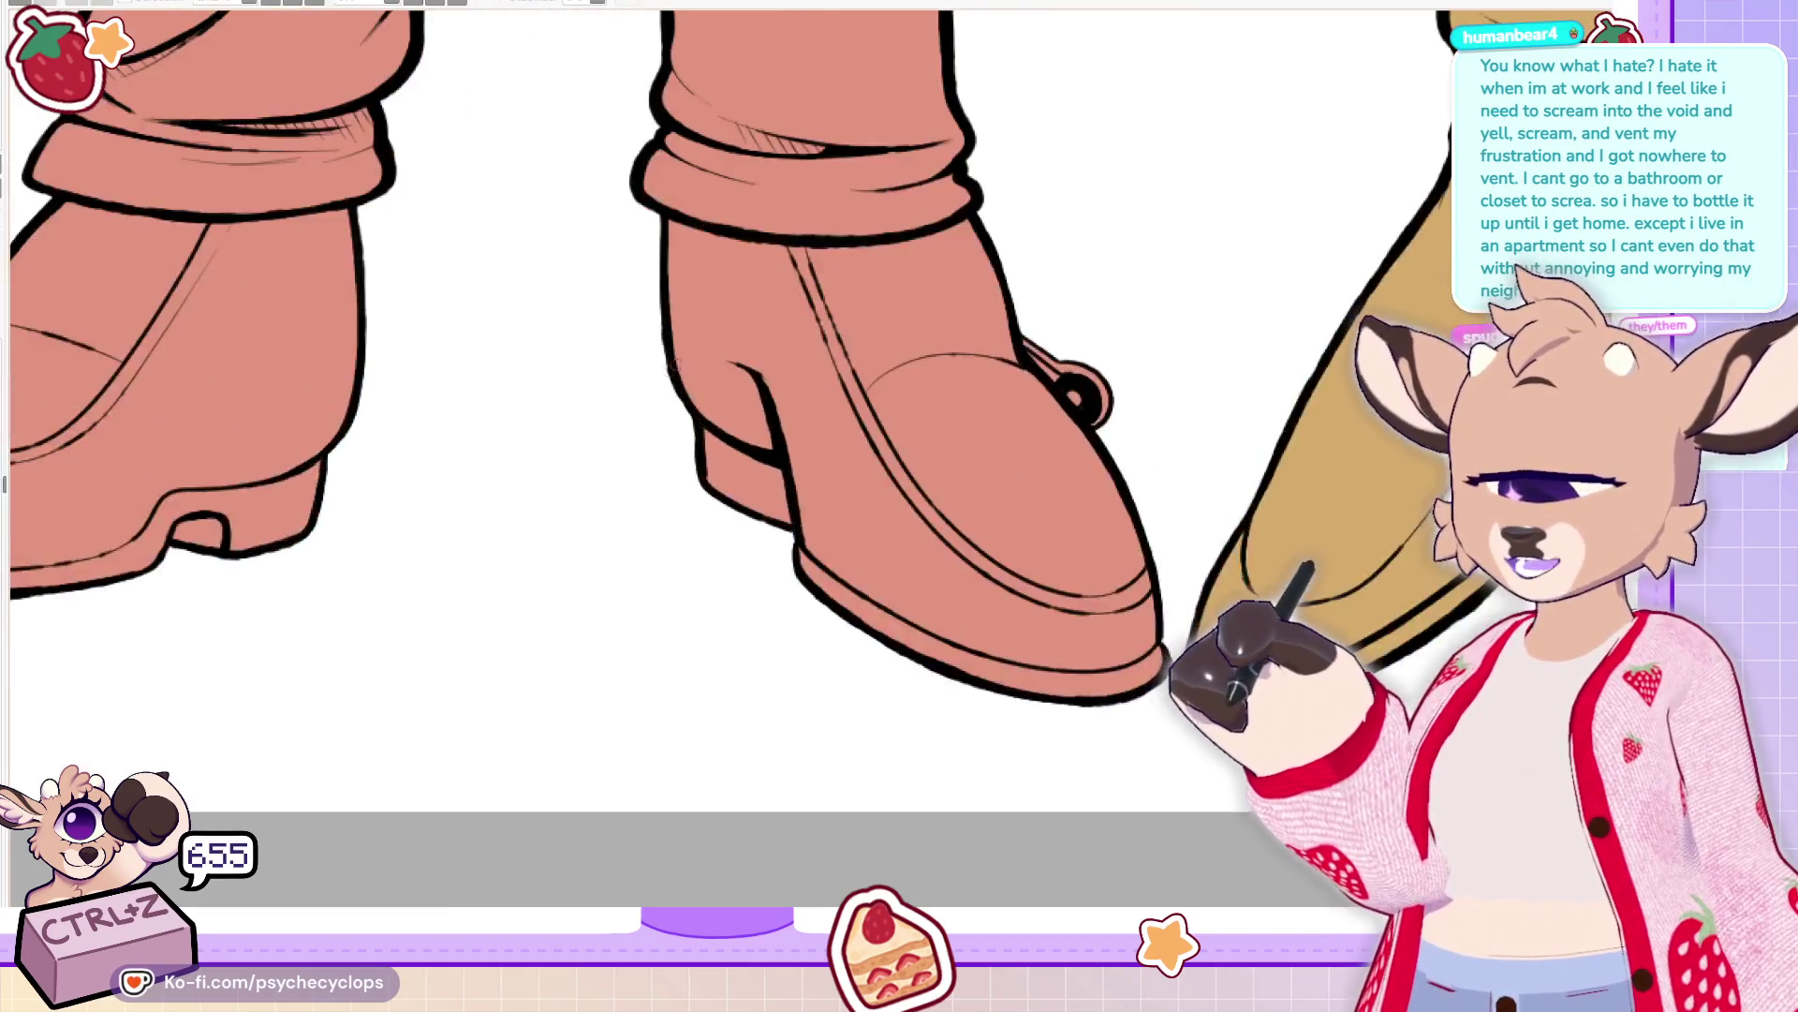
{"action": "scroll", "coordinate": [674, 365], "scroll_direction": "up", "scroll_amount": 2}
{"action": "scroll", "coordinate": [569, 75], "scroll_direction": "up", "scroll_amount": 2}
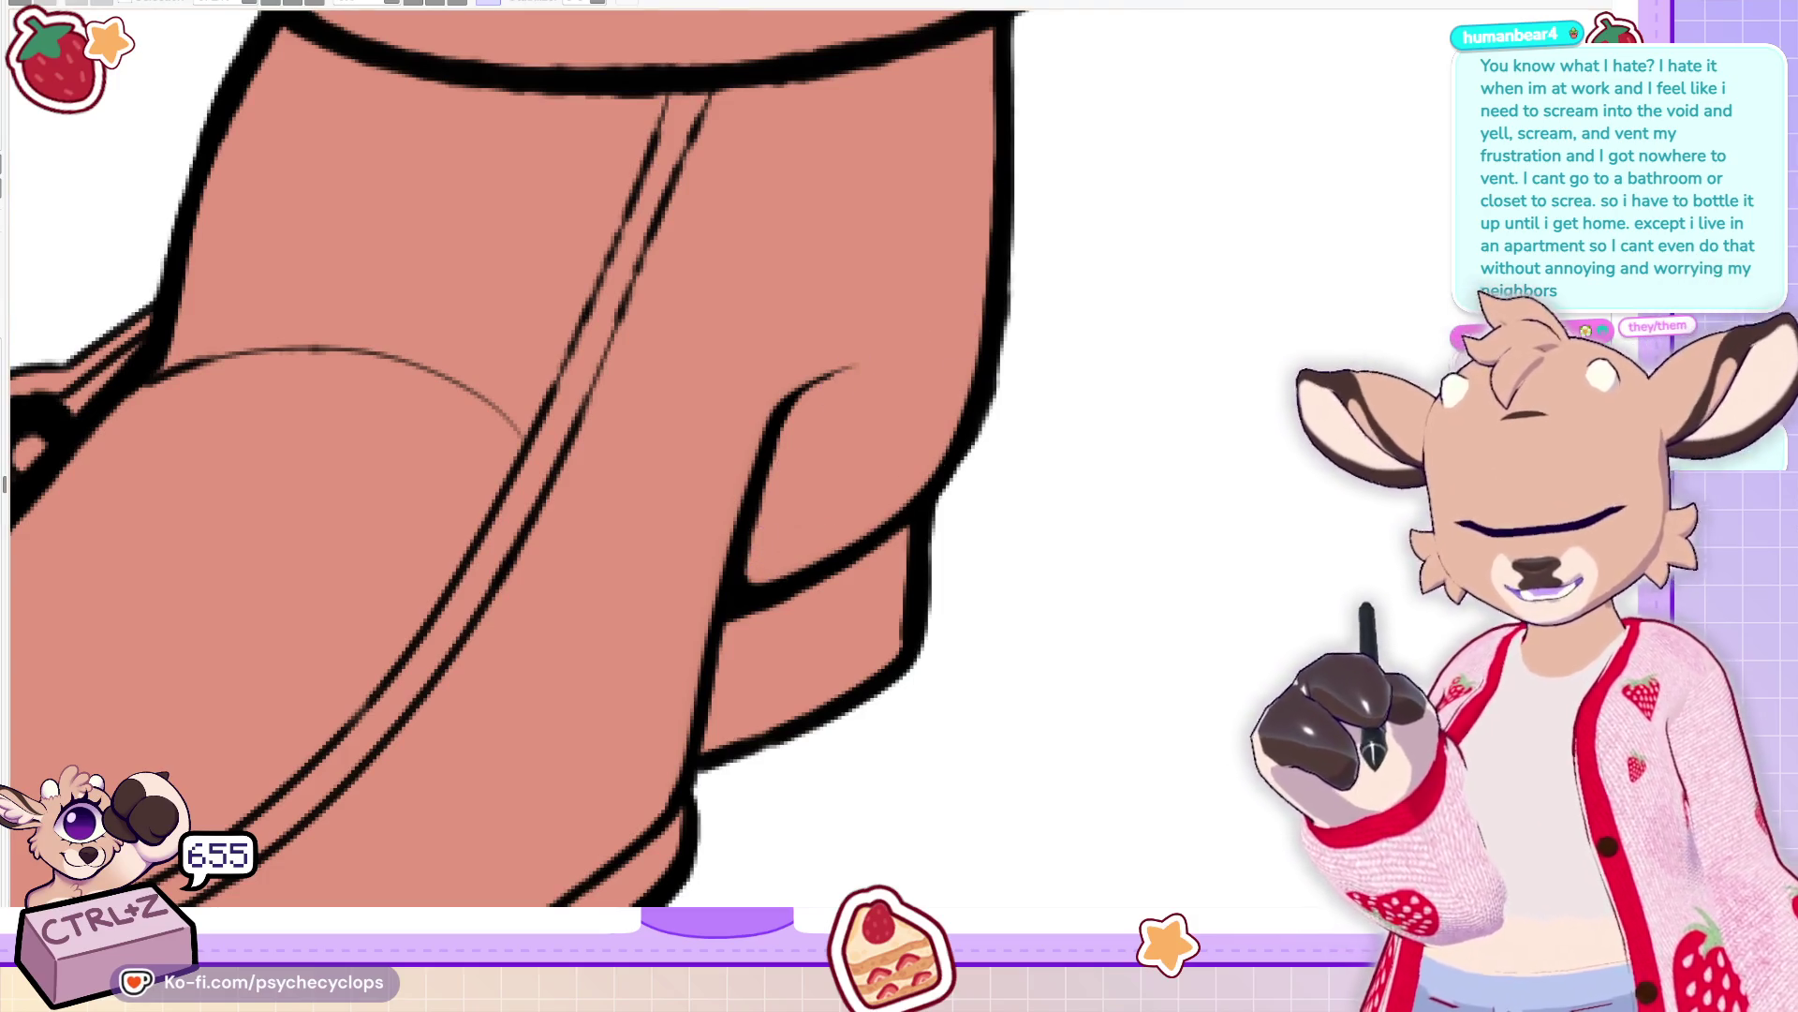
{"action": "key", "text": "m"}
{"action": "mouse_move", "coordinate": [656, 412]}
{"action": "left_mouse_down"}
{"action": "mouse_move", "coordinate": [759, 529]}
{"action": "mouse_move", "coordinate": [885, 592]}
{"action": "left_mouse_up"}
{"action": "key", "text": "ctrl+z"}
{"action": "left_click_drag", "start_coordinate": [656, 414], "coordinate": [907, 611]}
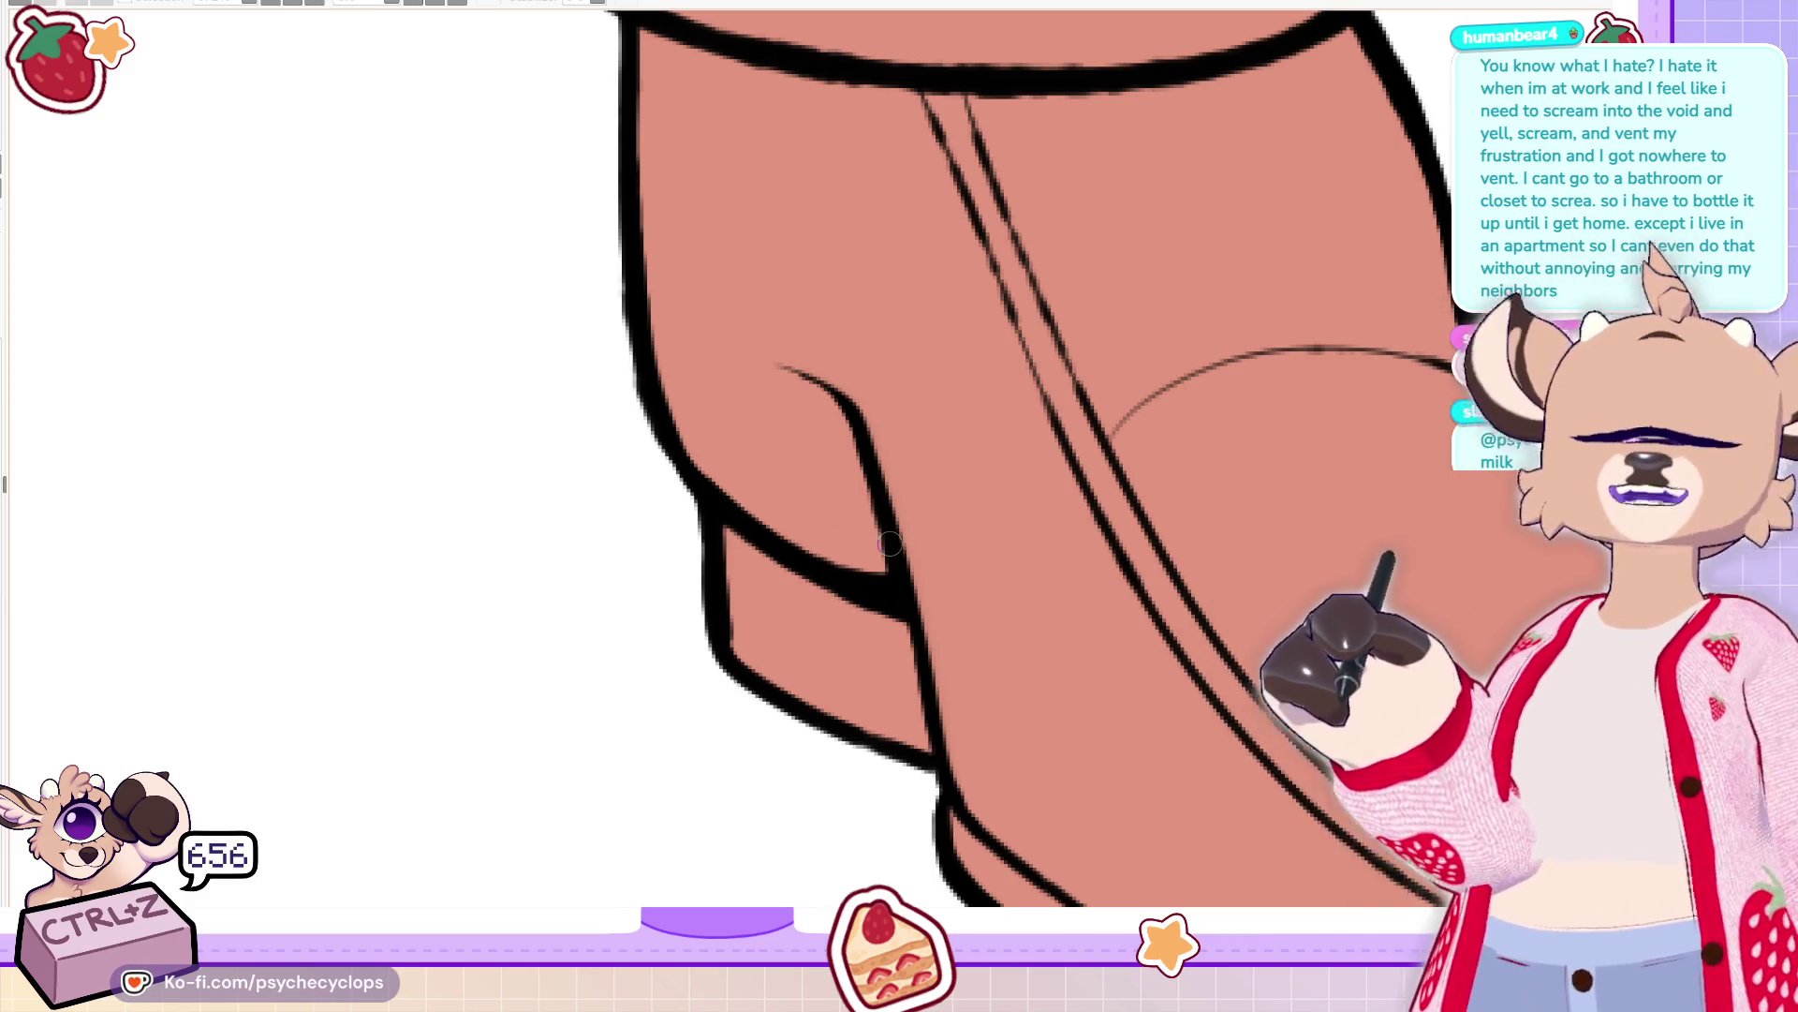
Try an inner boot line, undo it, and fit the whole illustration in view
{"action": "left_click_drag", "start_coordinate": [740, 510], "coordinate": [899, 604]}
{"action": "key", "text": "ctrl+z"}
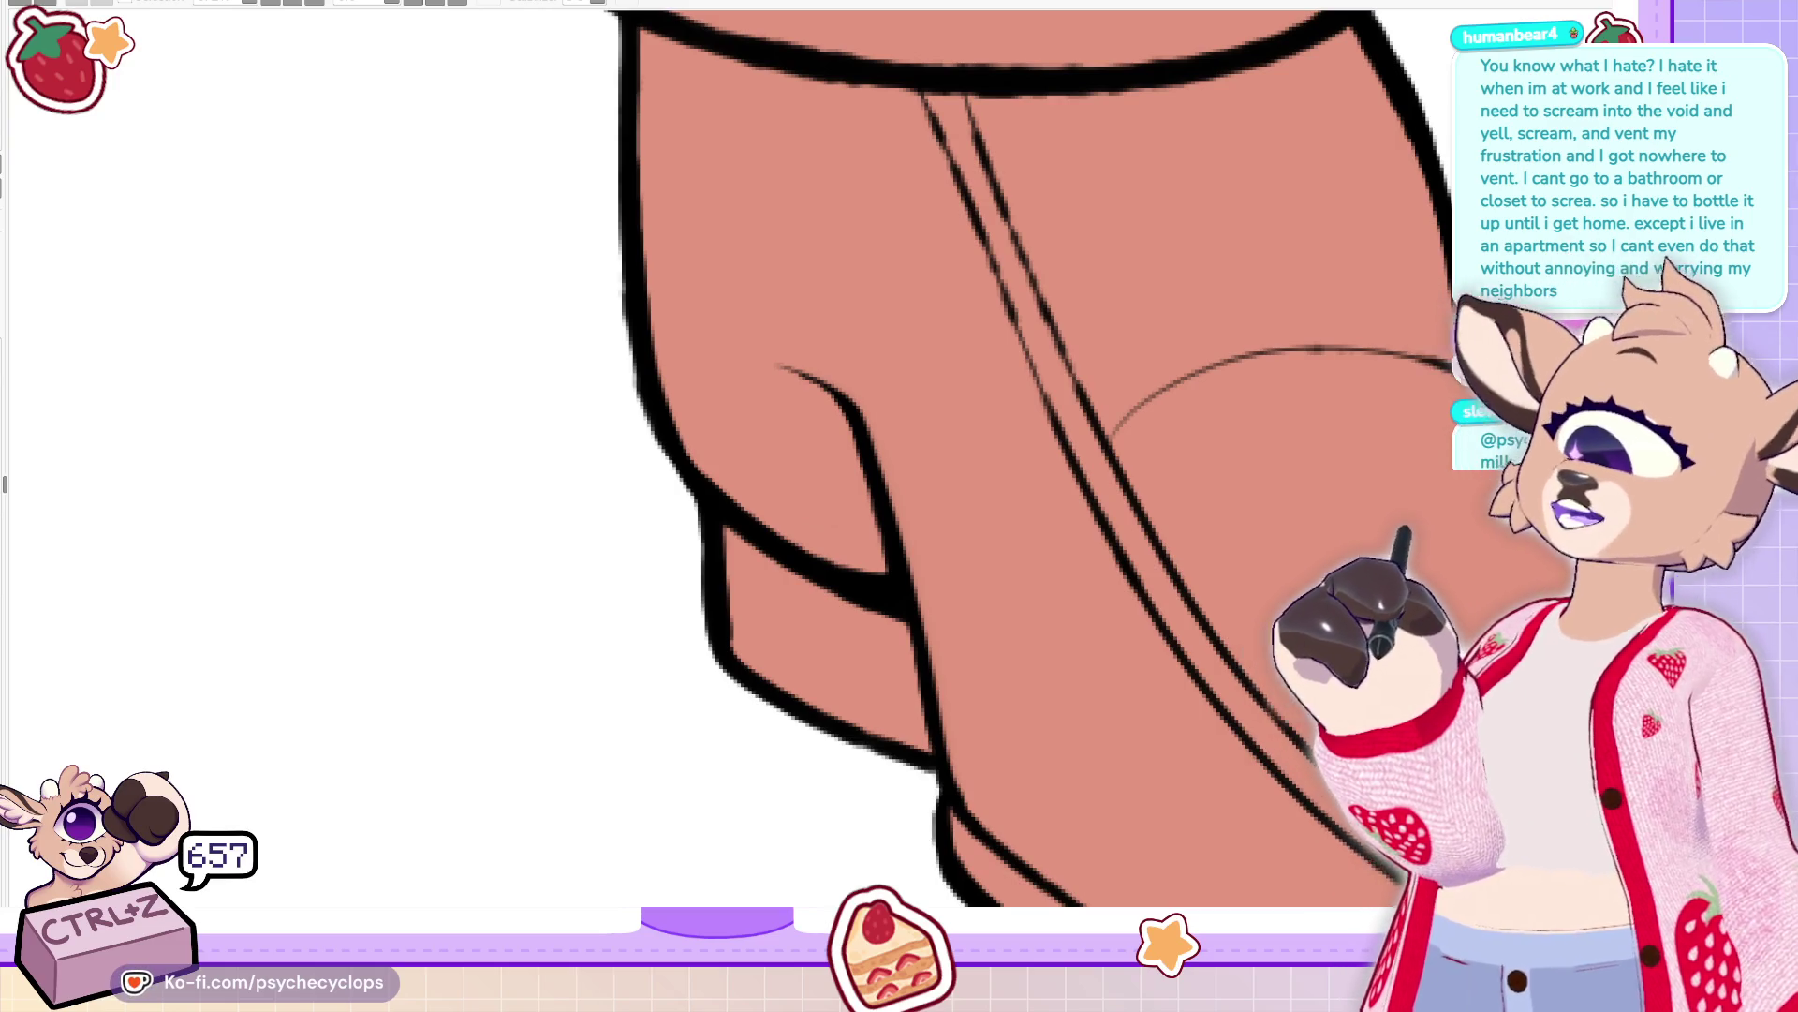
{"action": "key", "text": "ctrl+0"}
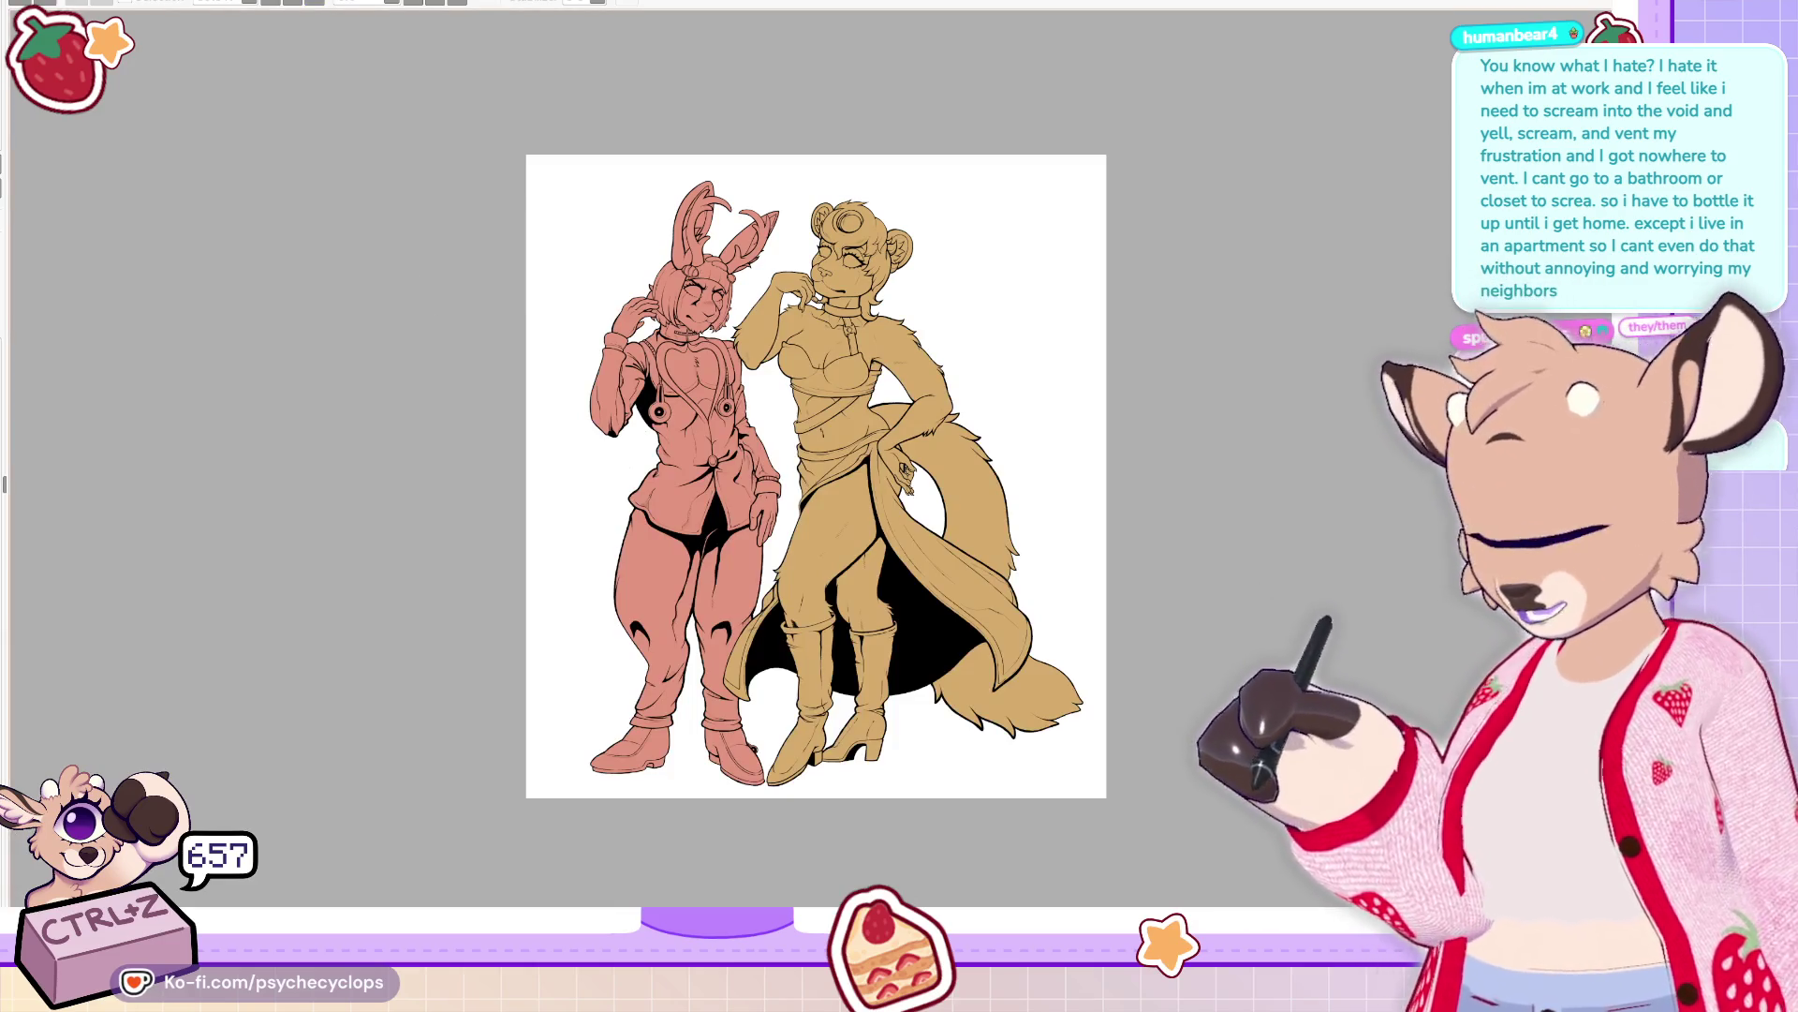
{"action": "scroll", "coordinate": [635, 775], "scroll_direction": "up", "scroll_amount": 5}
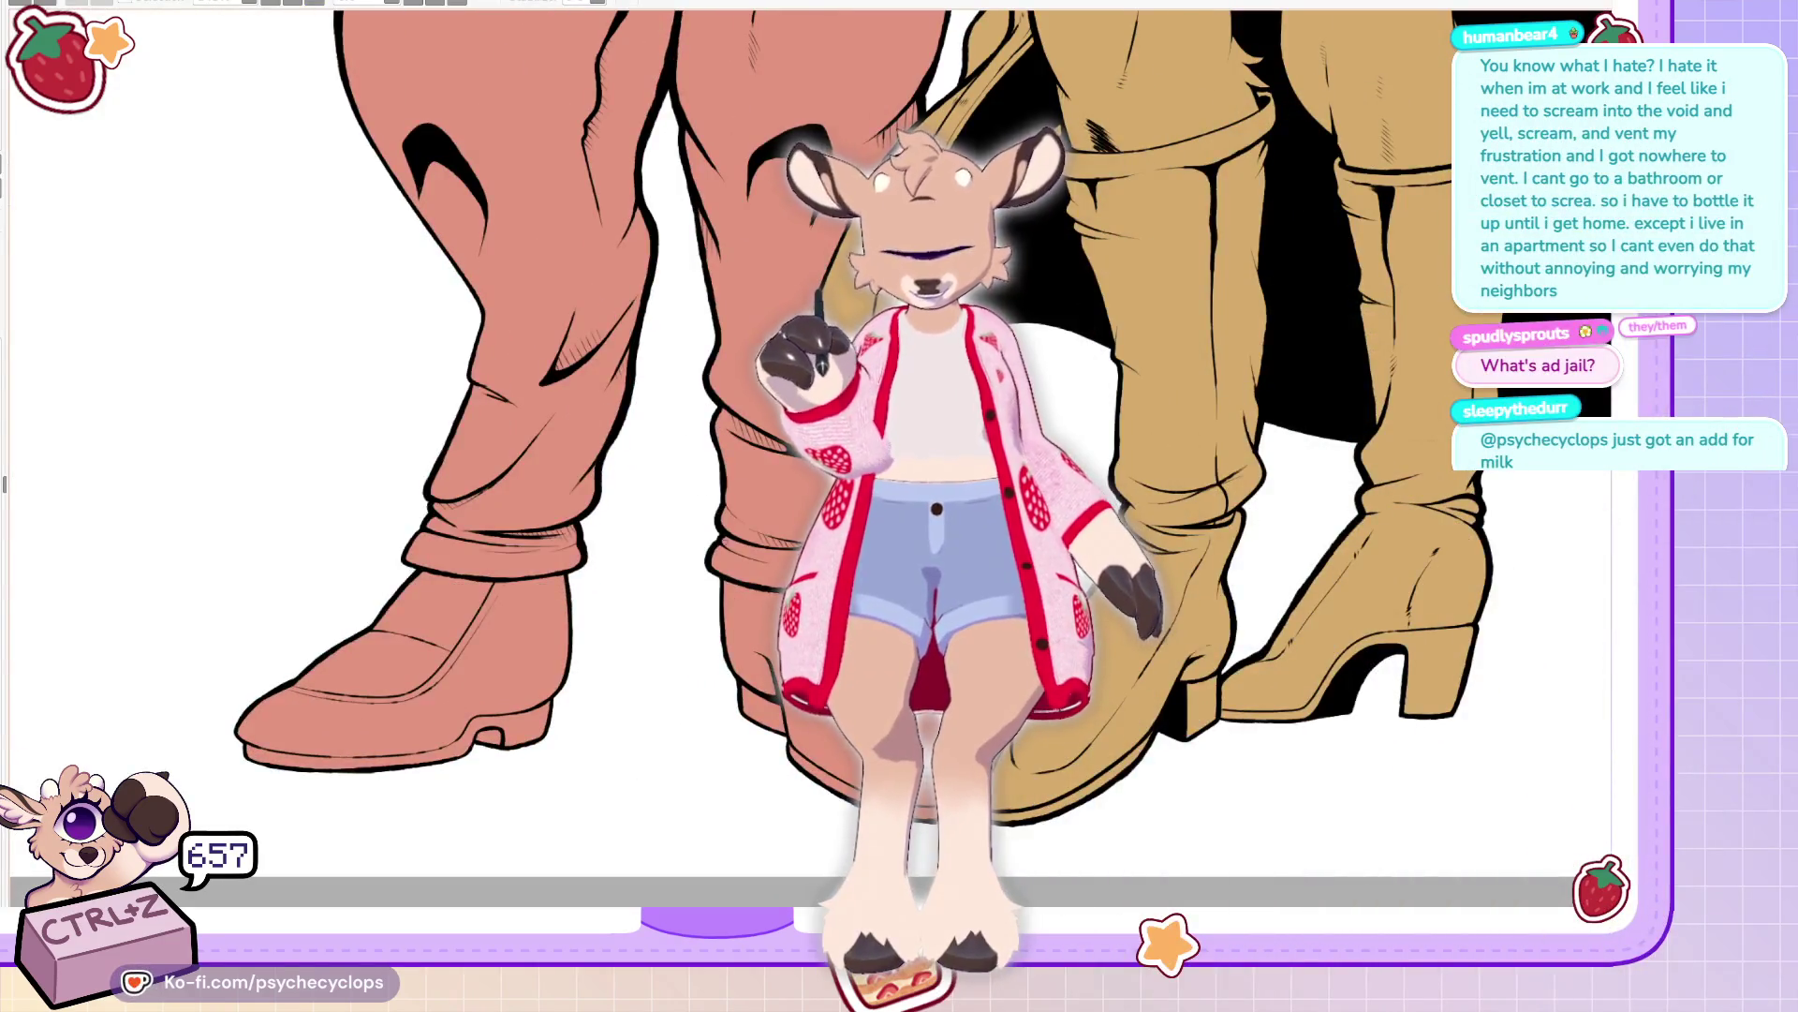
{"action": "scroll", "coordinate": [707, 582], "scroll_direction": "up", "scroll_amount": 5}
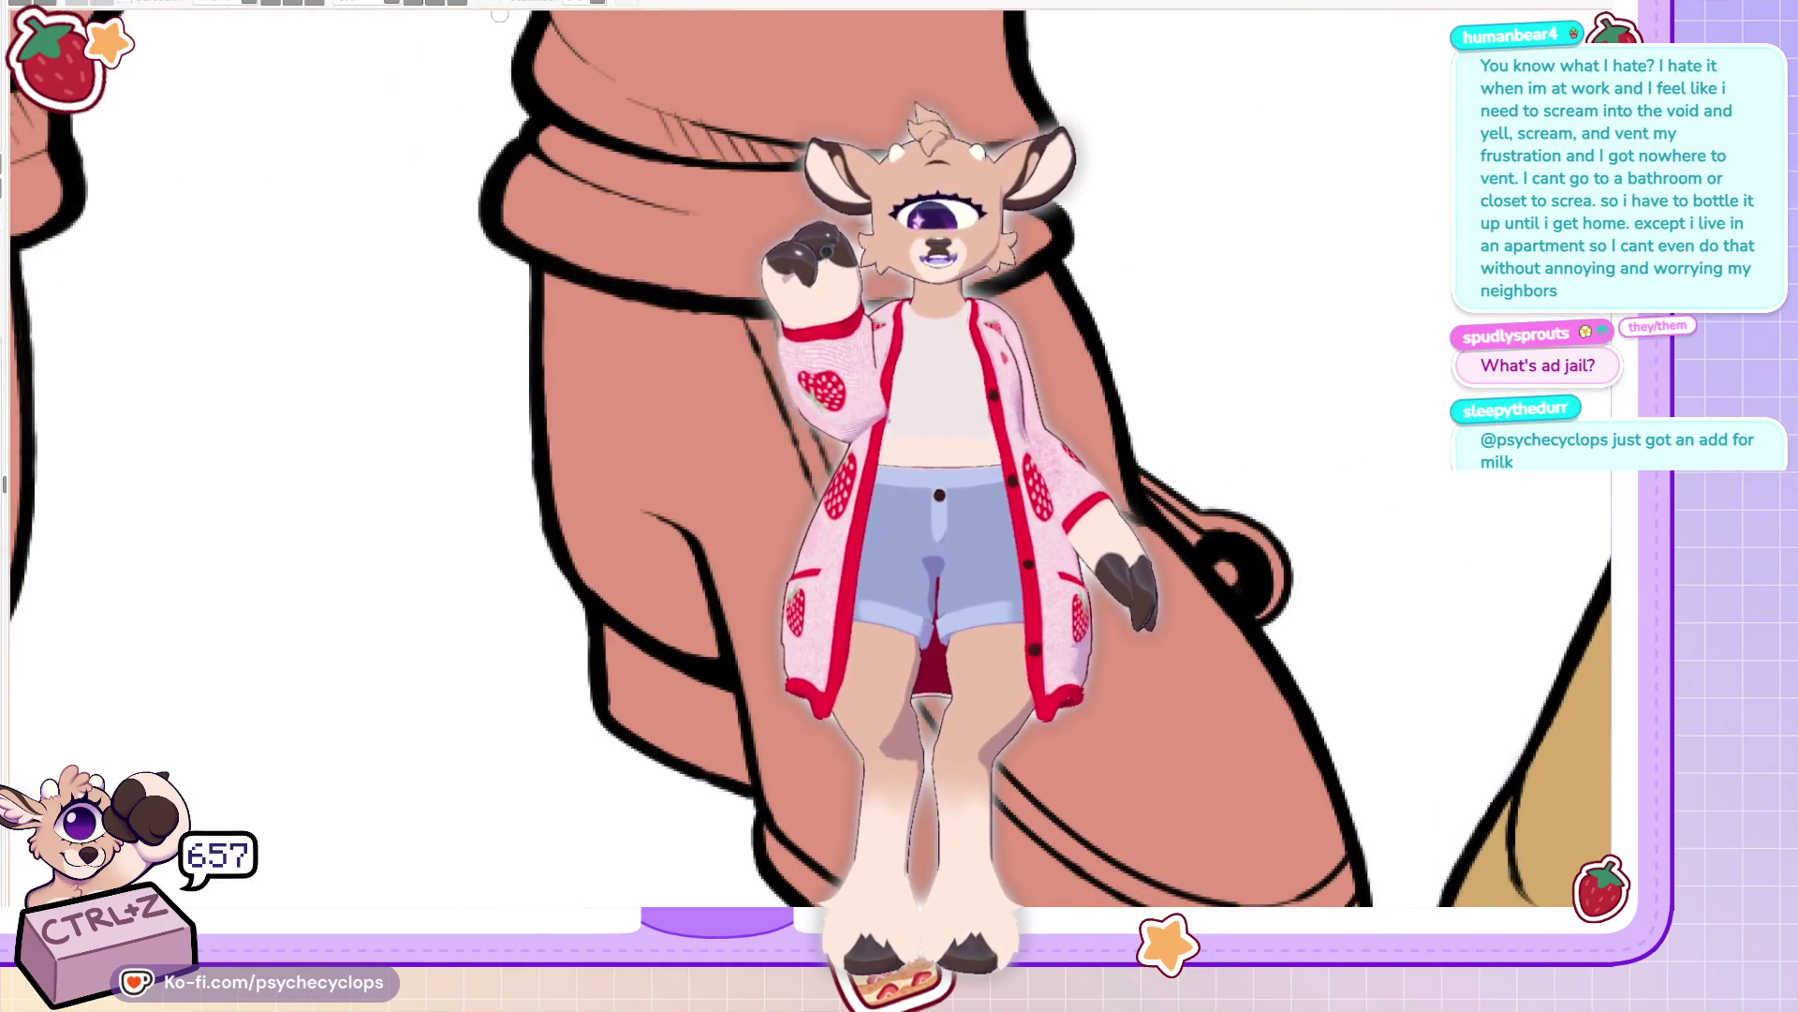
{"action": "key", "text": "h"}
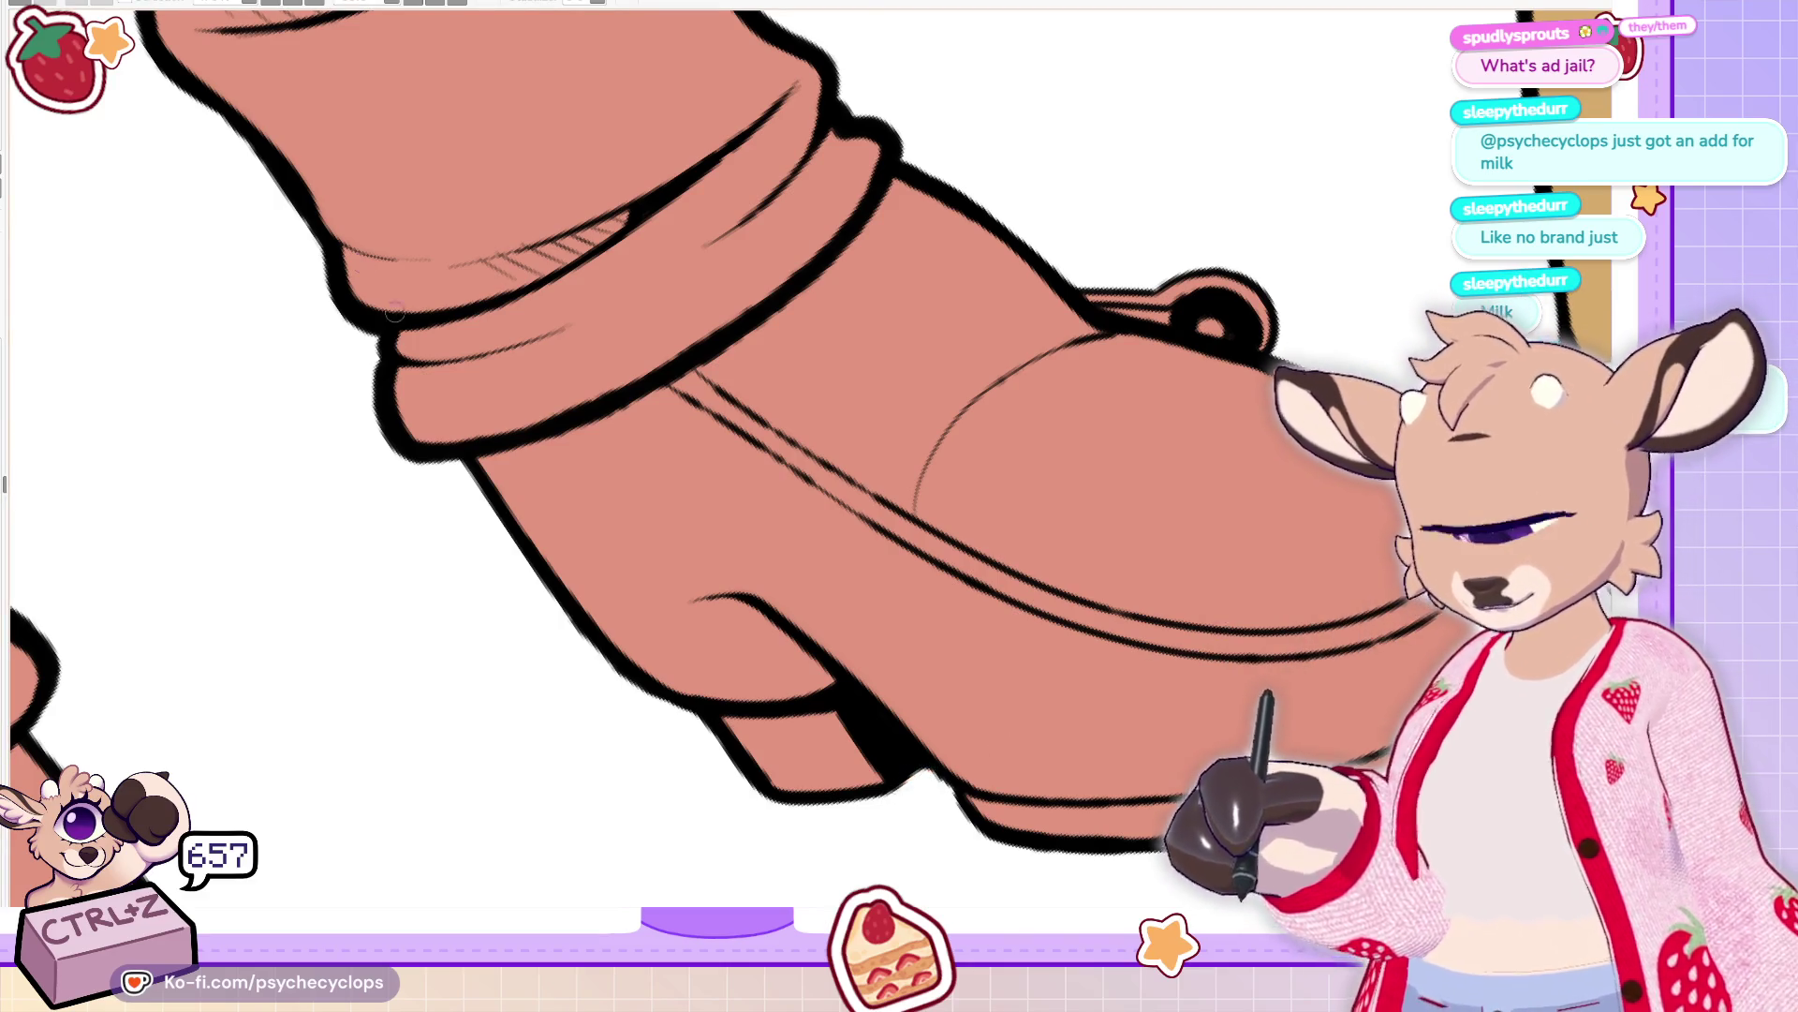
{"action": "key", "text": "ctrl+0"}
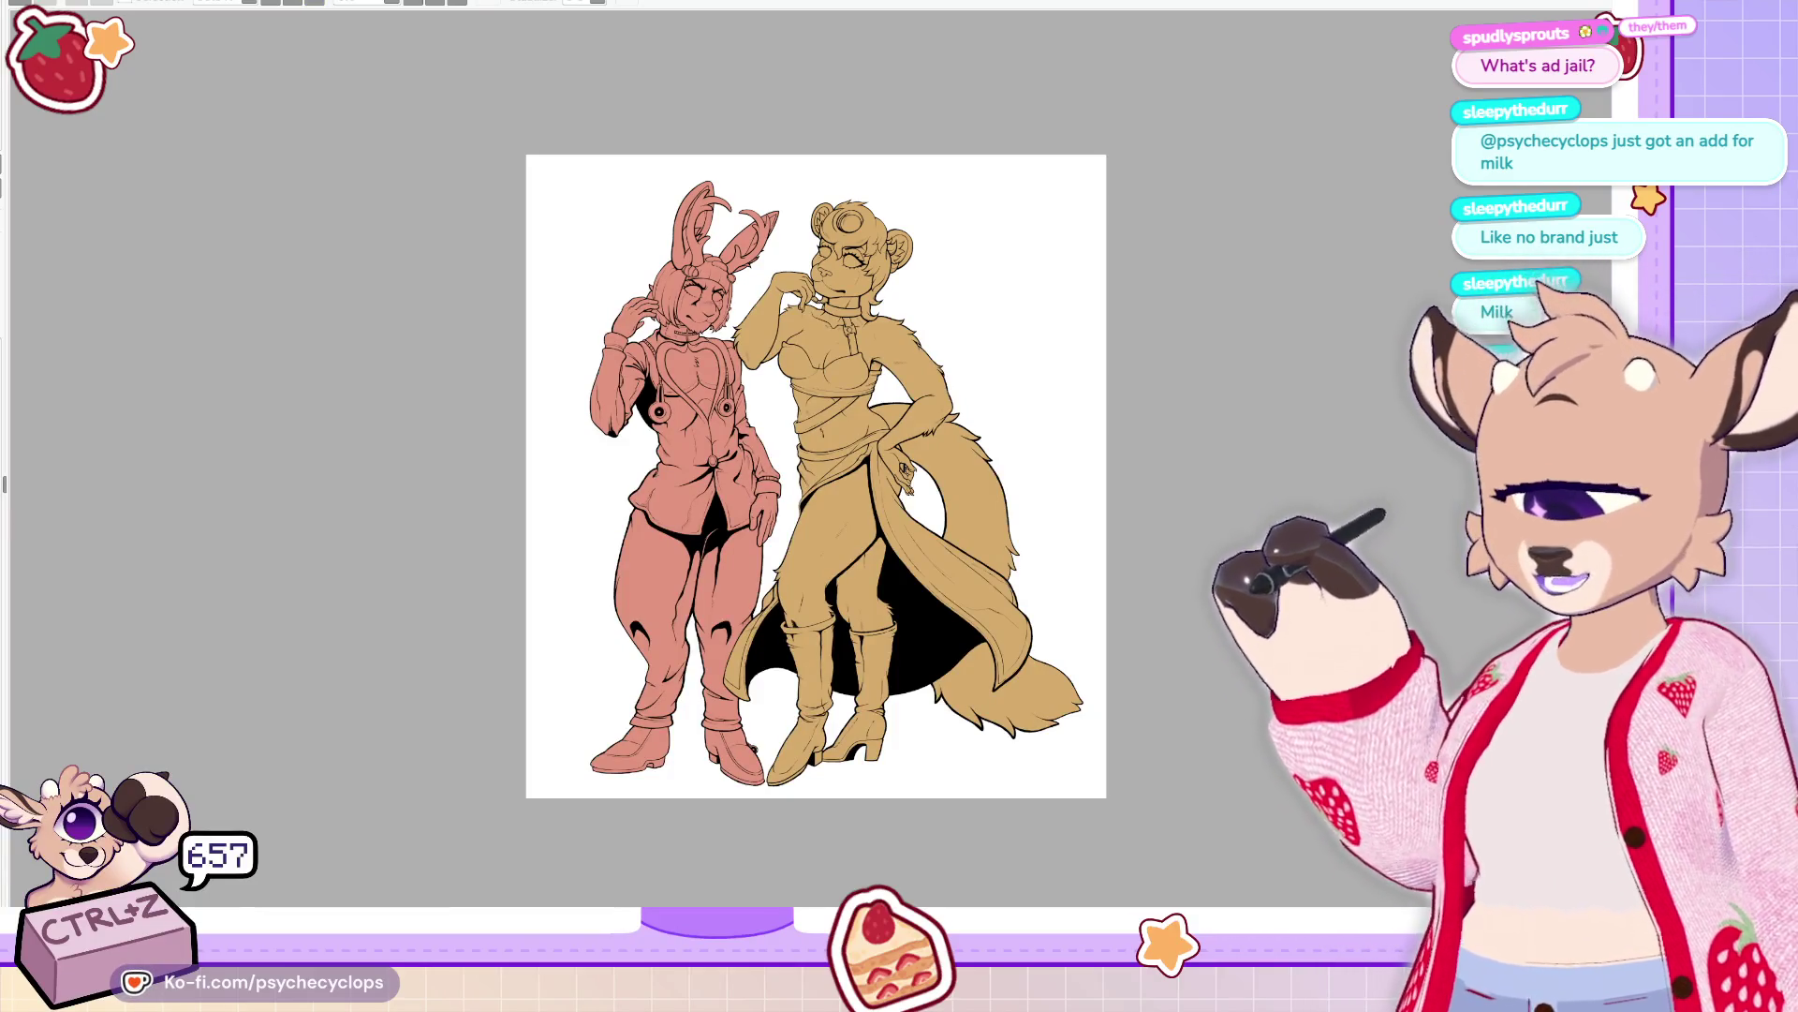
Hatch short diagonal strokes inside the left knee's black fold and along the knee's right contour
{"action": "scroll", "coordinate": [774, 795], "scroll_direction": "up", "scroll_amount": 3}
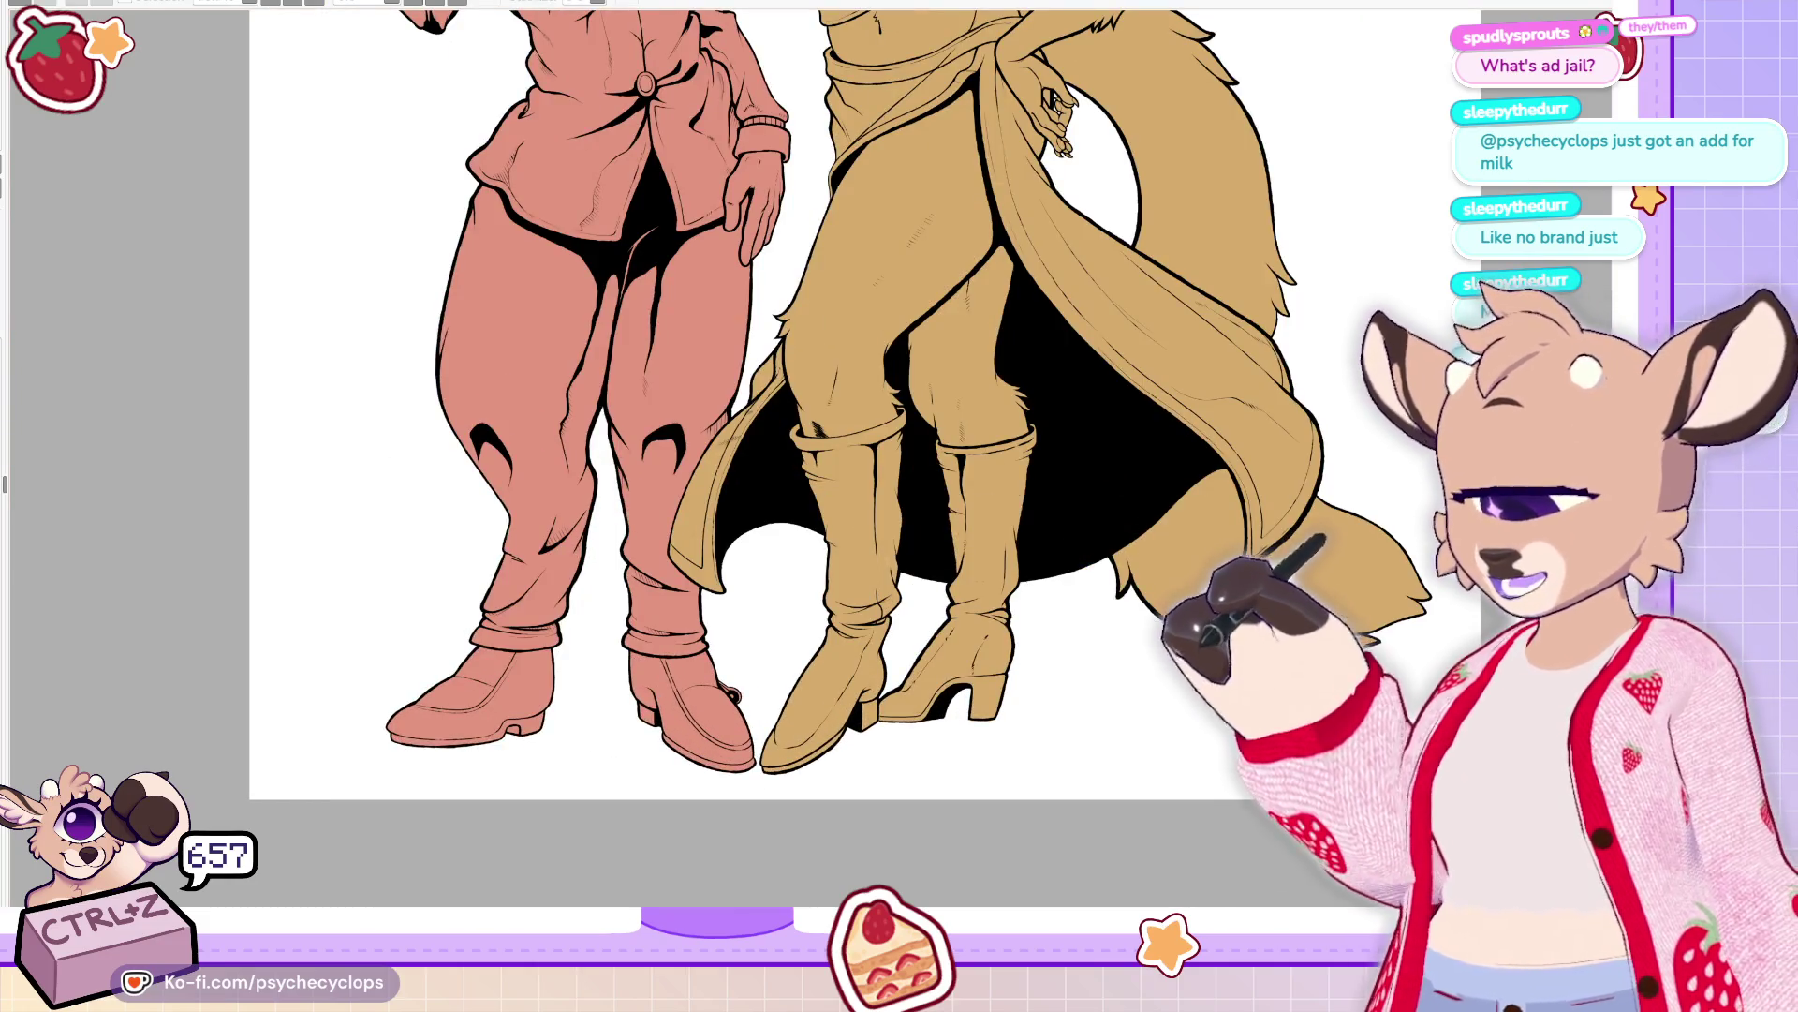
{"action": "left_click_drag", "start_coordinate": [843, 468], "coordinate": [1055, 581]}
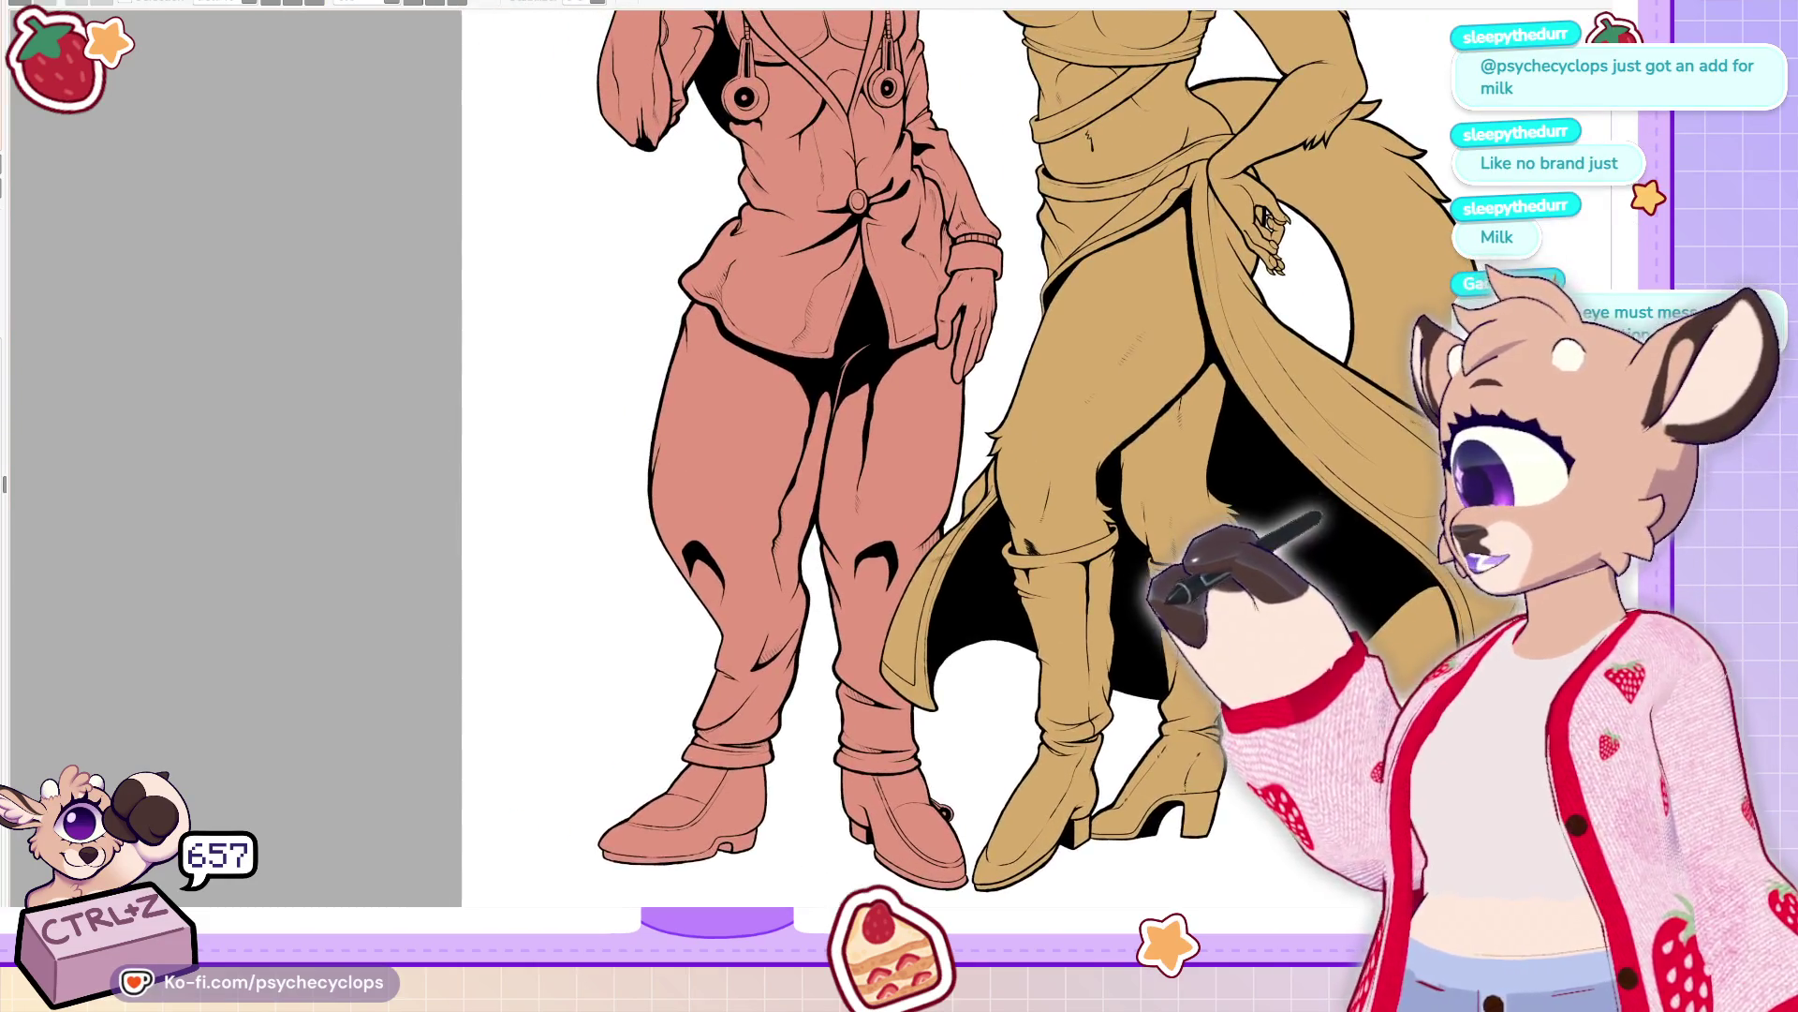
{"action": "scroll", "coordinate": [588, 511], "scroll_direction": "up", "scroll_amount": 3}
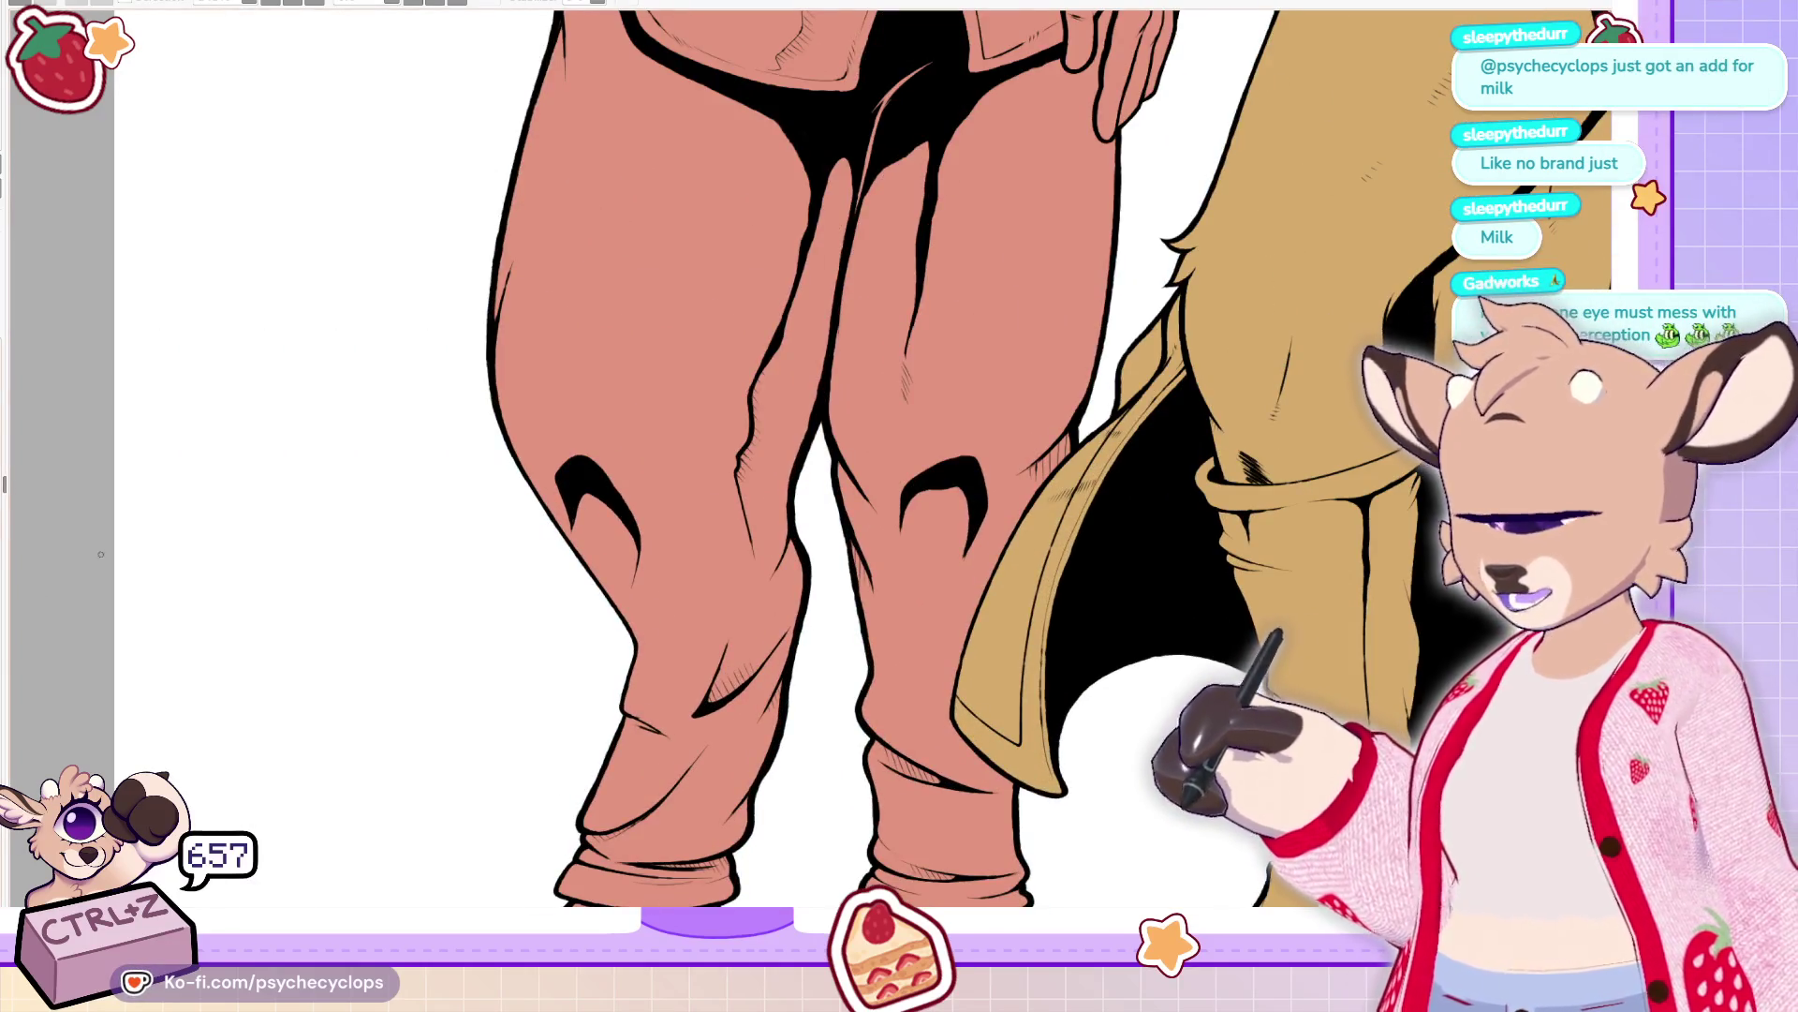
{"action": "scroll", "coordinate": [588, 511], "scroll_direction": "up", "scroll_amount": 2}
{"action": "scroll", "coordinate": [588, 510], "scroll_direction": "up", "scroll_amount": 1}
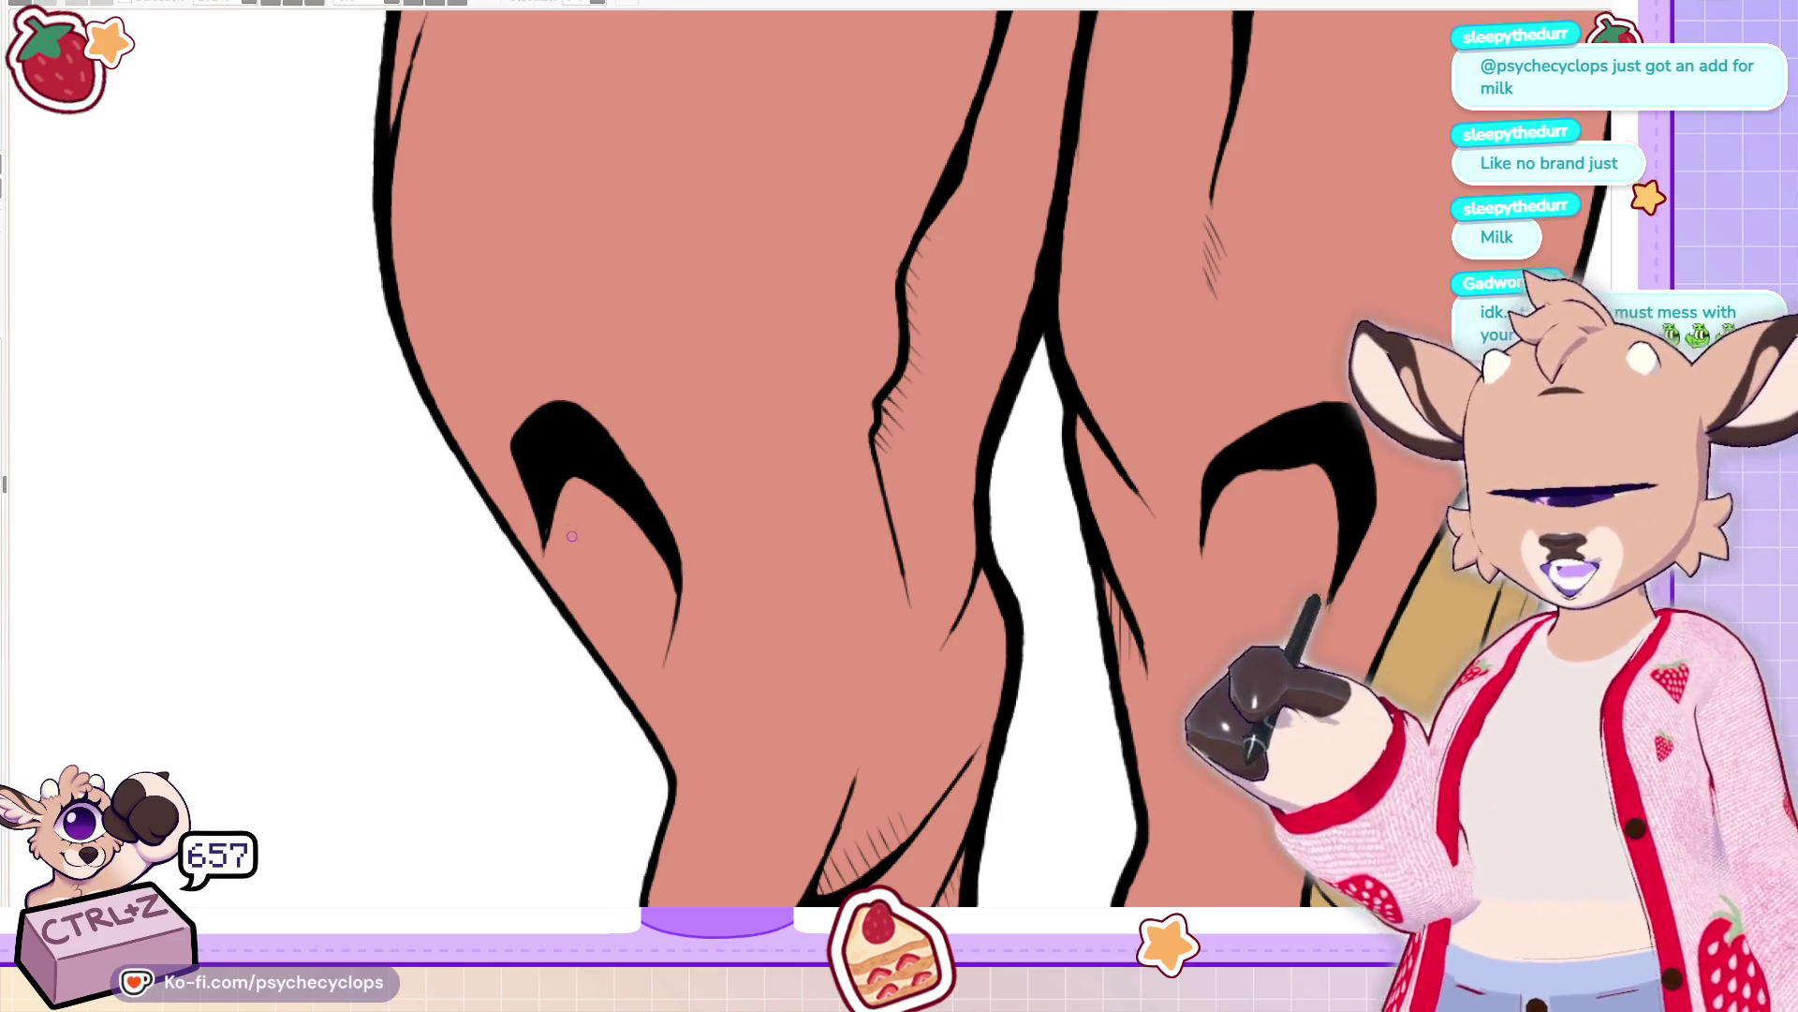
{"action": "mouse_move", "coordinate": [551, 521]}
{"action": "left_mouse_down"}
{"action": "mouse_move", "coordinate": [576, 568]}
{"action": "mouse_move", "coordinate": [595, 566]}
{"action": "left_mouse_up"}
{"action": "mouse_move", "coordinate": [572, 492]}
{"action": "left_mouse_down"}
{"action": "mouse_move", "coordinate": [610, 562]}
{"action": "mouse_move", "coordinate": [658, 571]}
{"action": "left_mouse_up"}
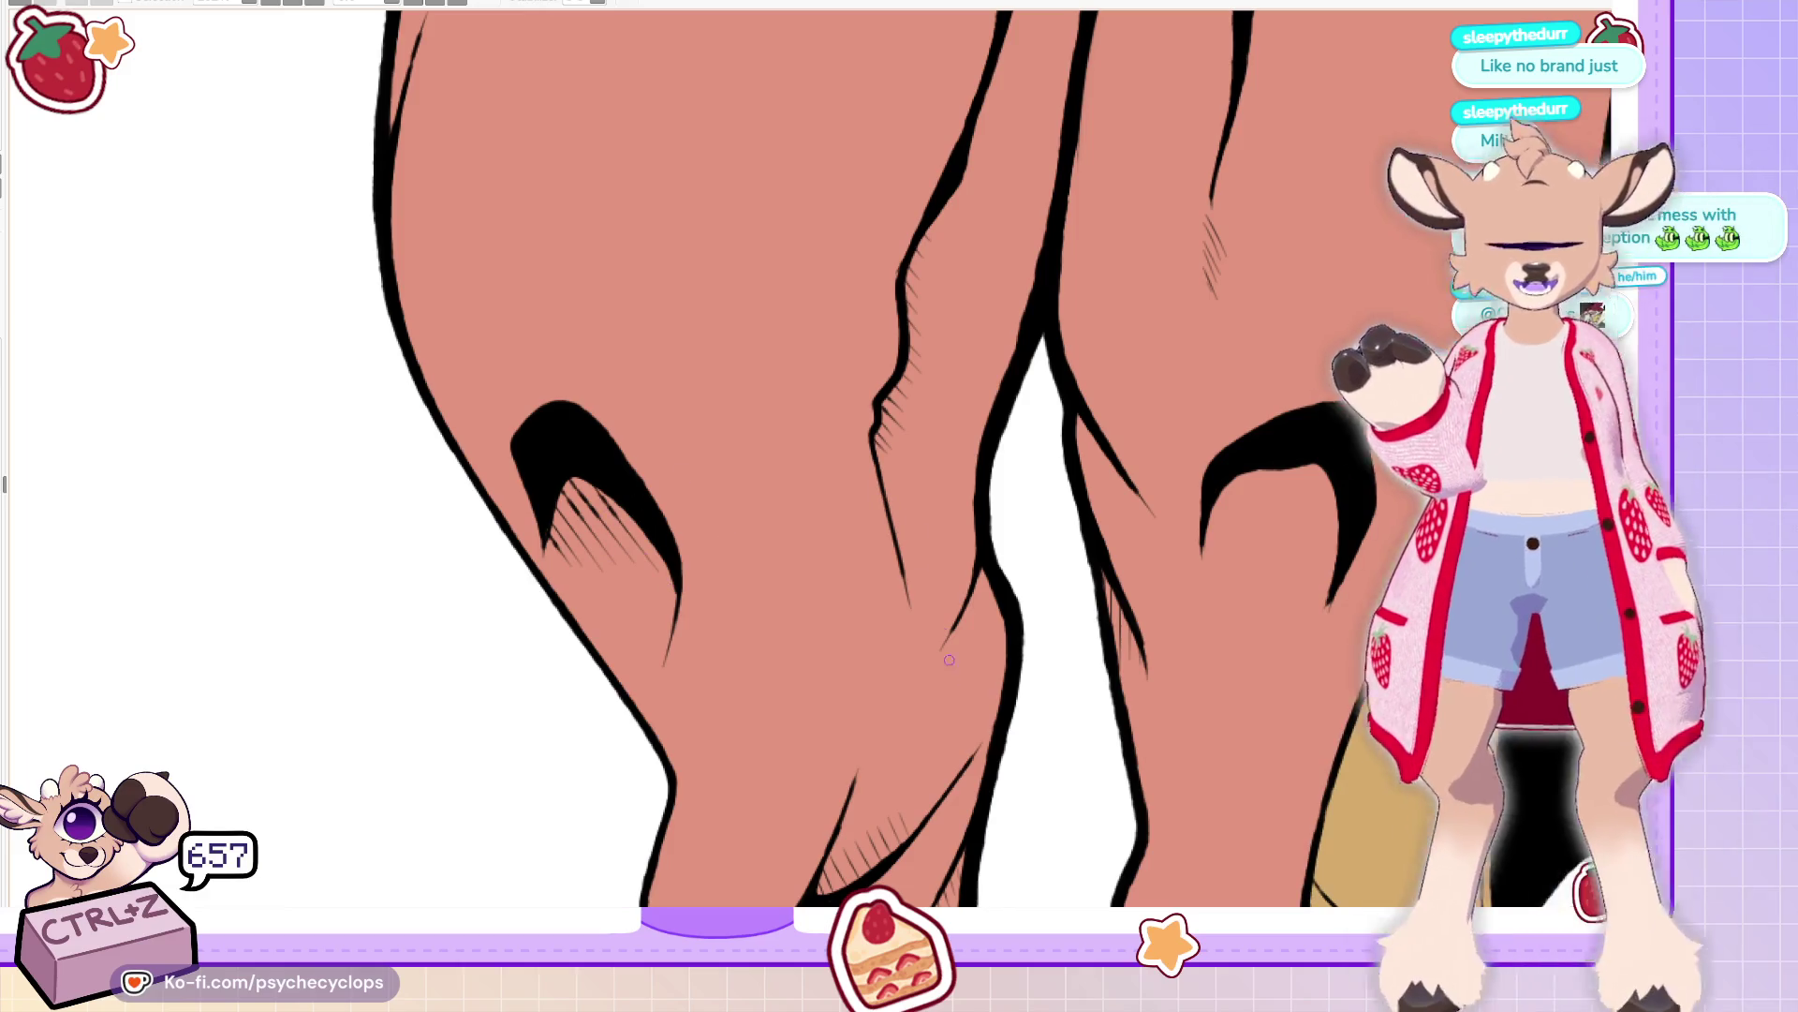
{"action": "left_click_drag", "start_coordinate": [946, 645], "coordinate": [989, 602]}
{"action": "left_click_drag", "start_coordinate": [964, 620], "coordinate": [998, 577]}
{"action": "scroll", "coordinate": [843, 459], "scroll_direction": "up", "scroll_amount": 5}
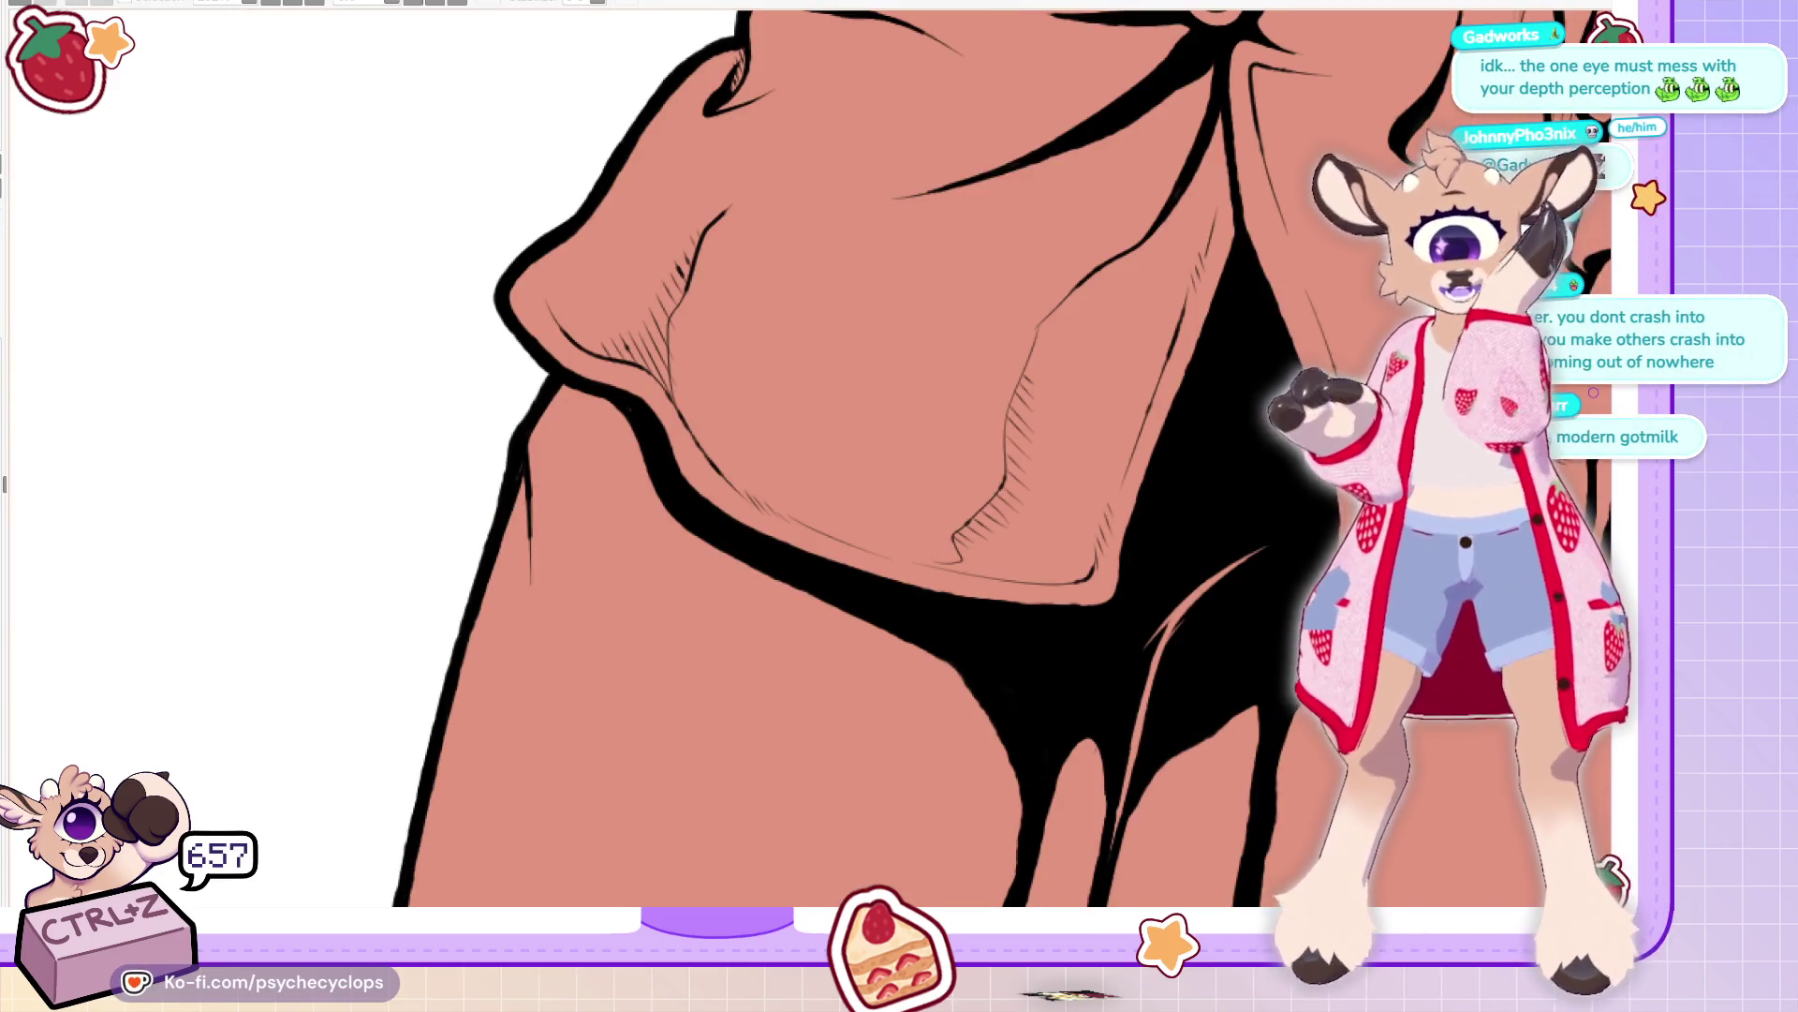
{"action": "scroll", "coordinate": [843, 315], "scroll_direction": "down", "scroll_amount": 4}
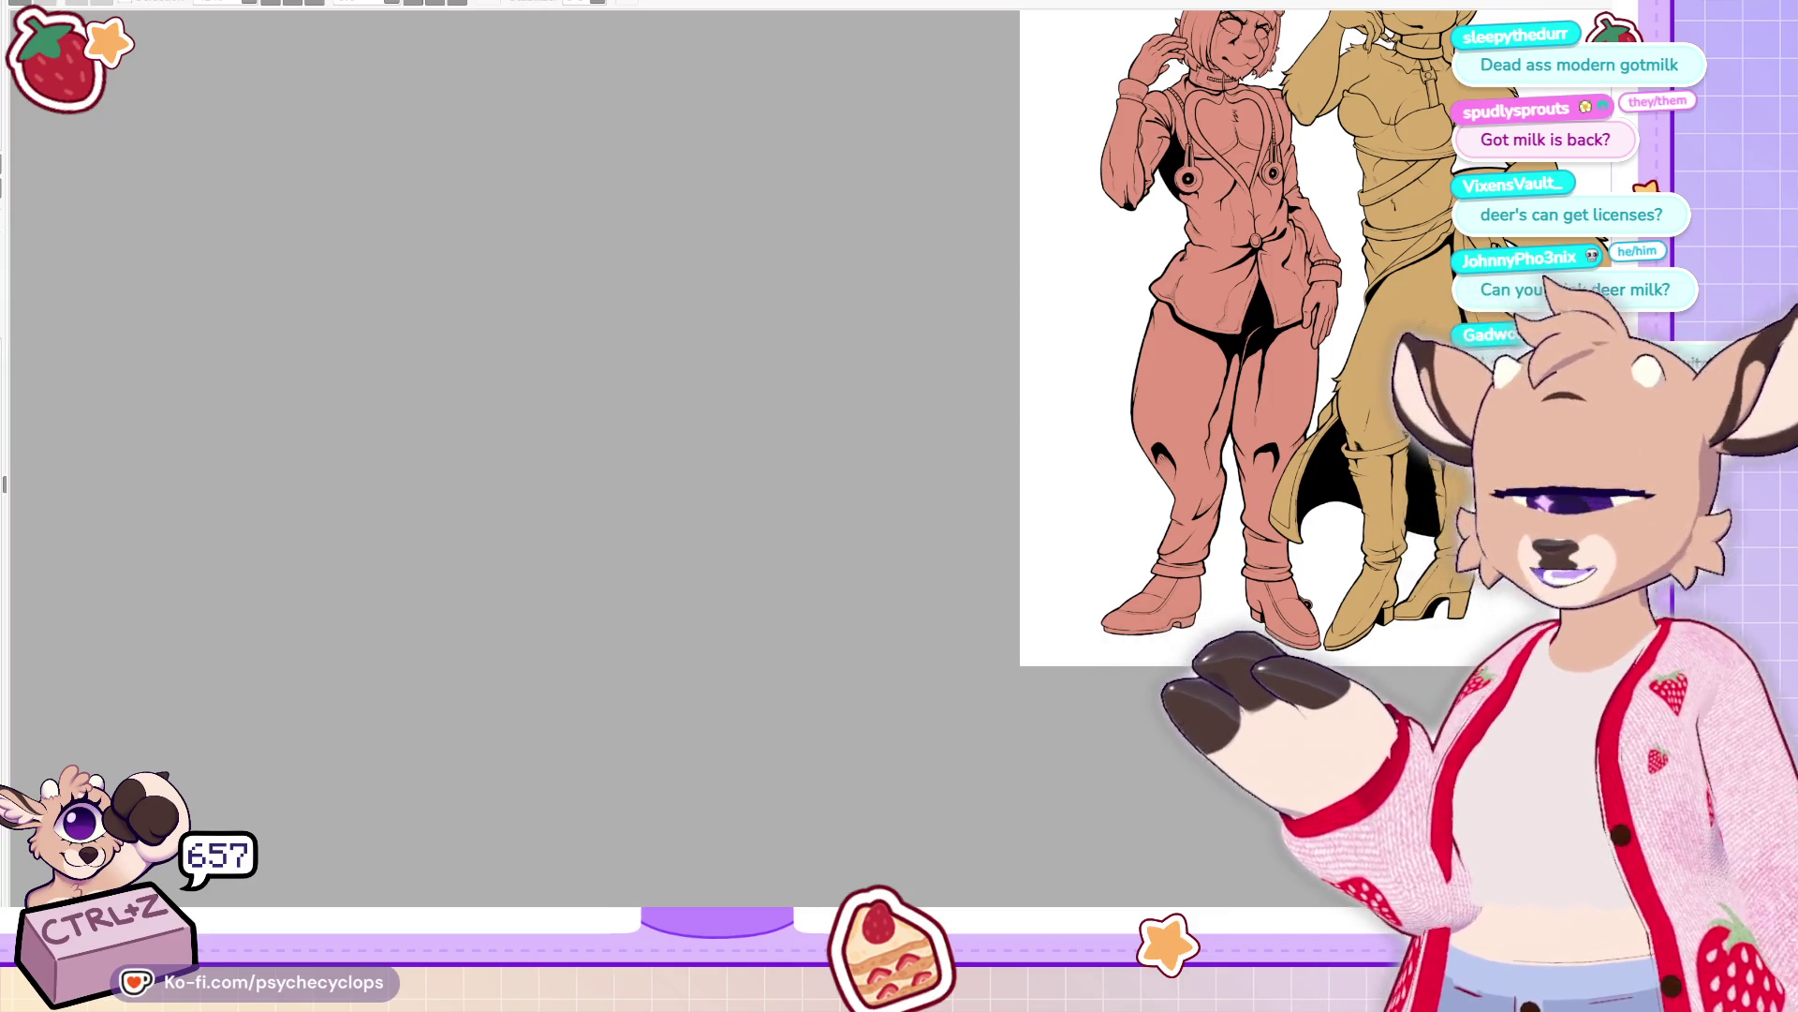
Ink over the bunny's inner-thigh line twice to darken and lengthen it, then zoom out
{"action": "scroll", "coordinate": [1365, 336], "scroll_direction": "up", "scroll_amount": 3}
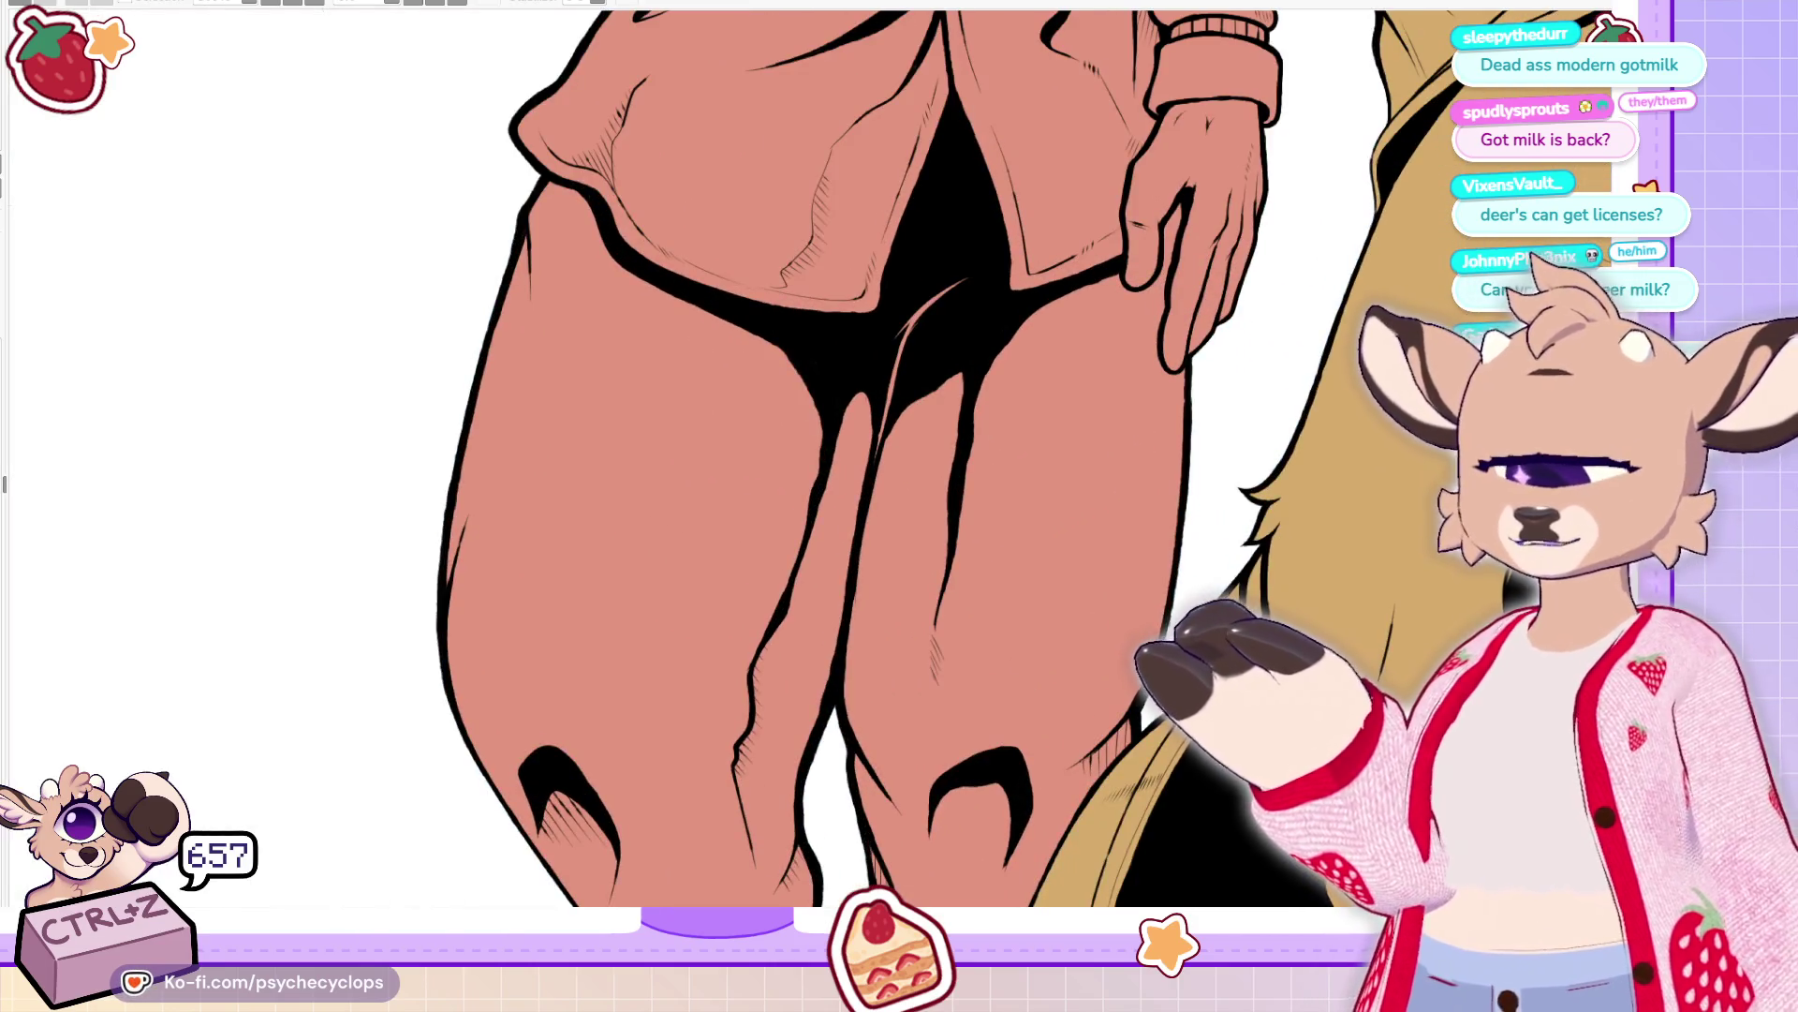
{"action": "scroll", "coordinate": [730, 447], "scroll_direction": "up", "scroll_amount": 2}
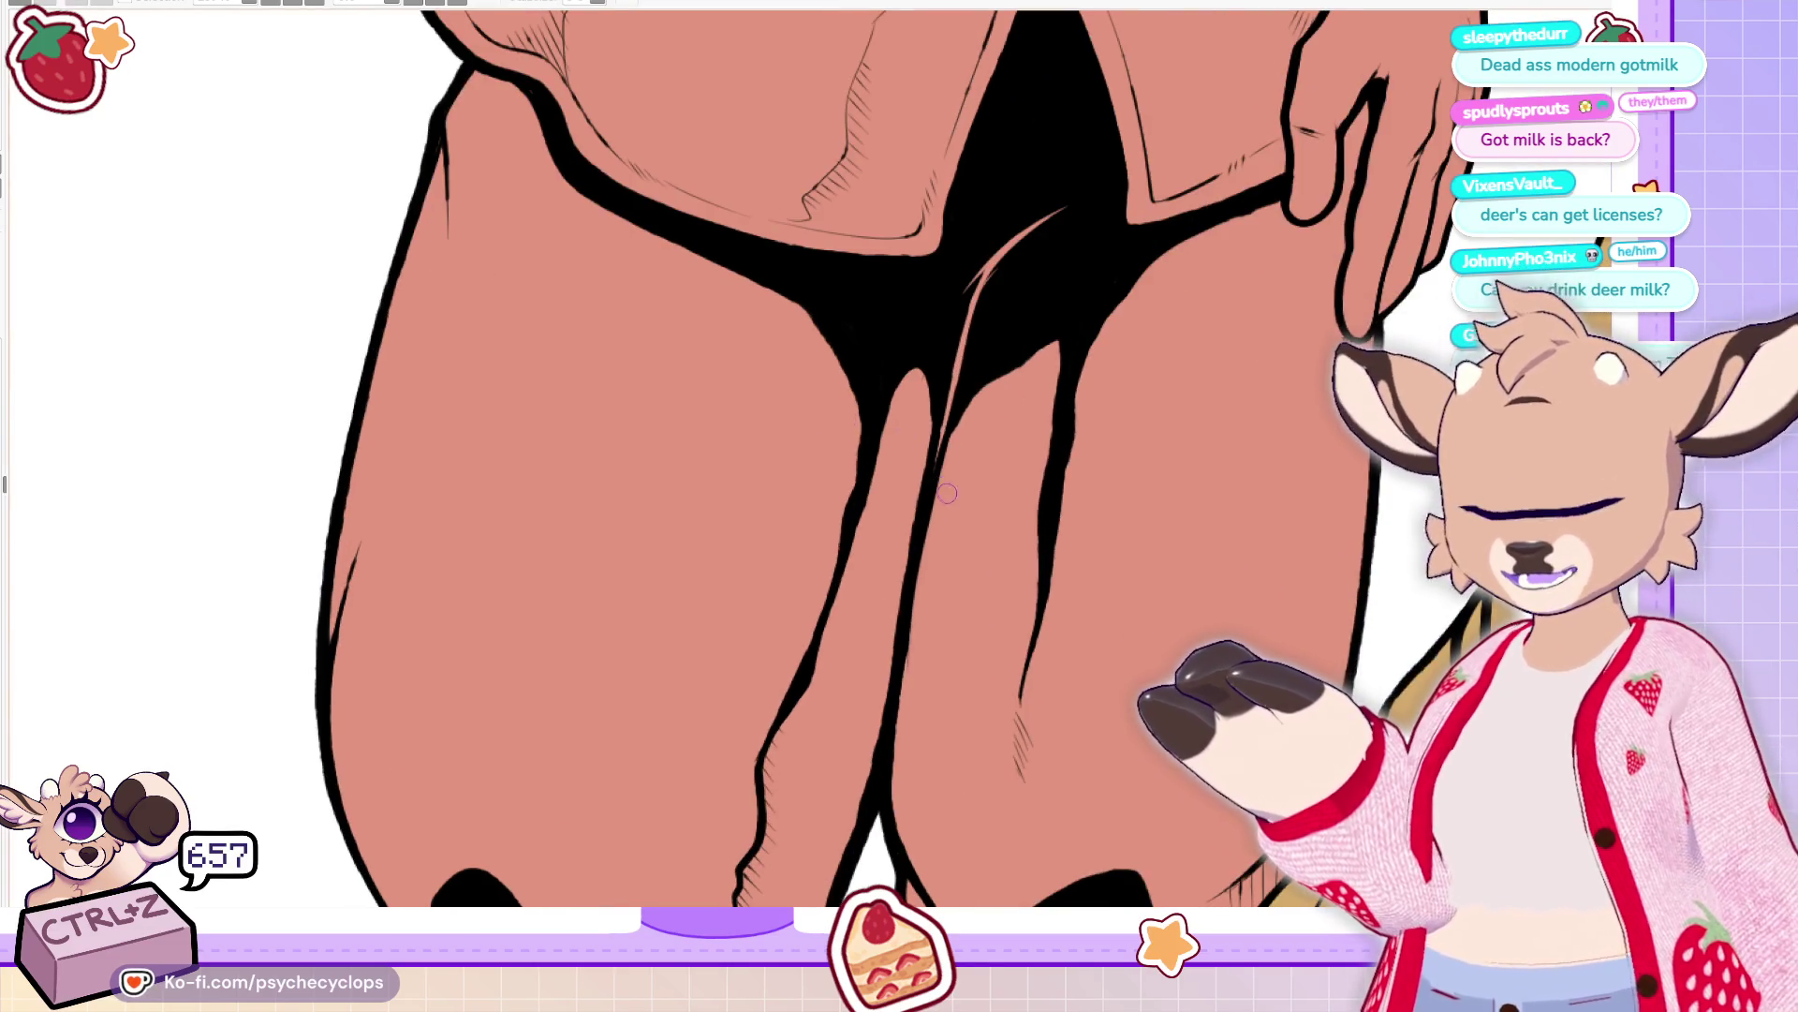
{"action": "left_click_drag", "start_coordinate": [927, 590], "coordinate": [917, 379]}
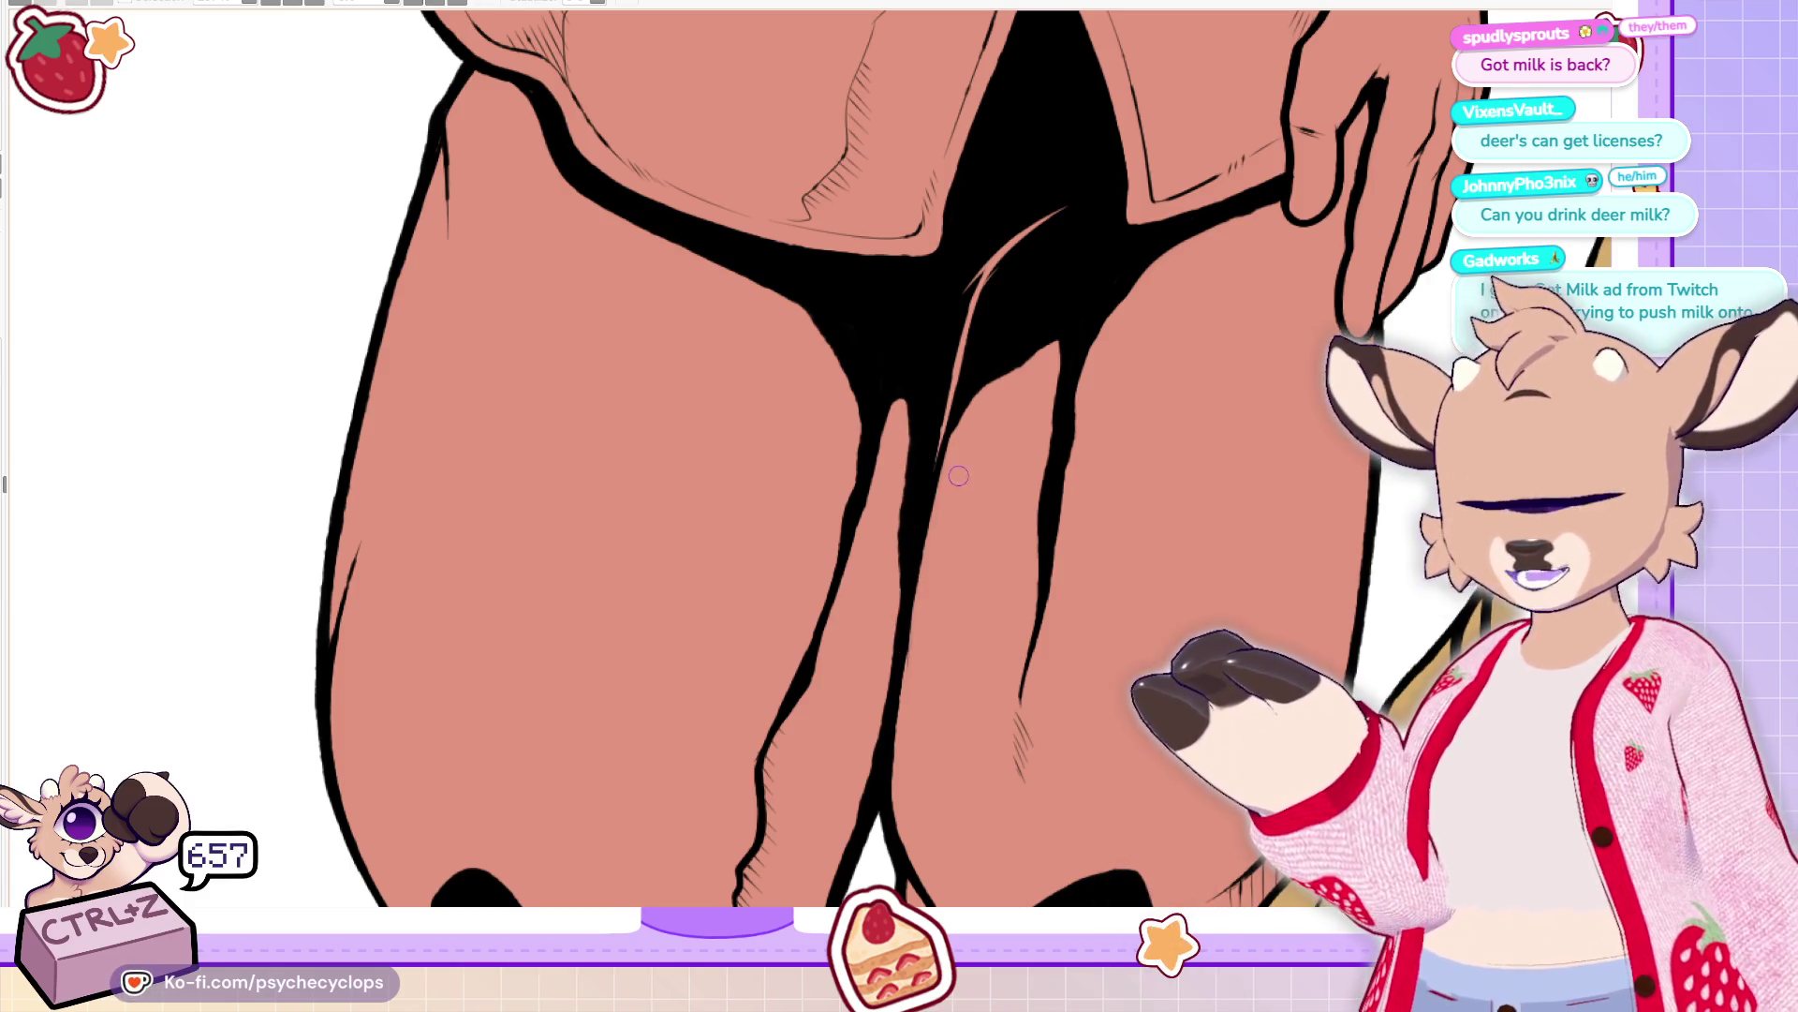
{"action": "left_click_drag", "start_coordinate": [926, 529], "coordinate": [986, 379]}
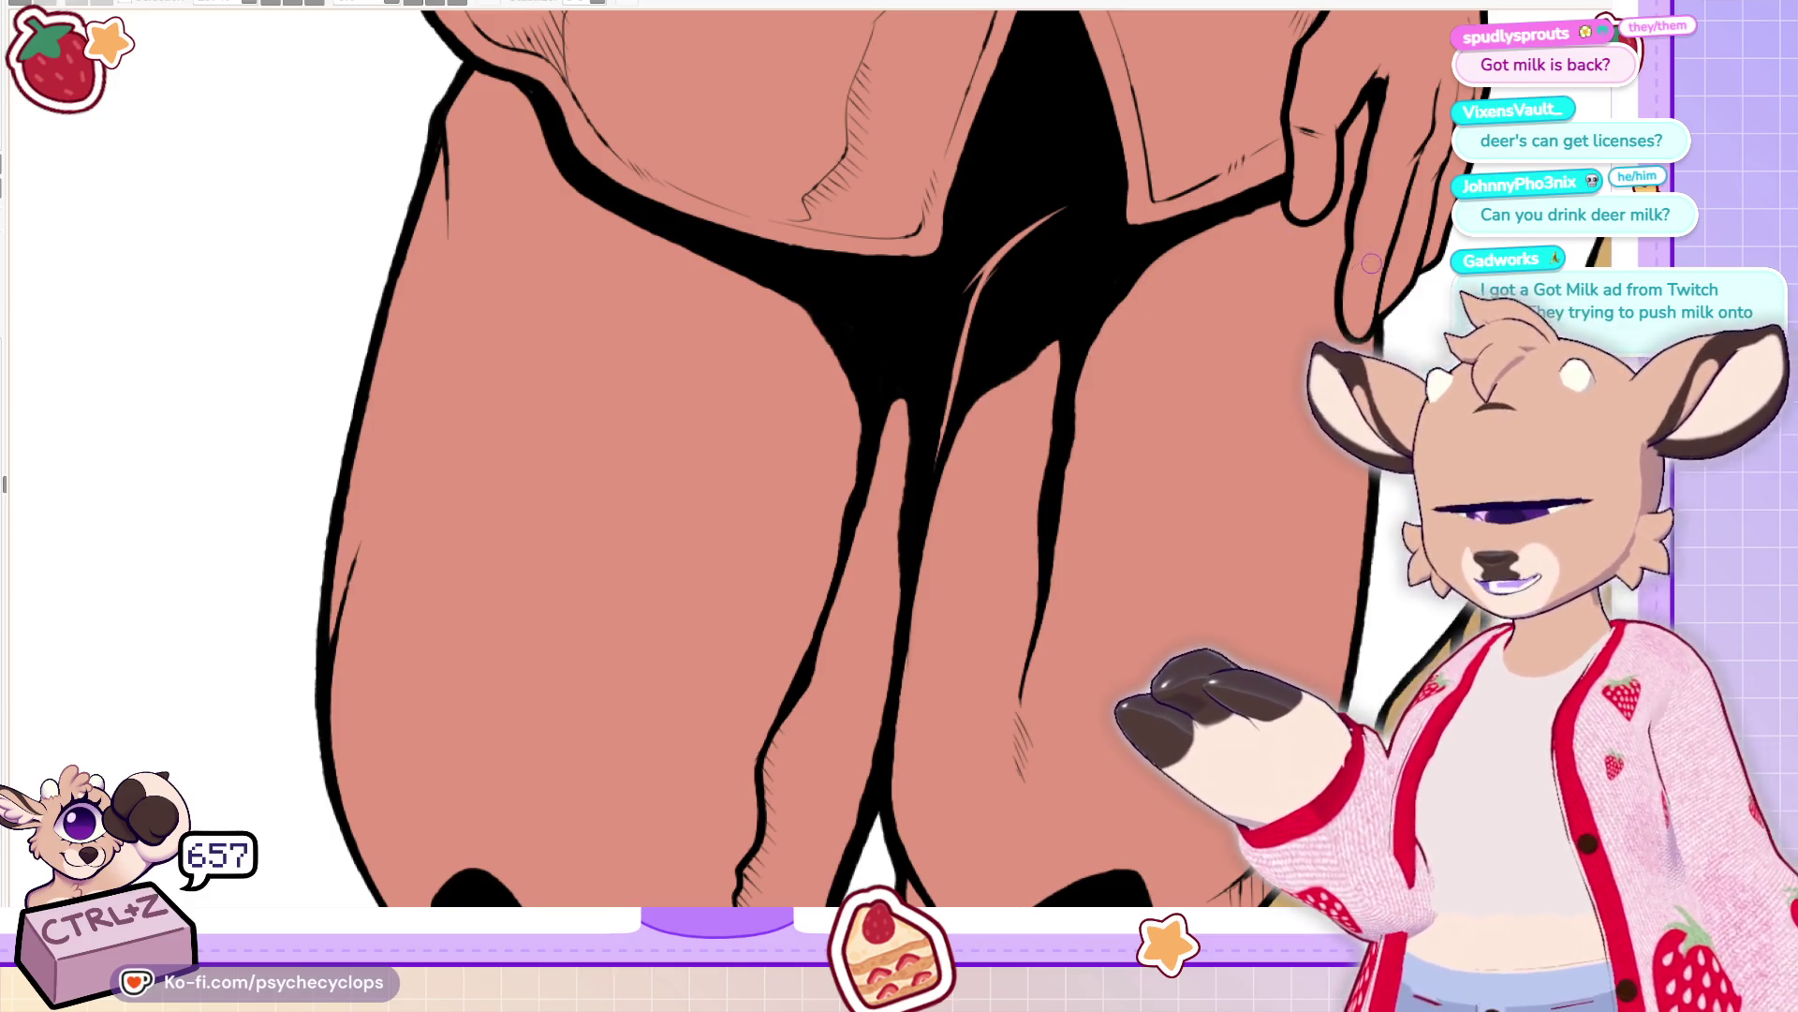
{"action": "scroll", "coordinate": [909, 459], "scroll_direction": "up", "scroll_amount": 5}
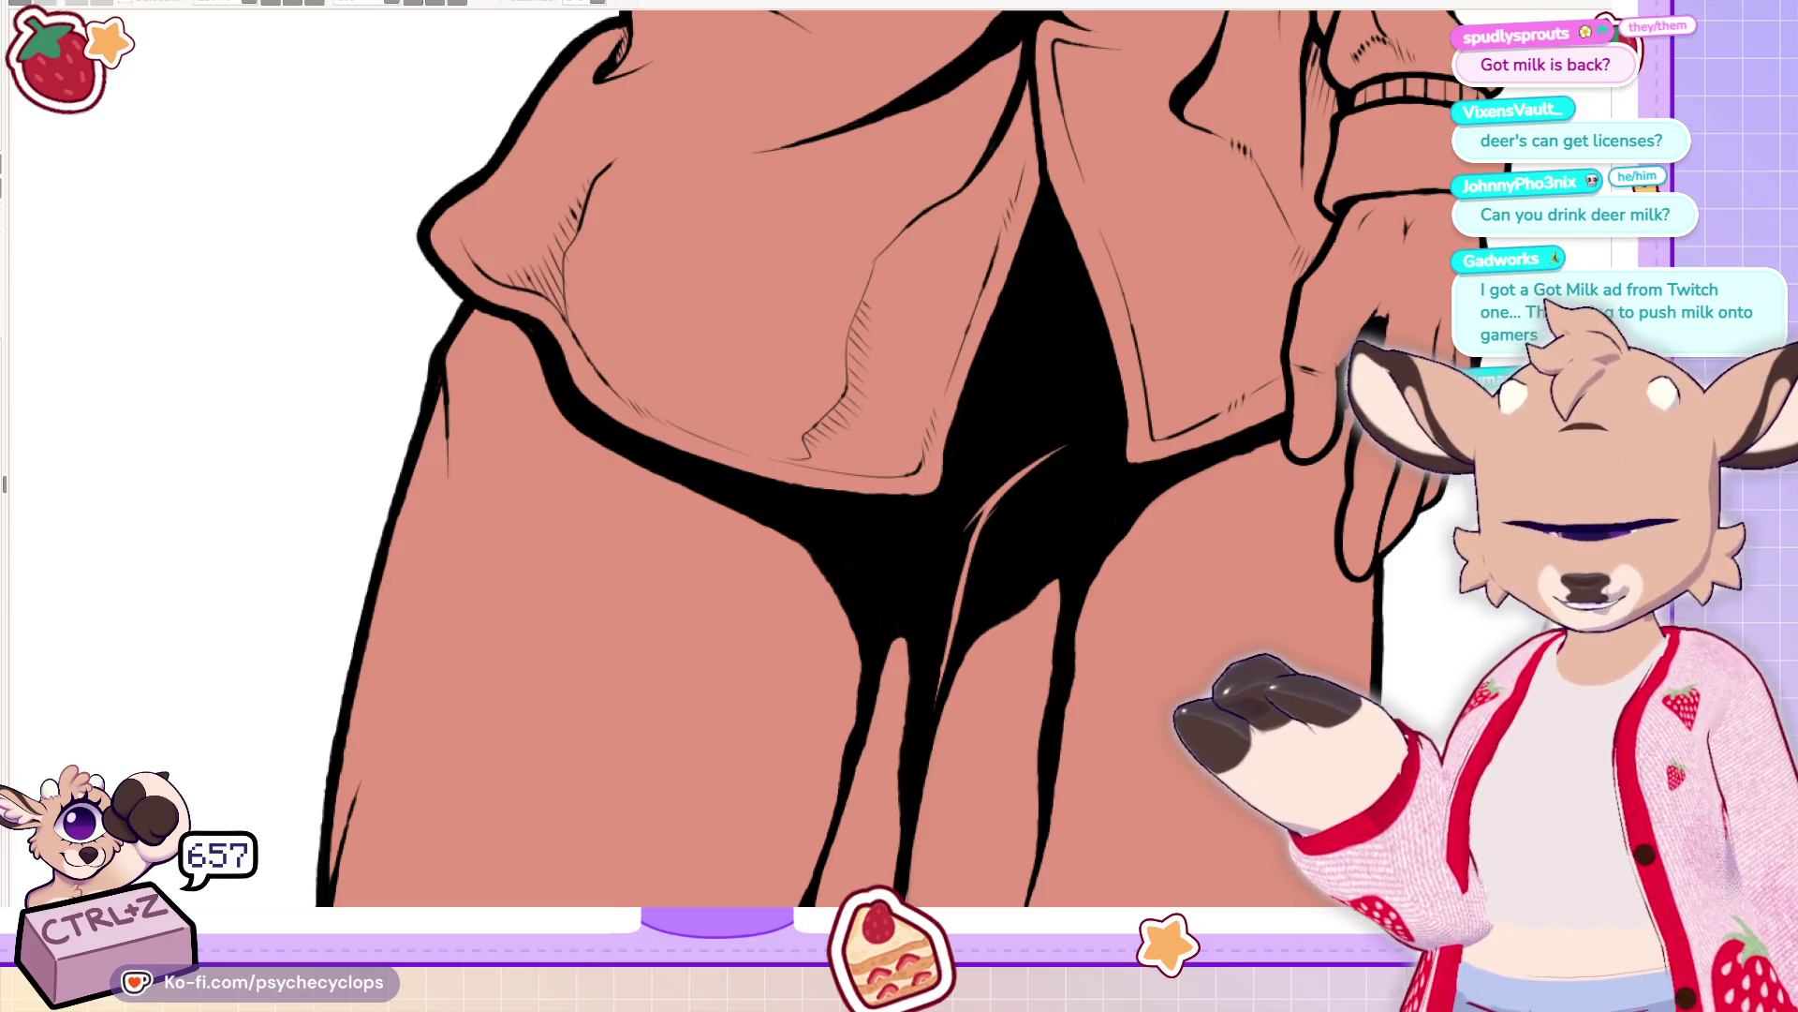
{"action": "key", "text": "ctrl+minus"}
{"action": "key", "text": "ctrl+minus"}
{"action": "key", "text": "ctrl+minus"}
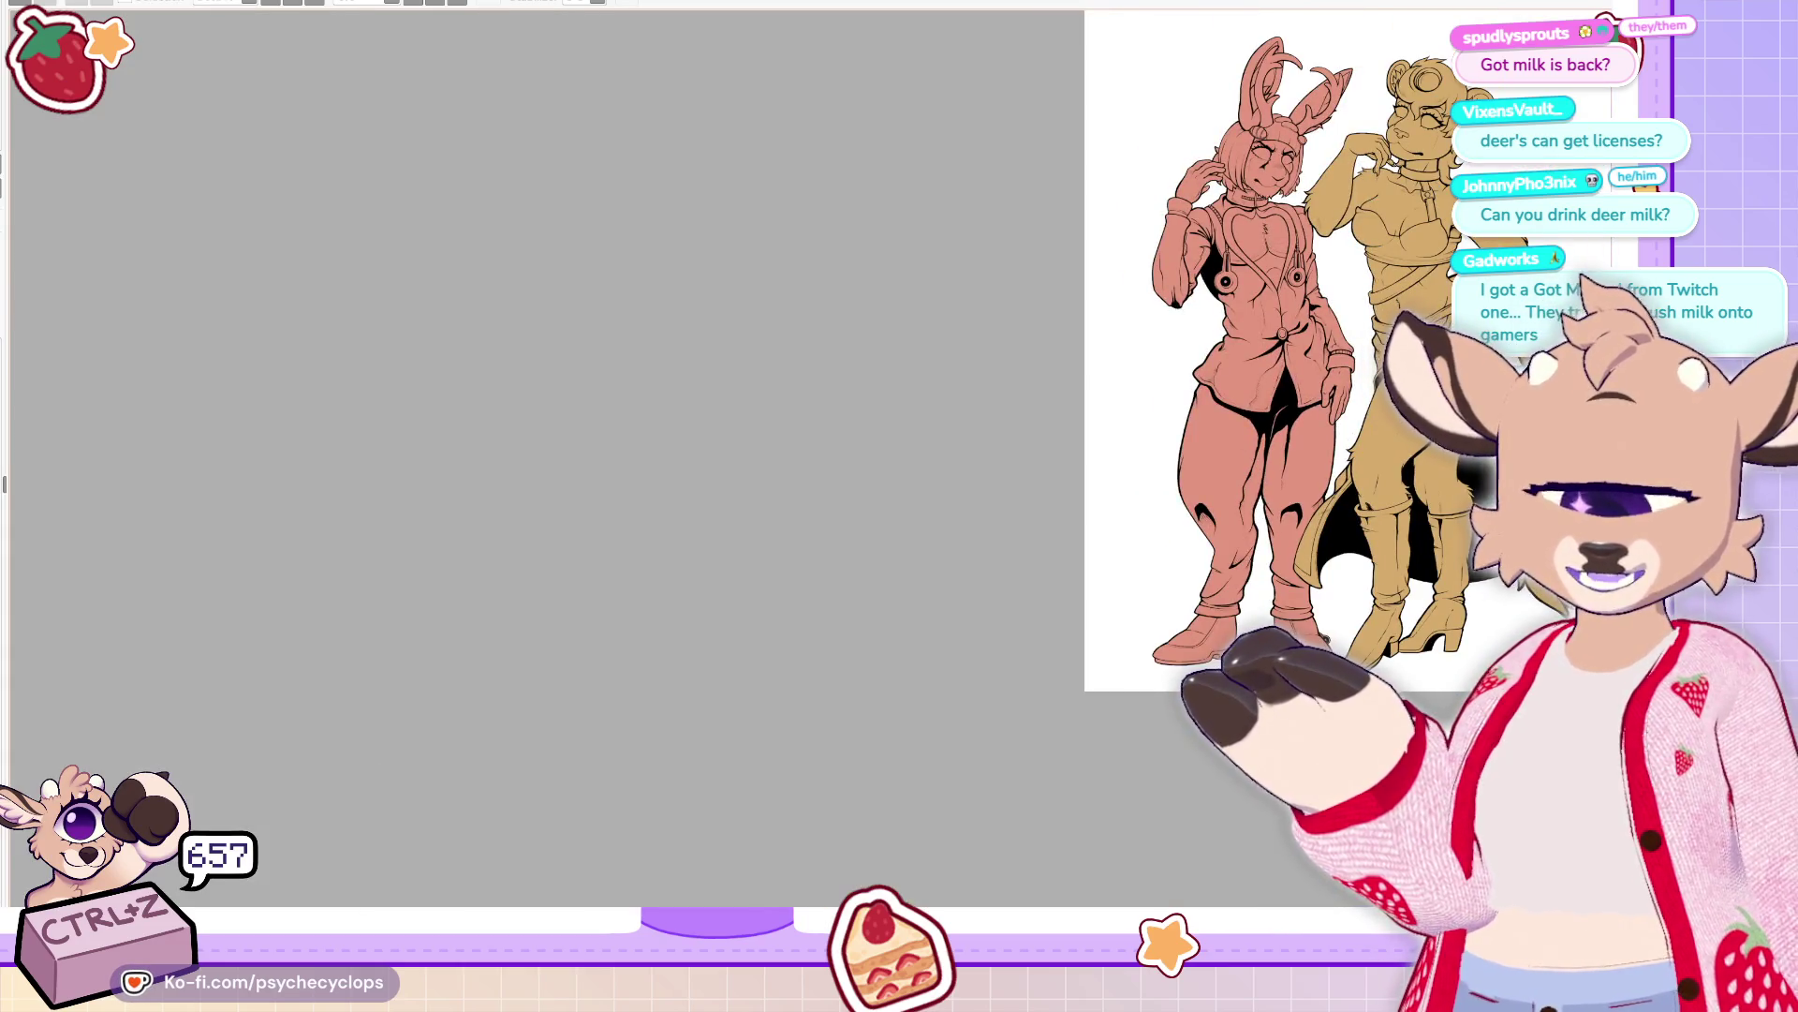
Add short hatch strokes along the bunny's knee crease, then fit the drawing to the window
{"action": "scroll", "coordinate": [1329, 513], "scroll_direction": "up", "scroll_amount": 2}
{"action": "scroll", "coordinate": [1330, 513], "scroll_direction": "up", "scroll_amount": 3}
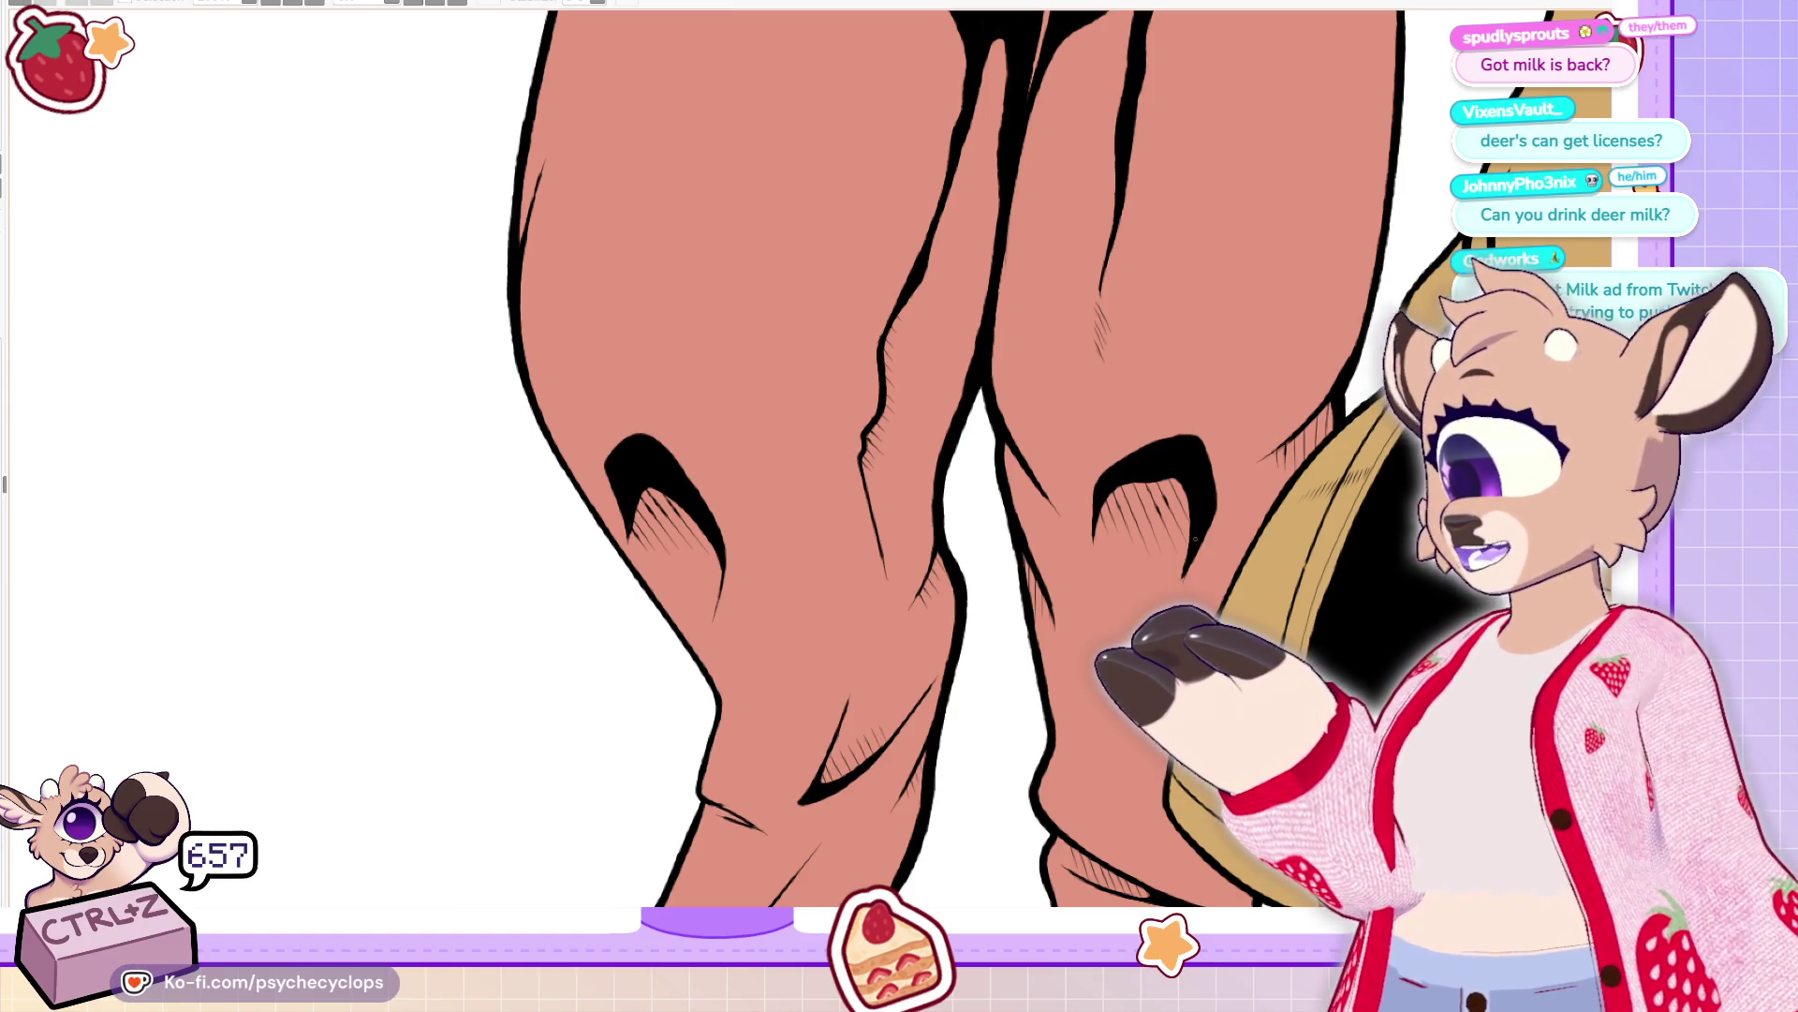
{"action": "scroll", "coordinate": [1193, 539], "scroll_direction": "down", "scroll_amount": 5}
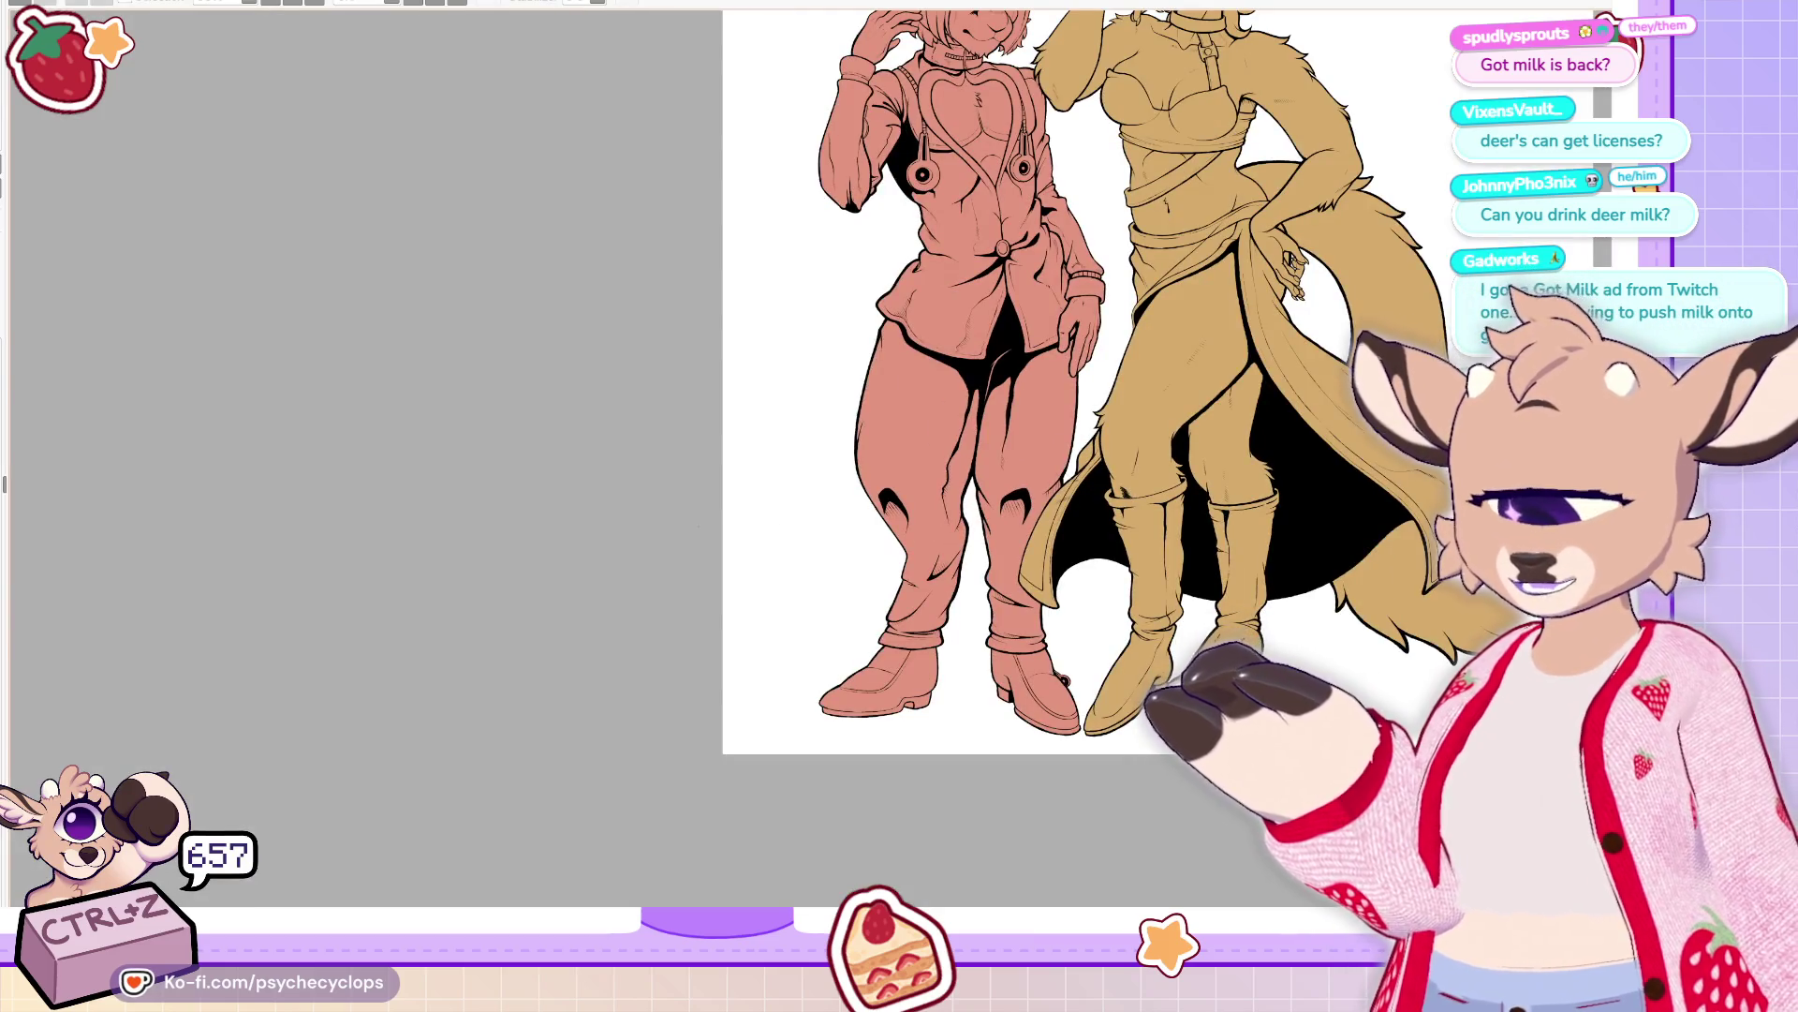
{"action": "scroll", "coordinate": [913, 457], "scroll_direction": "up", "scroll_amount": 5}
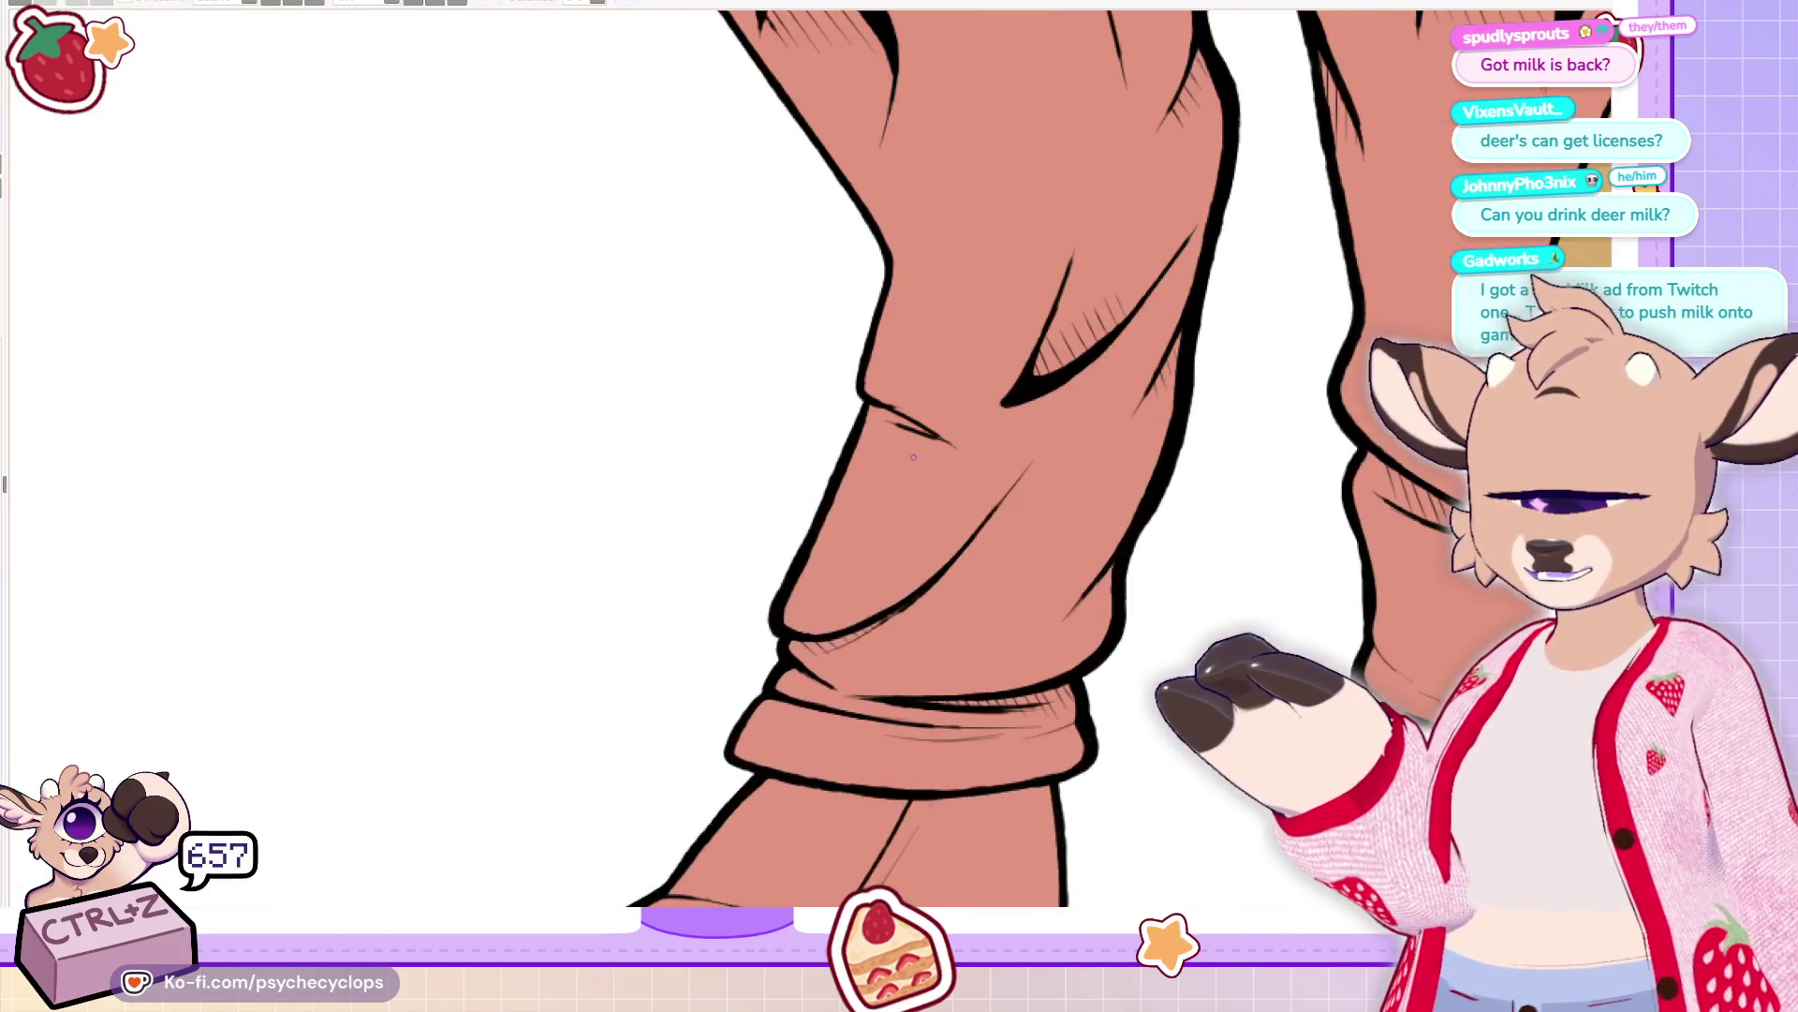
{"action": "scroll", "coordinate": [913, 457], "scroll_direction": "up", "scroll_amount": 3}
{"action": "mouse_move", "coordinate": [655, 468]}
{"action": "left_mouse_down"}
{"action": "mouse_move", "coordinate": [740, 409]}
{"action": "mouse_move", "coordinate": [682, 577]}
{"action": "mouse_move", "coordinate": [750, 448]}
{"action": "mouse_move", "coordinate": [670, 628]}
{"action": "left_mouse_up"}
{"action": "mouse_move", "coordinate": [705, 520]}
{"action": "left_mouse_down"}
{"action": "mouse_move", "coordinate": [665, 653]}
{"action": "mouse_move", "coordinate": [720, 514]}
{"action": "left_mouse_up"}
{"action": "mouse_move", "coordinate": [691, 588]}
{"action": "left_mouse_down"}
{"action": "mouse_move", "coordinate": [657, 660]}
{"action": "mouse_move", "coordinate": [729, 457]}
{"action": "mouse_move", "coordinate": [770, 421]}
{"action": "left_mouse_up"}
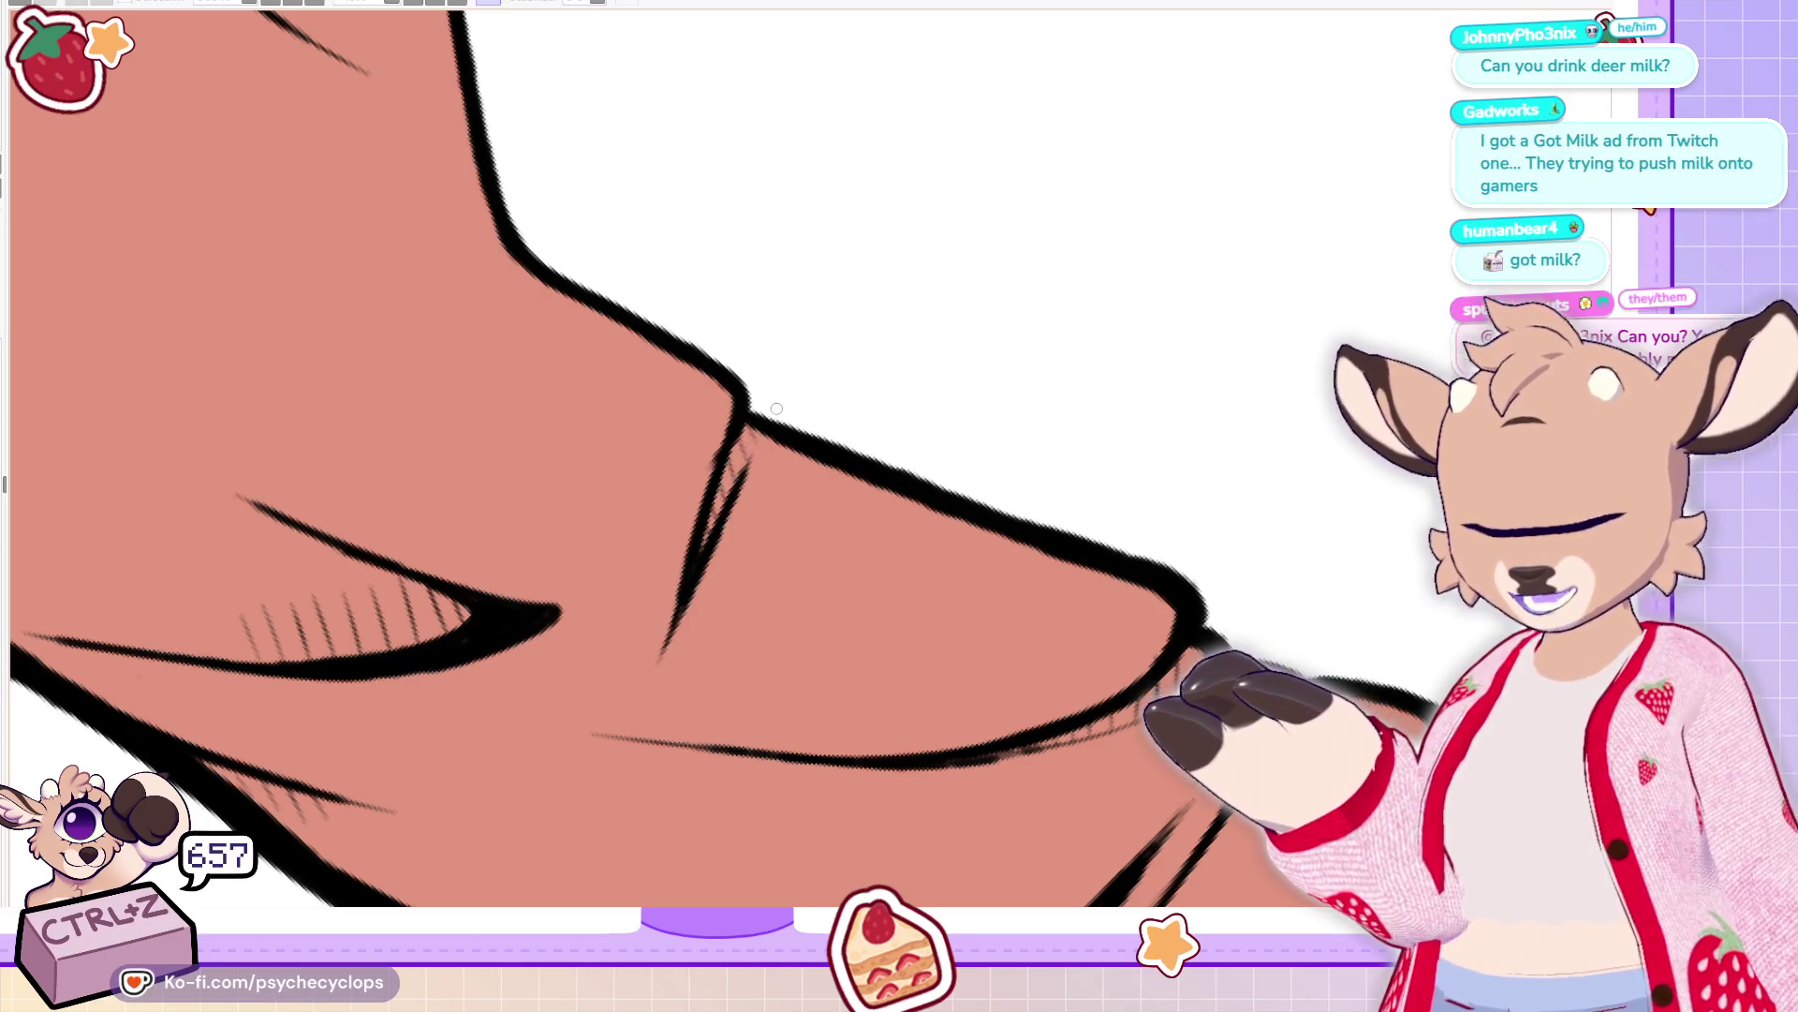
{"action": "key", "text": "ctrl+0"}
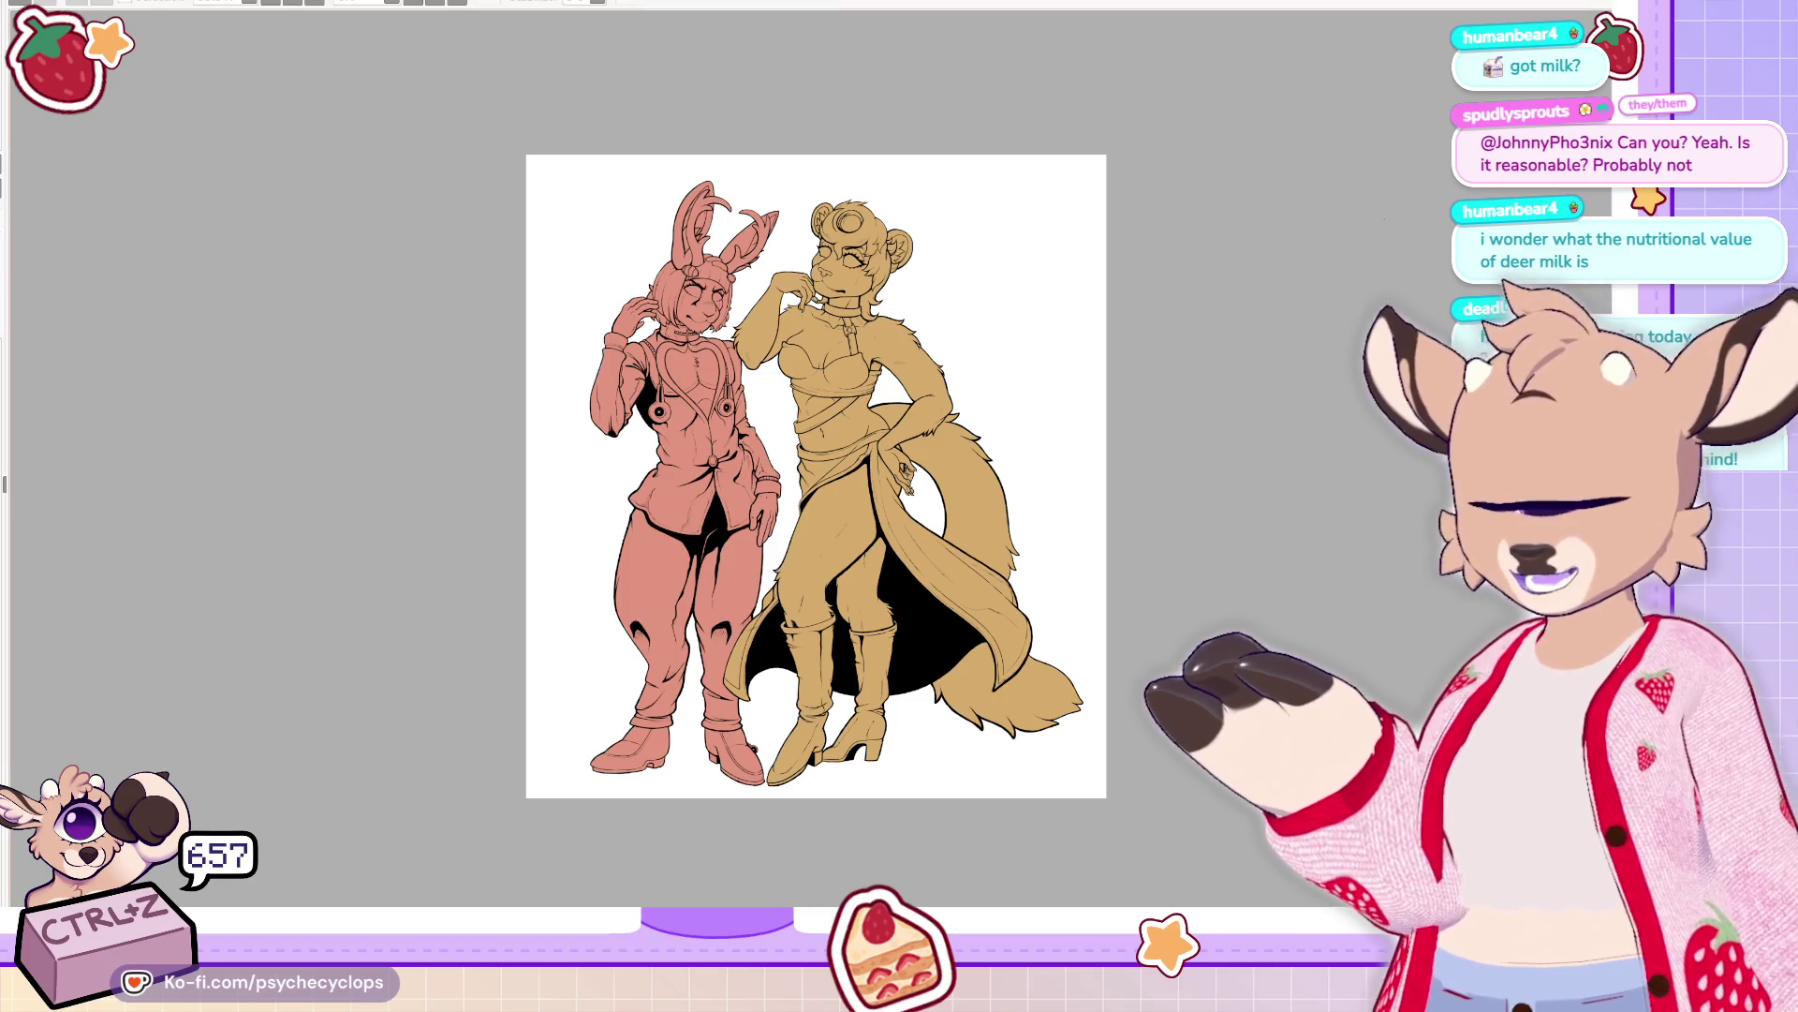
Hatch the chest shadow, working rightward and up toward the right drawstring ring
{"action": "scroll", "coordinate": [628, 382], "scroll_direction": "up", "scroll_amount": 3}
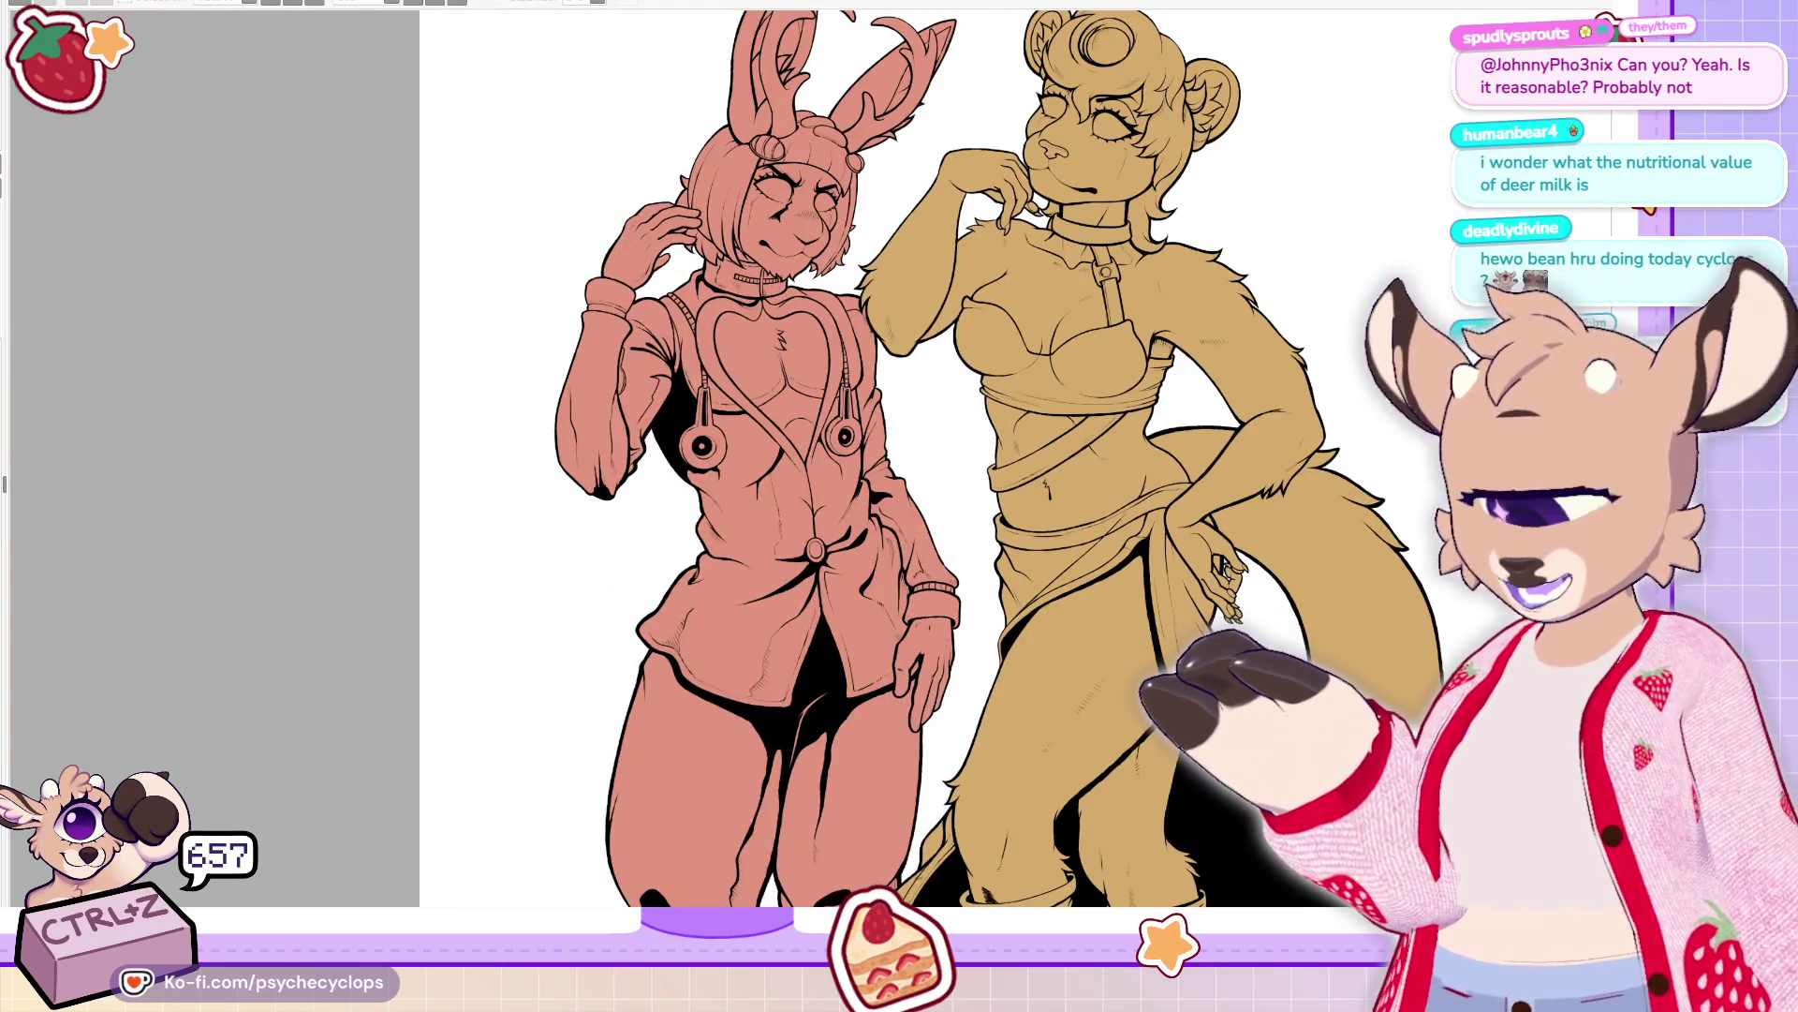
{"action": "scroll", "coordinate": [759, 468], "scroll_direction": "up", "scroll_amount": 6}
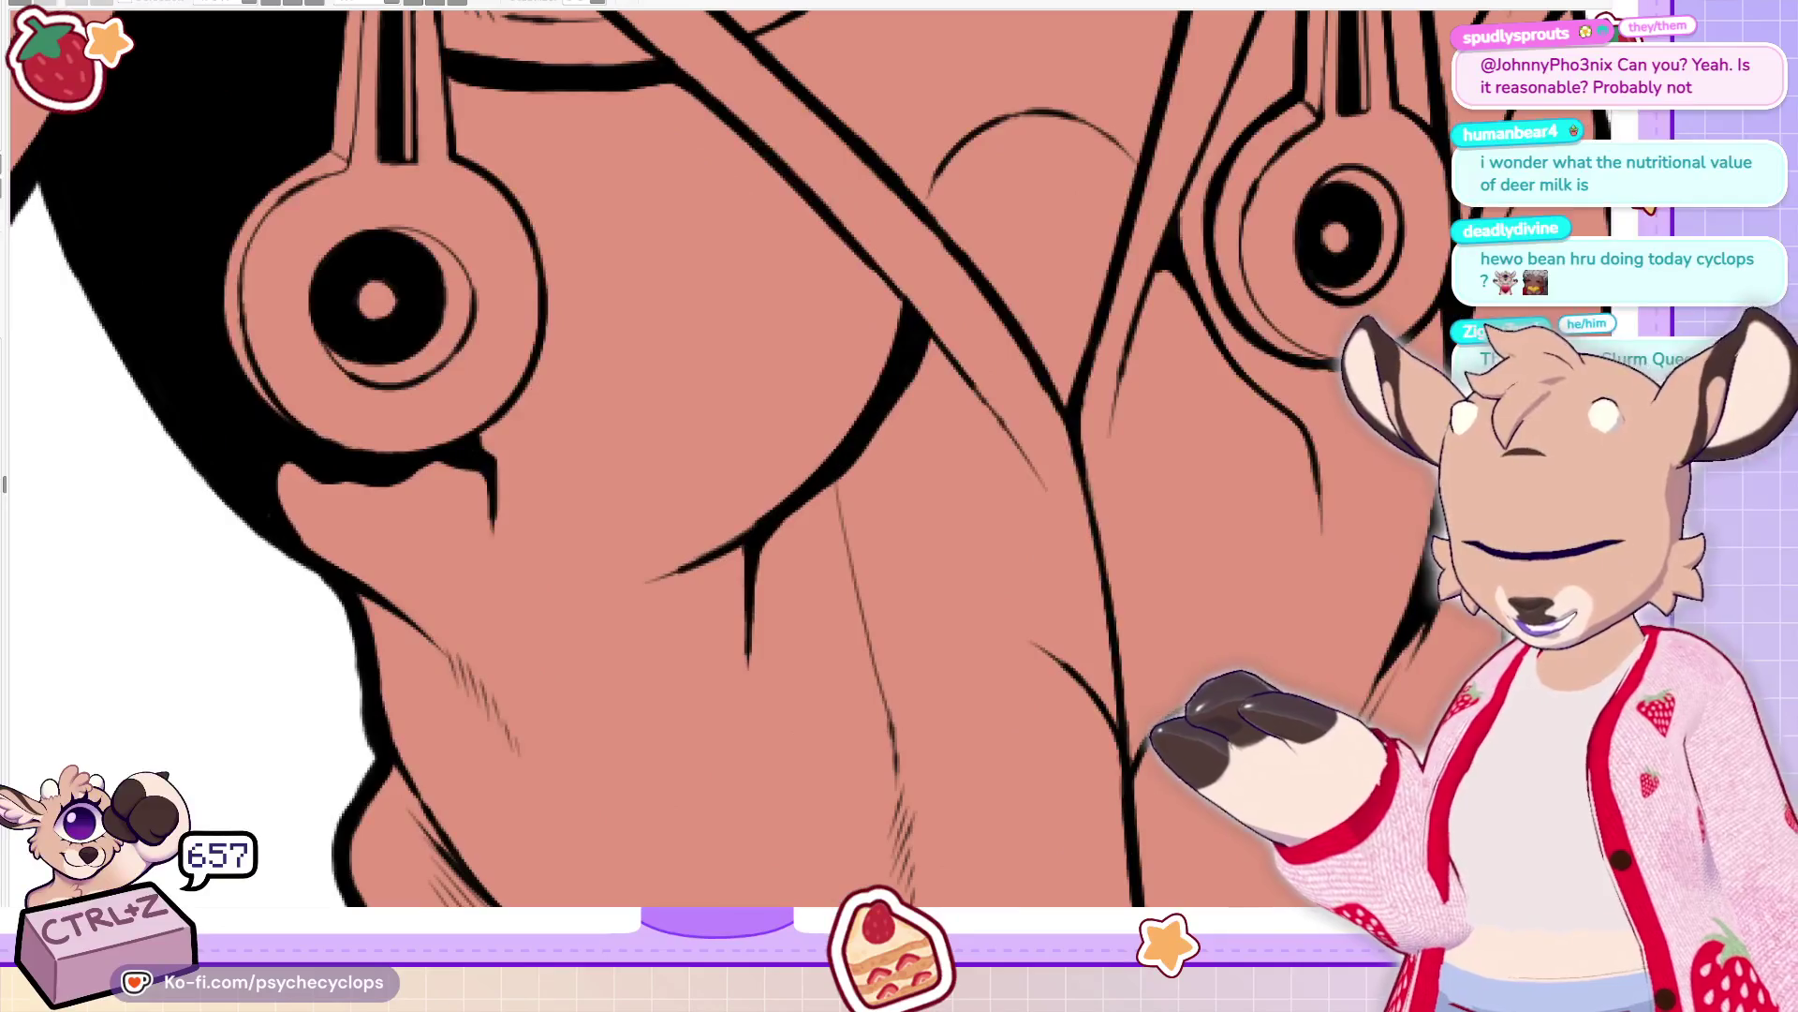
{"action": "mouse_move", "coordinate": [749, 623]}
{"action": "left_mouse_down"}
{"action": "mouse_move", "coordinate": [749, 723]}
{"action": "mouse_move", "coordinate": [788, 536]}
{"action": "left_mouse_up"}
{"action": "mouse_move", "coordinate": [776, 571]}
{"action": "left_mouse_down"}
{"action": "mouse_move", "coordinate": [801, 511]}
{"action": "mouse_move", "coordinate": [813, 522]}
{"action": "left_mouse_up"}
{"action": "mouse_move", "coordinate": [805, 562]}
{"action": "left_mouse_down"}
{"action": "mouse_move", "coordinate": [829, 503]}
{"action": "mouse_move", "coordinate": [877, 466]}
{"action": "left_mouse_up"}
{"action": "left_click_drag", "start_coordinate": [861, 529], "coordinate": [886, 464]}
{"action": "left_click_drag", "start_coordinate": [875, 520], "coordinate": [932, 410]}
{"action": "left_click_drag", "start_coordinate": [913, 493], "coordinate": [986, 348]}
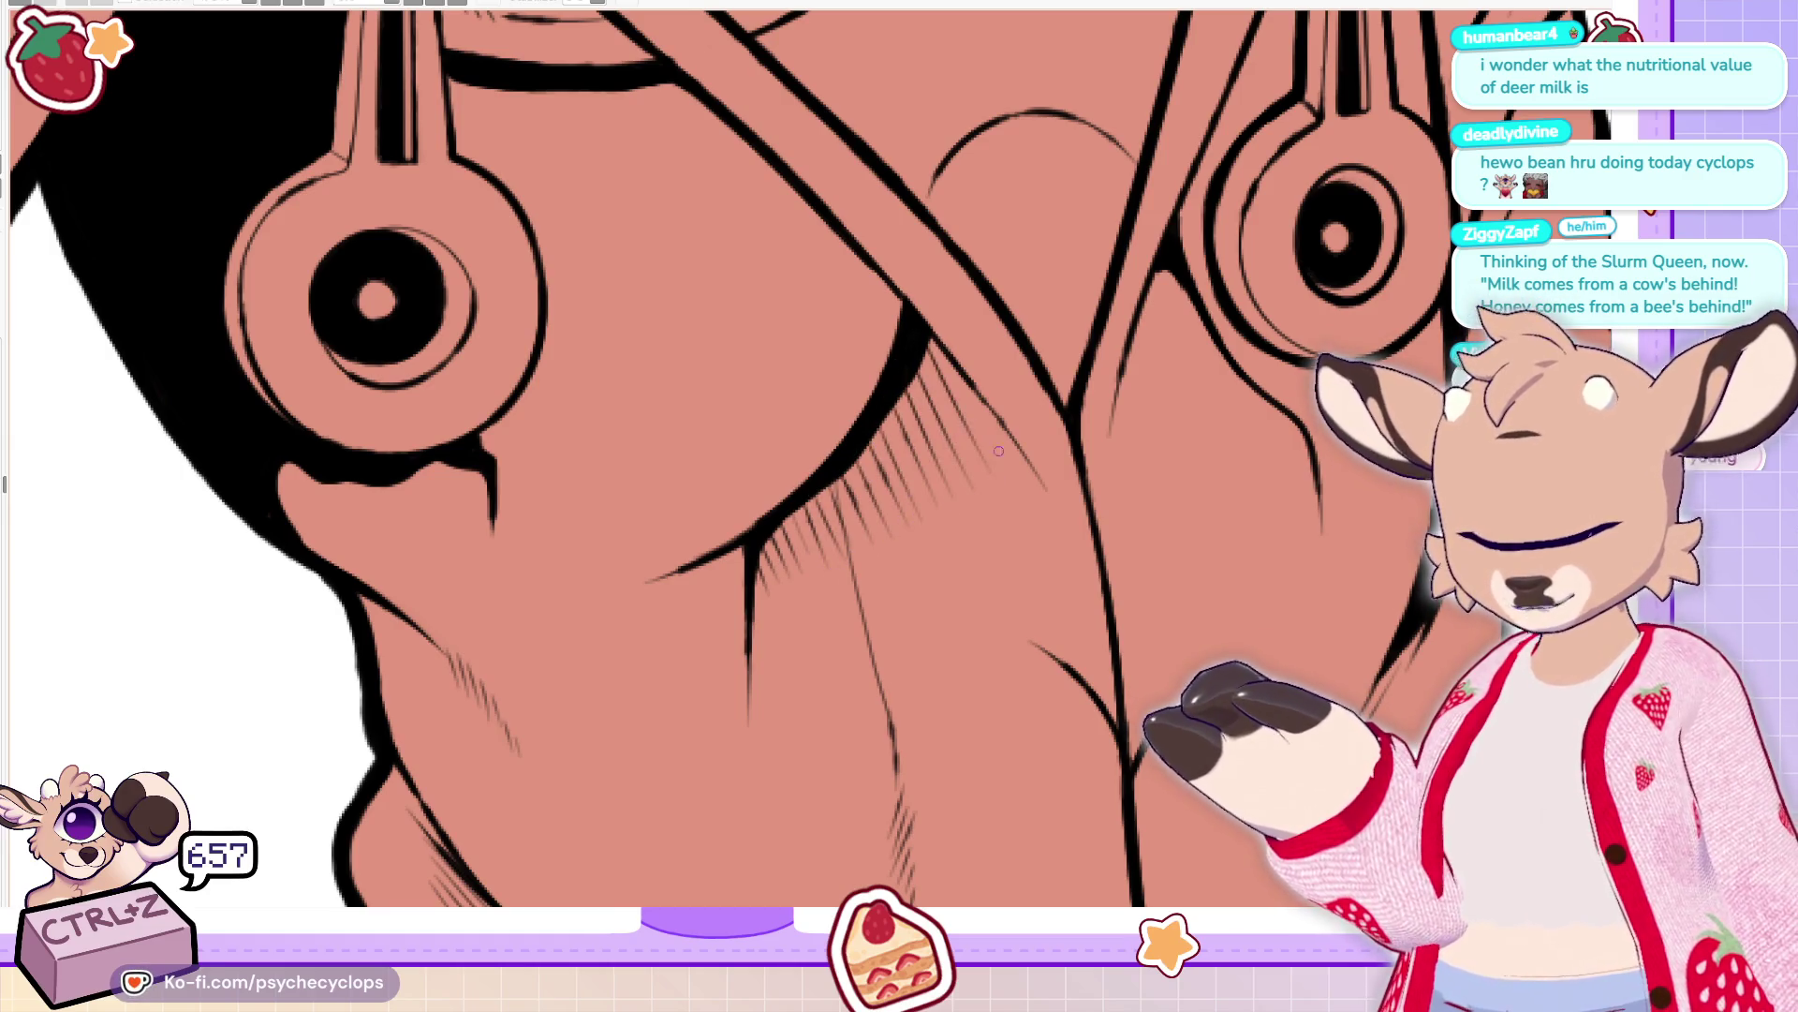
Add hatch strokes beneath and beside the right drawstring ring
{"action": "left_click_drag", "start_coordinate": [965, 457], "coordinate": [1004, 378]}
{"action": "left_click_drag", "start_coordinate": [1113, 431], "coordinate": [1129, 395]}
{"action": "mouse_move", "coordinate": [1121, 424]}
{"action": "left_mouse_down"}
{"action": "mouse_move", "coordinate": [1144, 367]}
{"action": "mouse_move", "coordinate": [1158, 374]}
{"action": "left_mouse_up"}
{"action": "left_click_drag", "start_coordinate": [1151, 433], "coordinate": [1171, 338]}
{"action": "left_click_drag", "start_coordinate": [1159, 421], "coordinate": [1182, 319]}
{"action": "mouse_move", "coordinate": [1171, 427]}
{"action": "left_mouse_down"}
{"action": "mouse_move", "coordinate": [1208, 271]}
{"action": "mouse_move", "coordinate": [1202, 294]}
{"action": "left_mouse_up"}
{"action": "left_click_drag", "start_coordinate": [1213, 427], "coordinate": [1250, 330]}
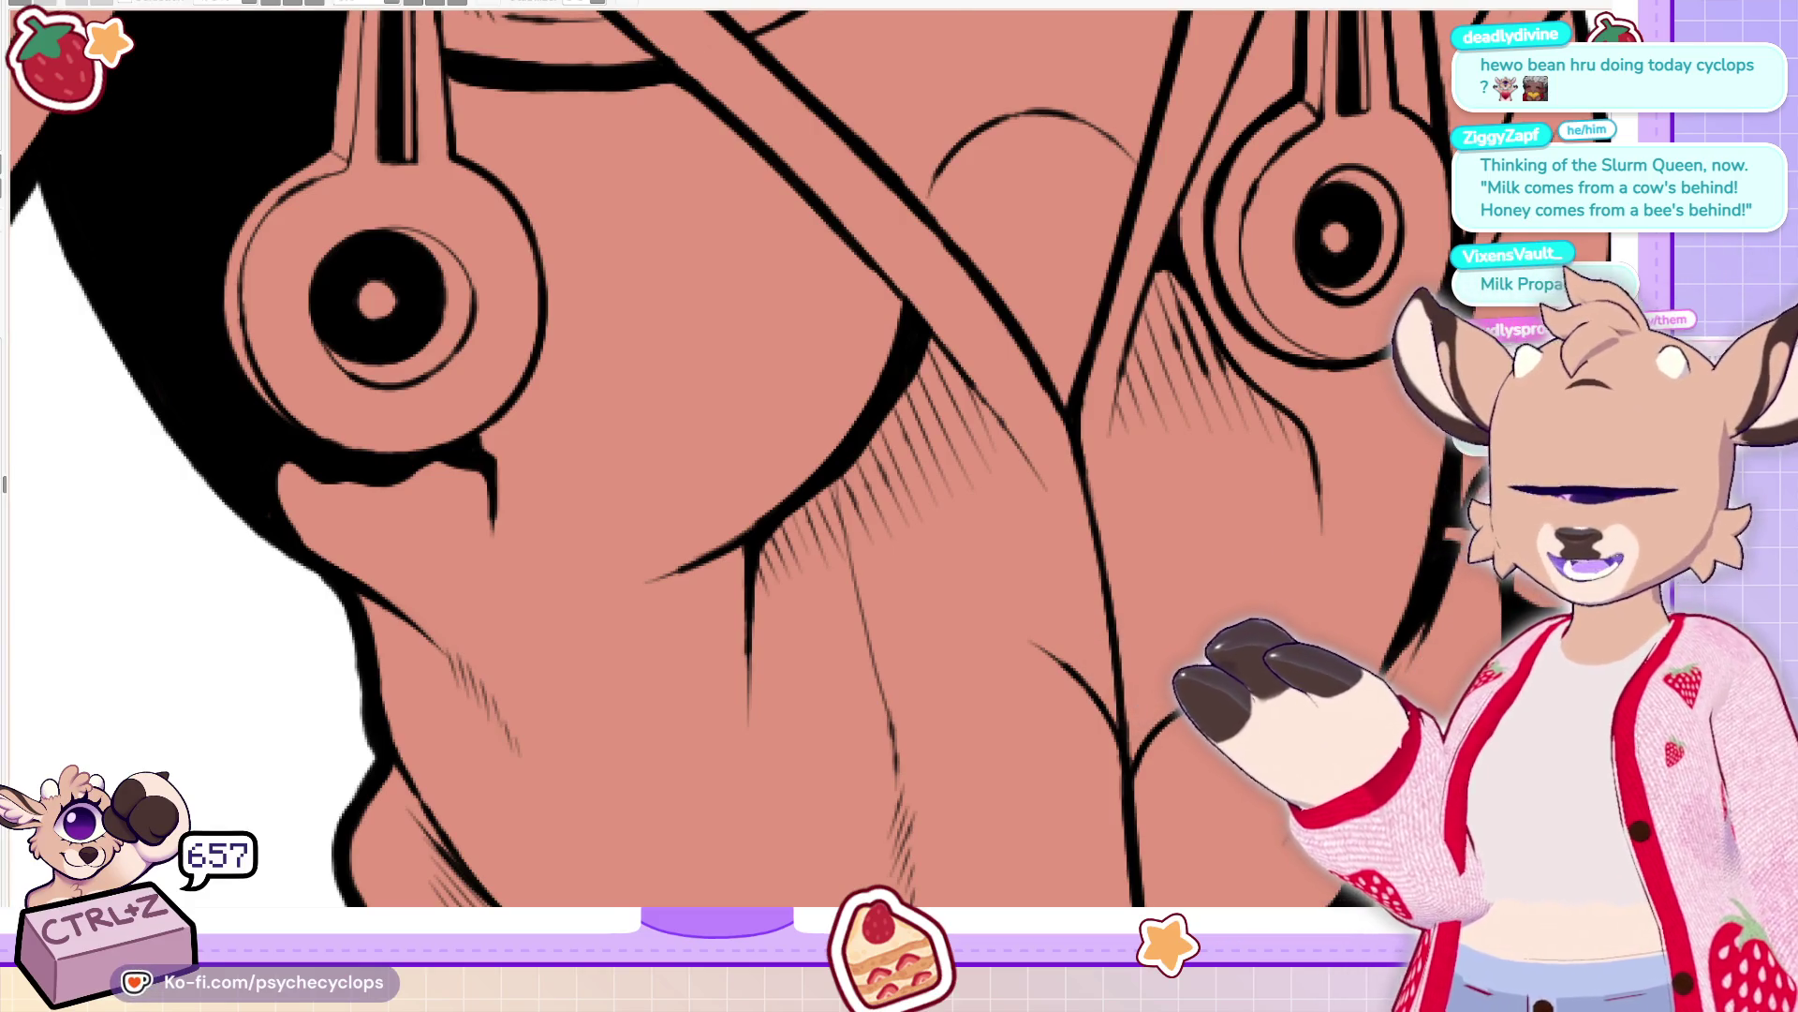
Hatch below the drawstring ring and, with the canvas rotated, along the ring's upper-left outline
{"action": "scroll", "coordinate": [730, 459], "scroll_direction": "up", "scroll_amount": 5}
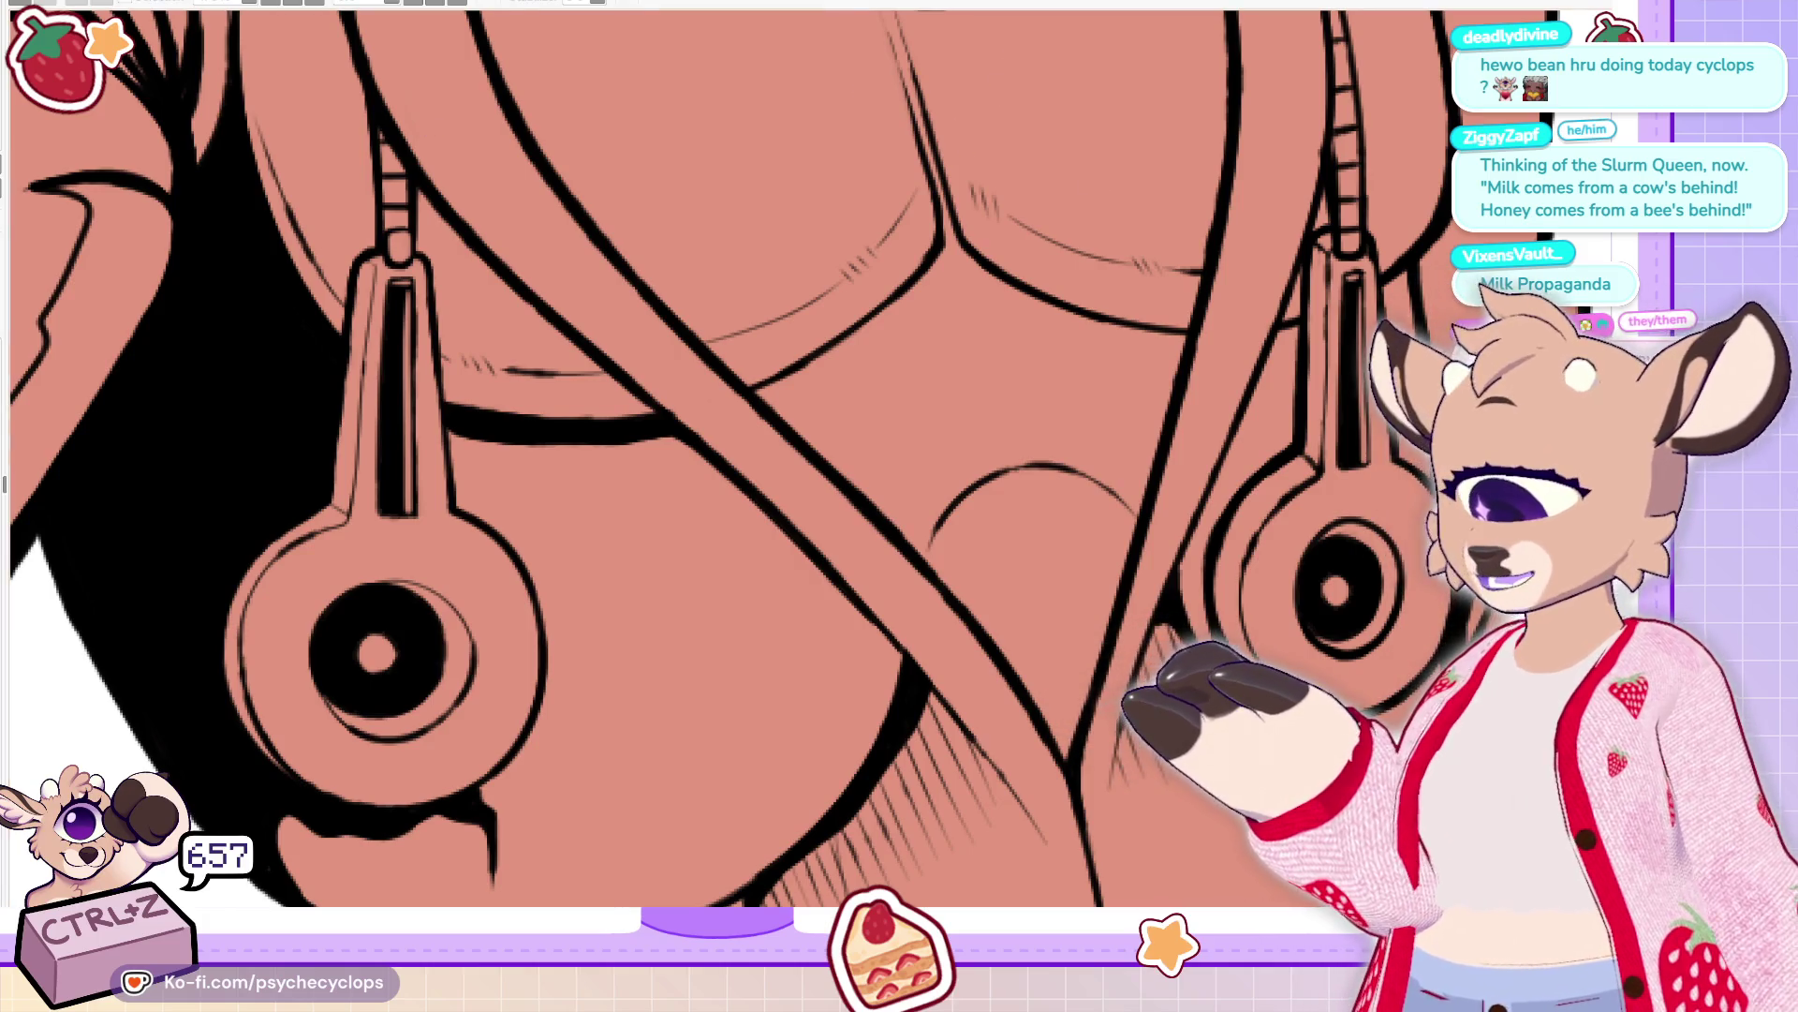
{"action": "scroll", "coordinate": [543, 403], "scroll_direction": "down", "scroll_amount": 3}
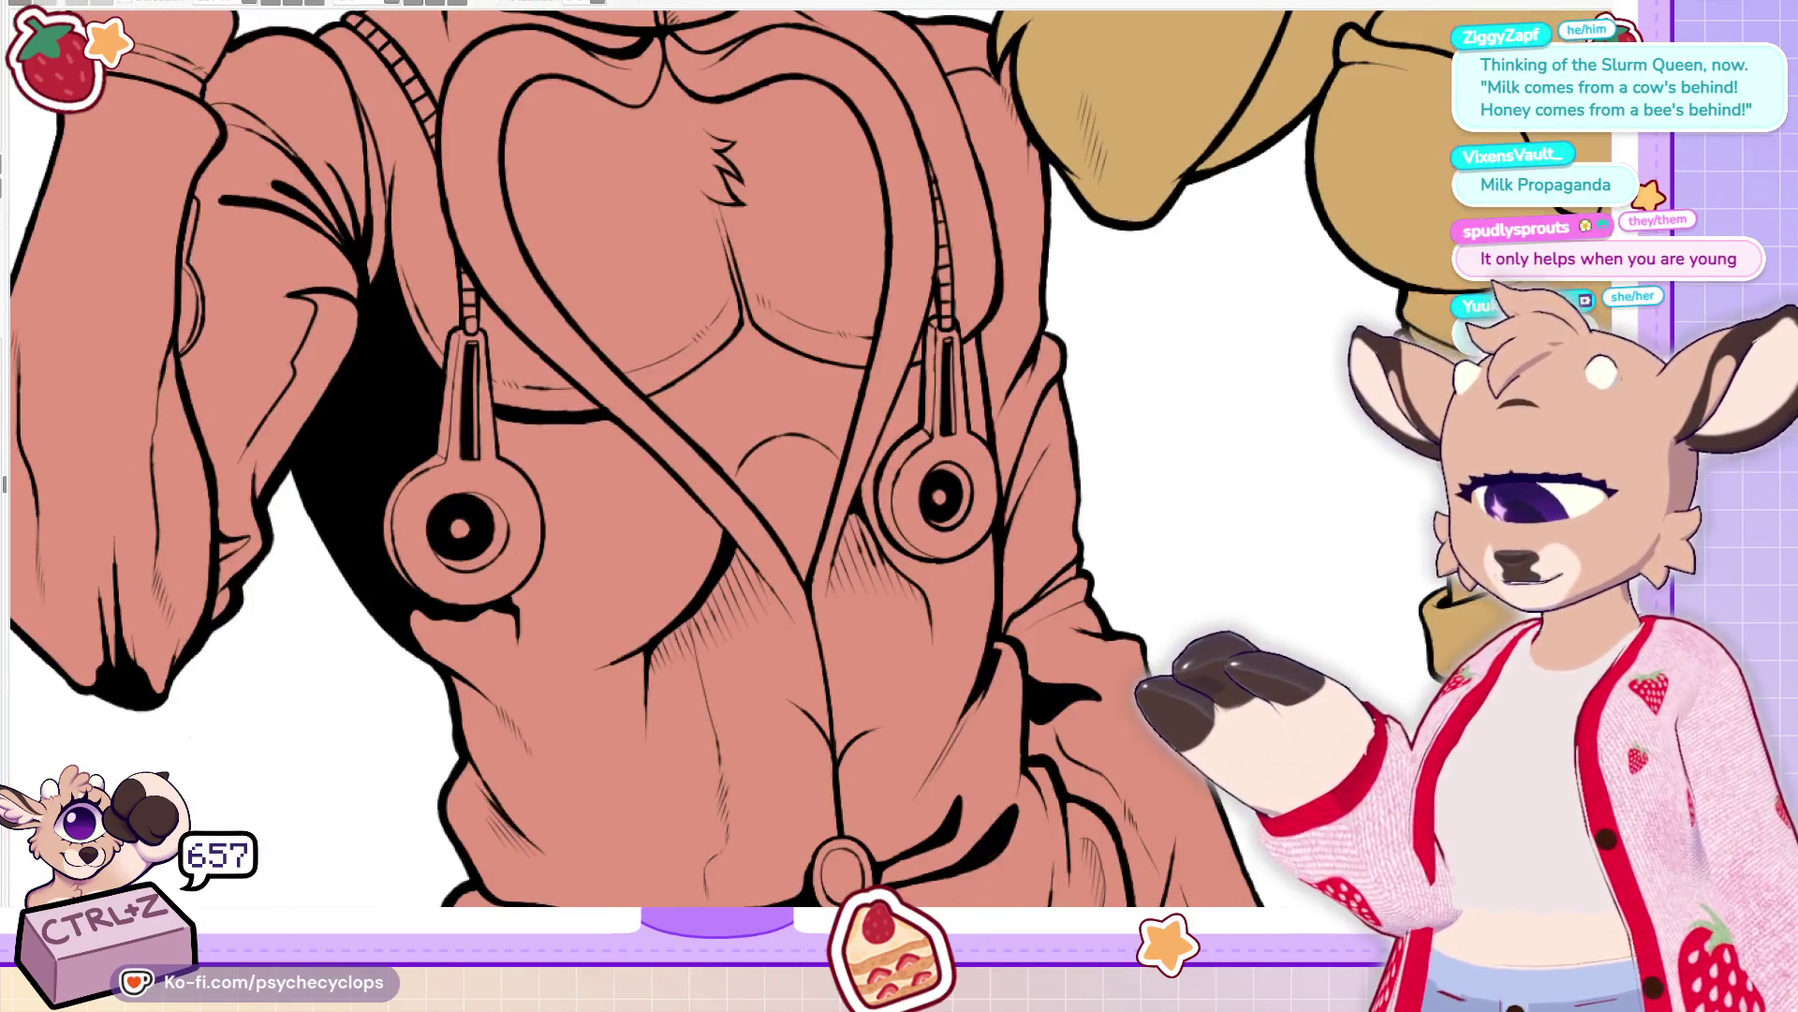
{"action": "scroll", "coordinate": [300, 651], "scroll_direction": "up", "scroll_amount": 4}
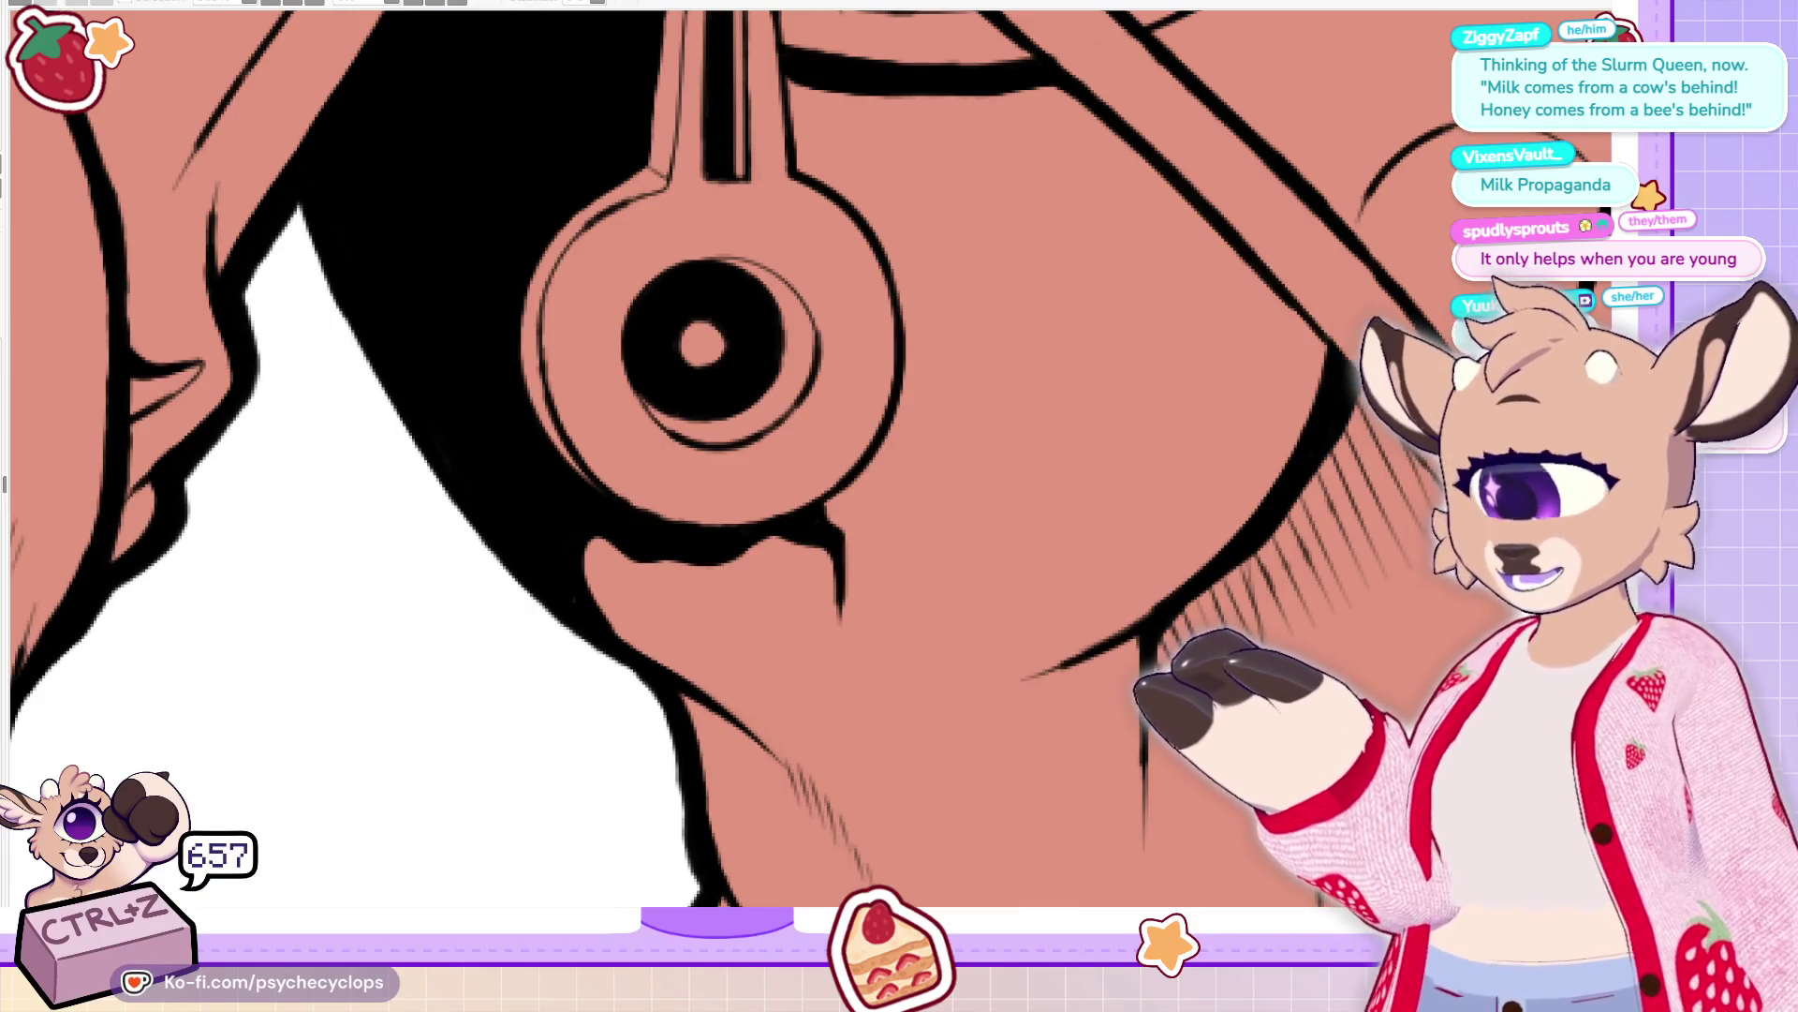
{"action": "left_click_drag", "start_coordinate": [827, 669], "coordinate": [840, 573]}
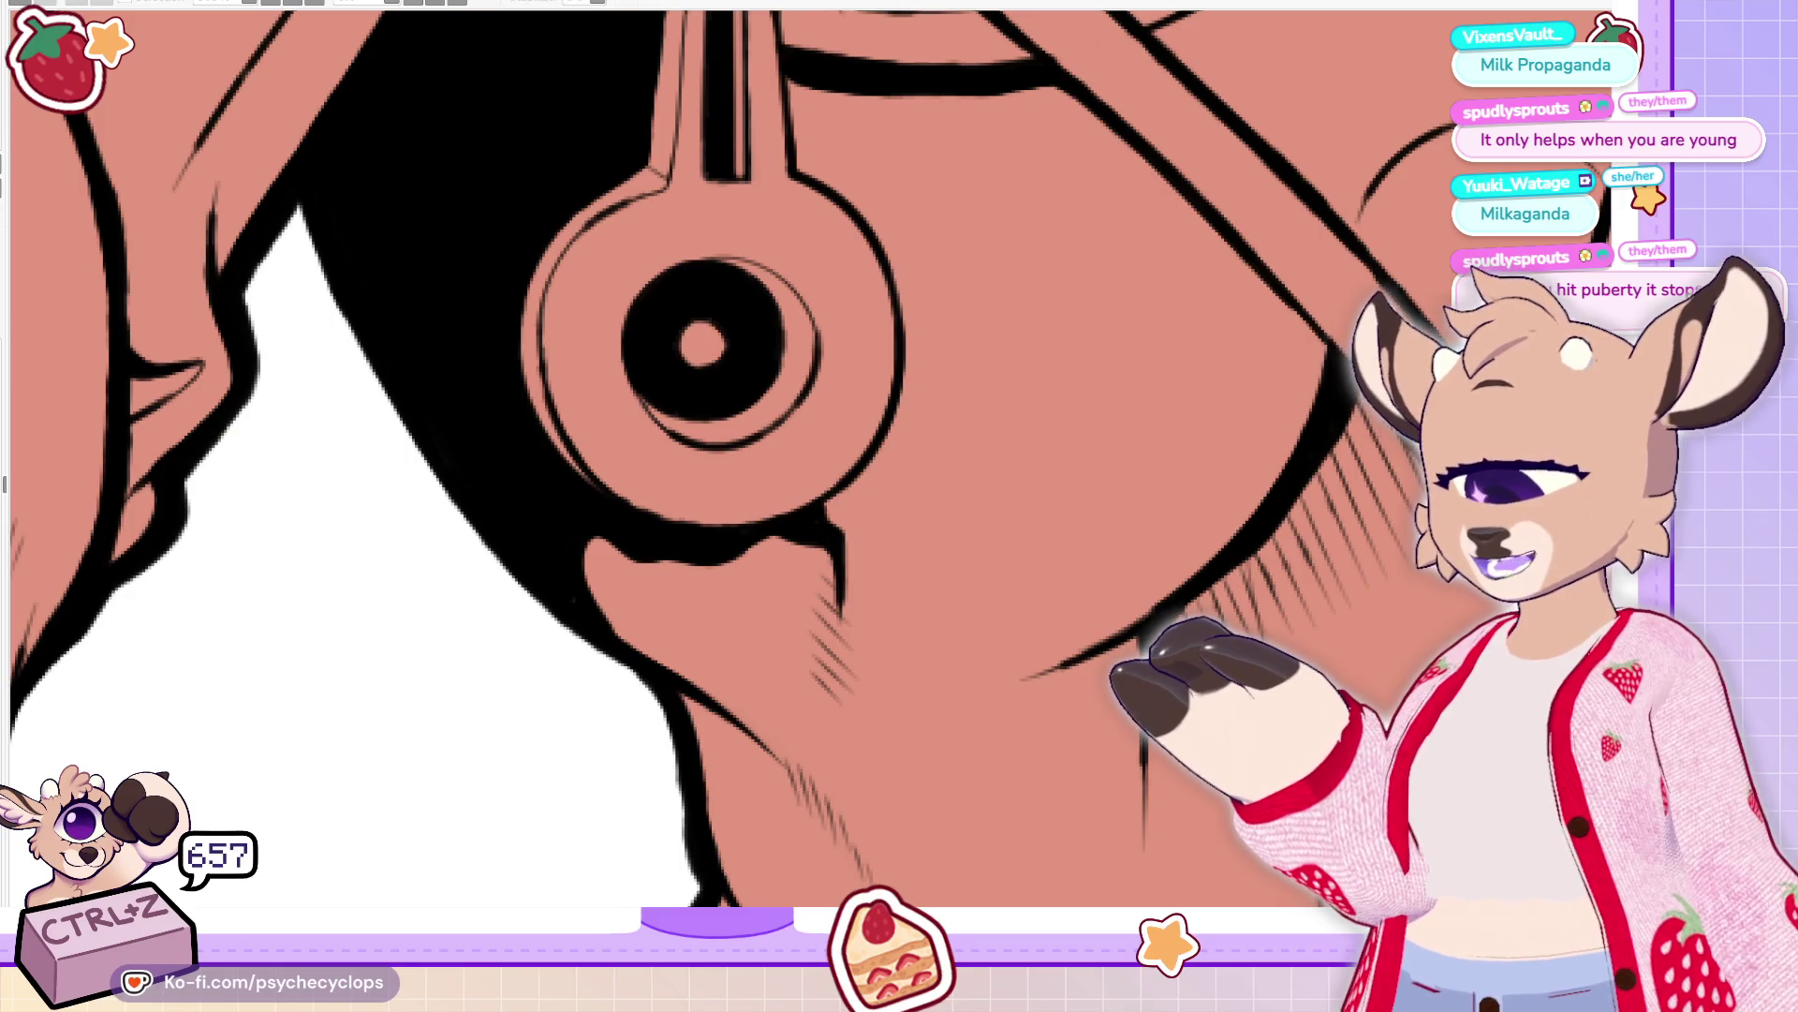
{"action": "key", "text": "minus"}
{"action": "mouse_move", "coordinate": [614, 237]}
{"action": "left_mouse_down"}
{"action": "mouse_move", "coordinate": [636, 246]}
{"action": "mouse_move", "coordinate": [682, 169]}
{"action": "mouse_move", "coordinate": [619, 281]}
{"action": "left_mouse_up"}
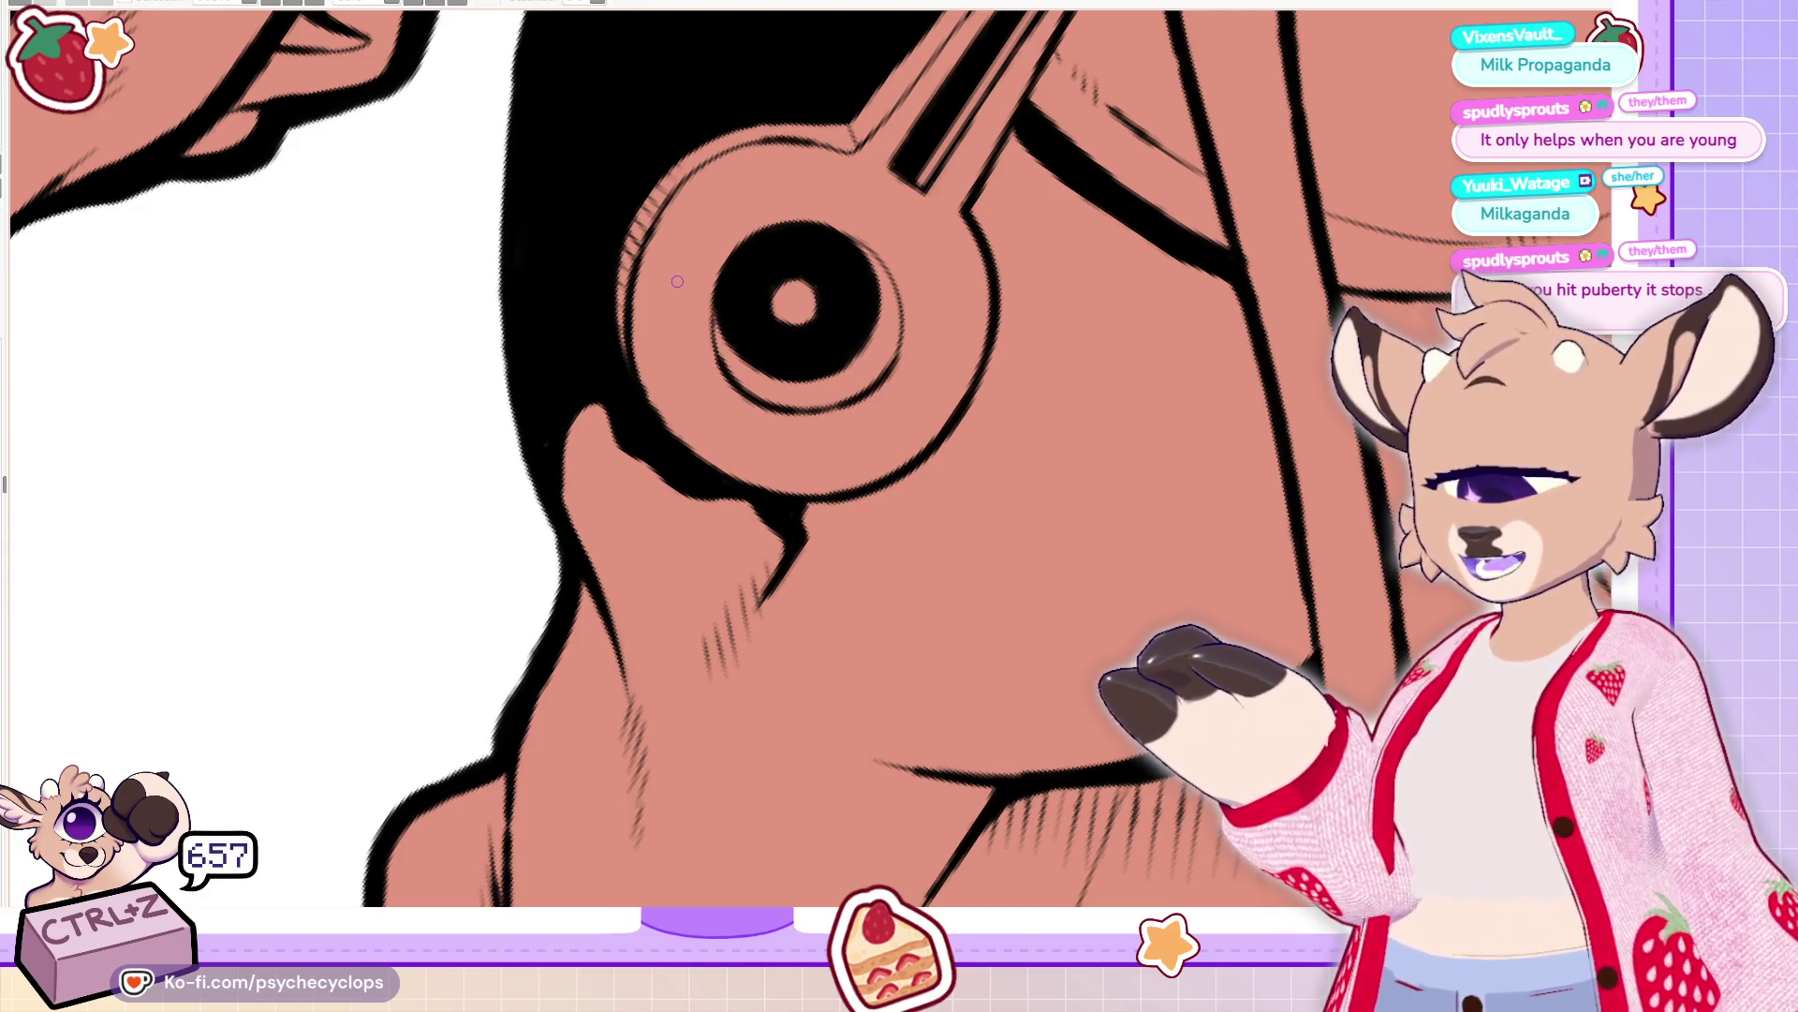
Redraw the inner ring line after two undone attempts, then hatch along the lower ring
{"action": "left_click_drag", "start_coordinate": [796, 412], "coordinate": [716, 328]}
{"action": "key", "text": "ctrl+z"}
{"action": "mouse_move", "coordinate": [854, 398]}
{"action": "left_mouse_down"}
{"action": "mouse_move", "coordinate": [815, 405]}
{"action": "mouse_move", "coordinate": [716, 315]}
{"action": "left_mouse_up"}
{"action": "key", "text": "ctrl+z"}
{"action": "mouse_move", "coordinate": [854, 398]}
{"action": "left_mouse_down"}
{"action": "mouse_move", "coordinate": [749, 403]}
{"action": "mouse_move", "coordinate": [716, 314]}
{"action": "left_mouse_up"}
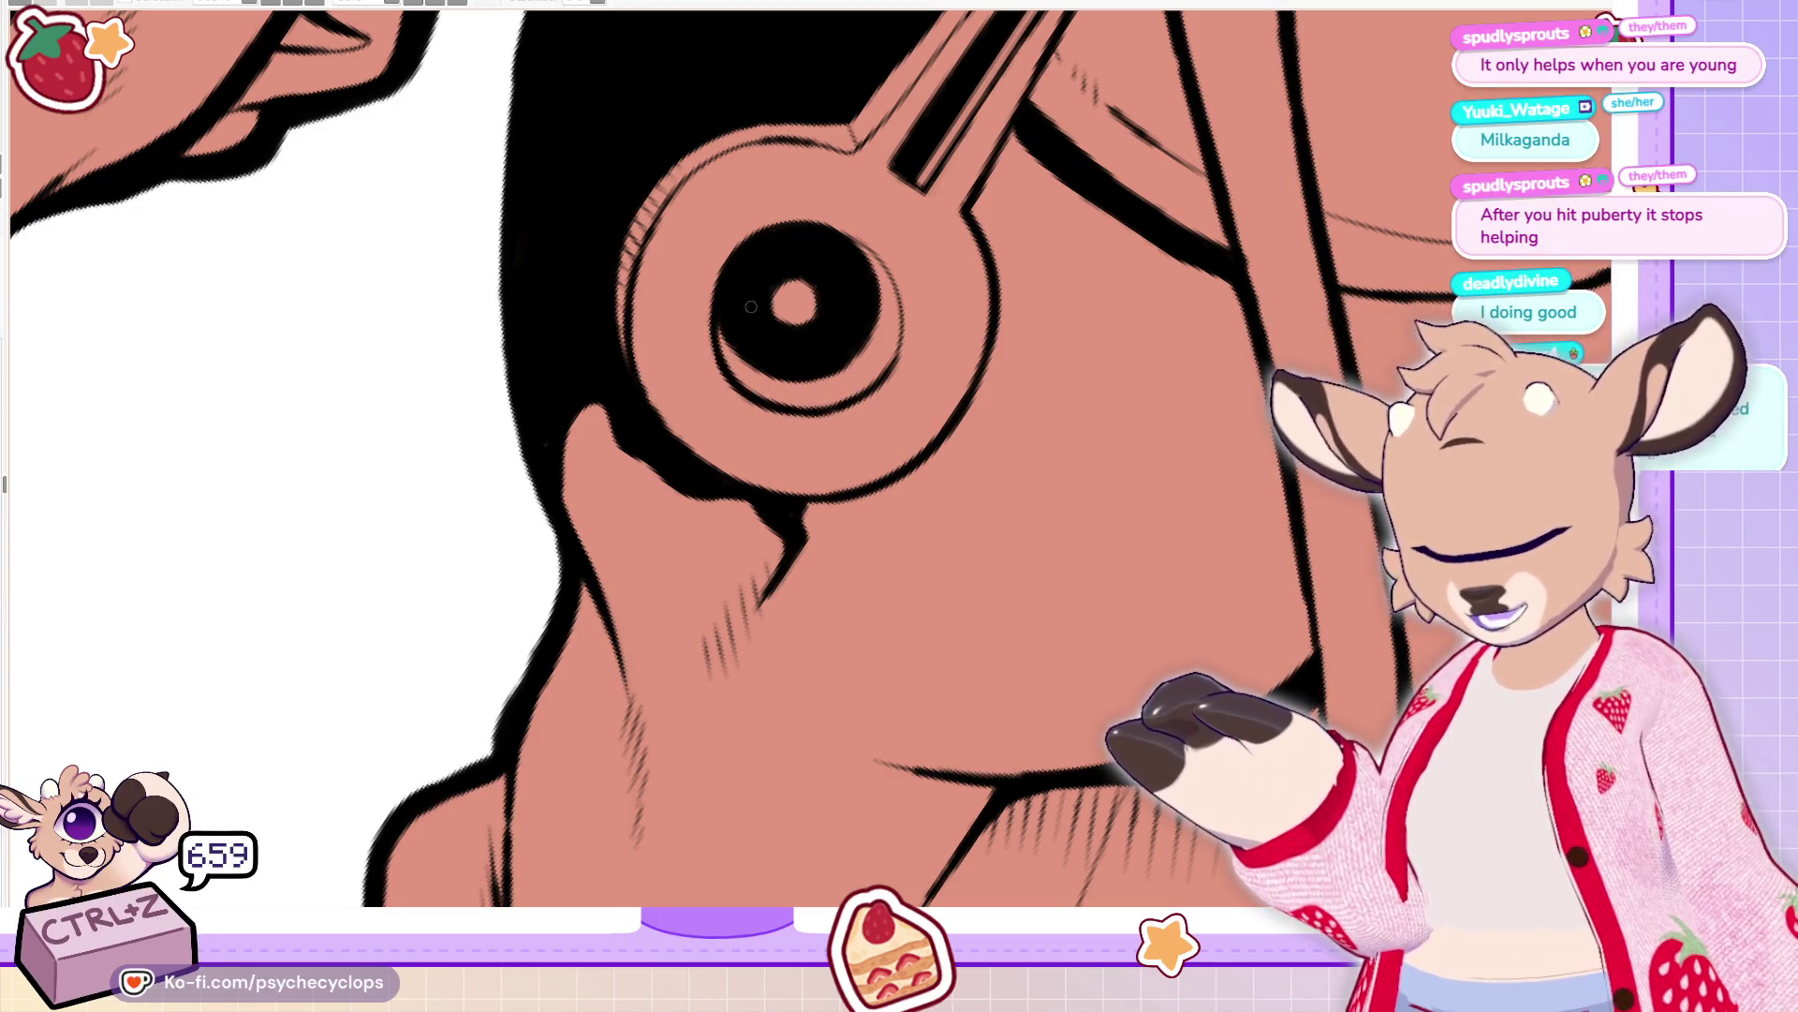
{"action": "left_click_drag", "start_coordinate": [797, 392], "coordinate": [821, 371]}
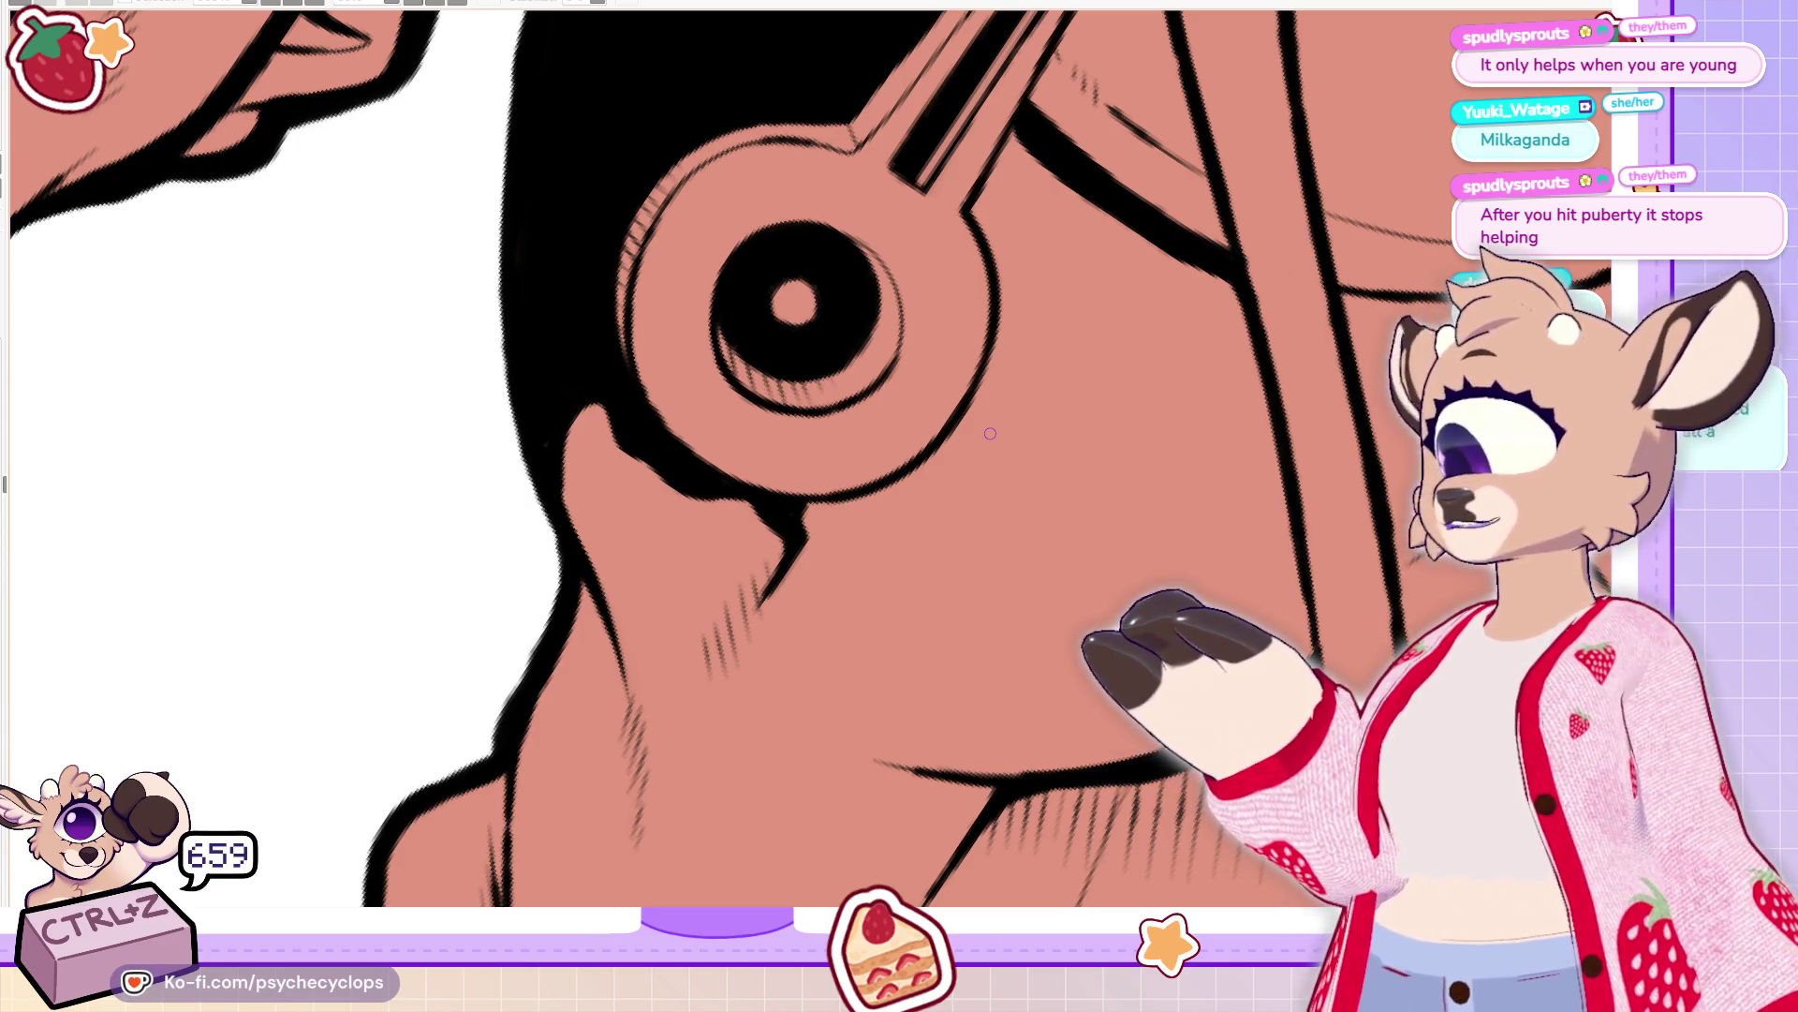
Hatch shading inside the ring's lower part and along its left edge
{"action": "key", "text": "m"}
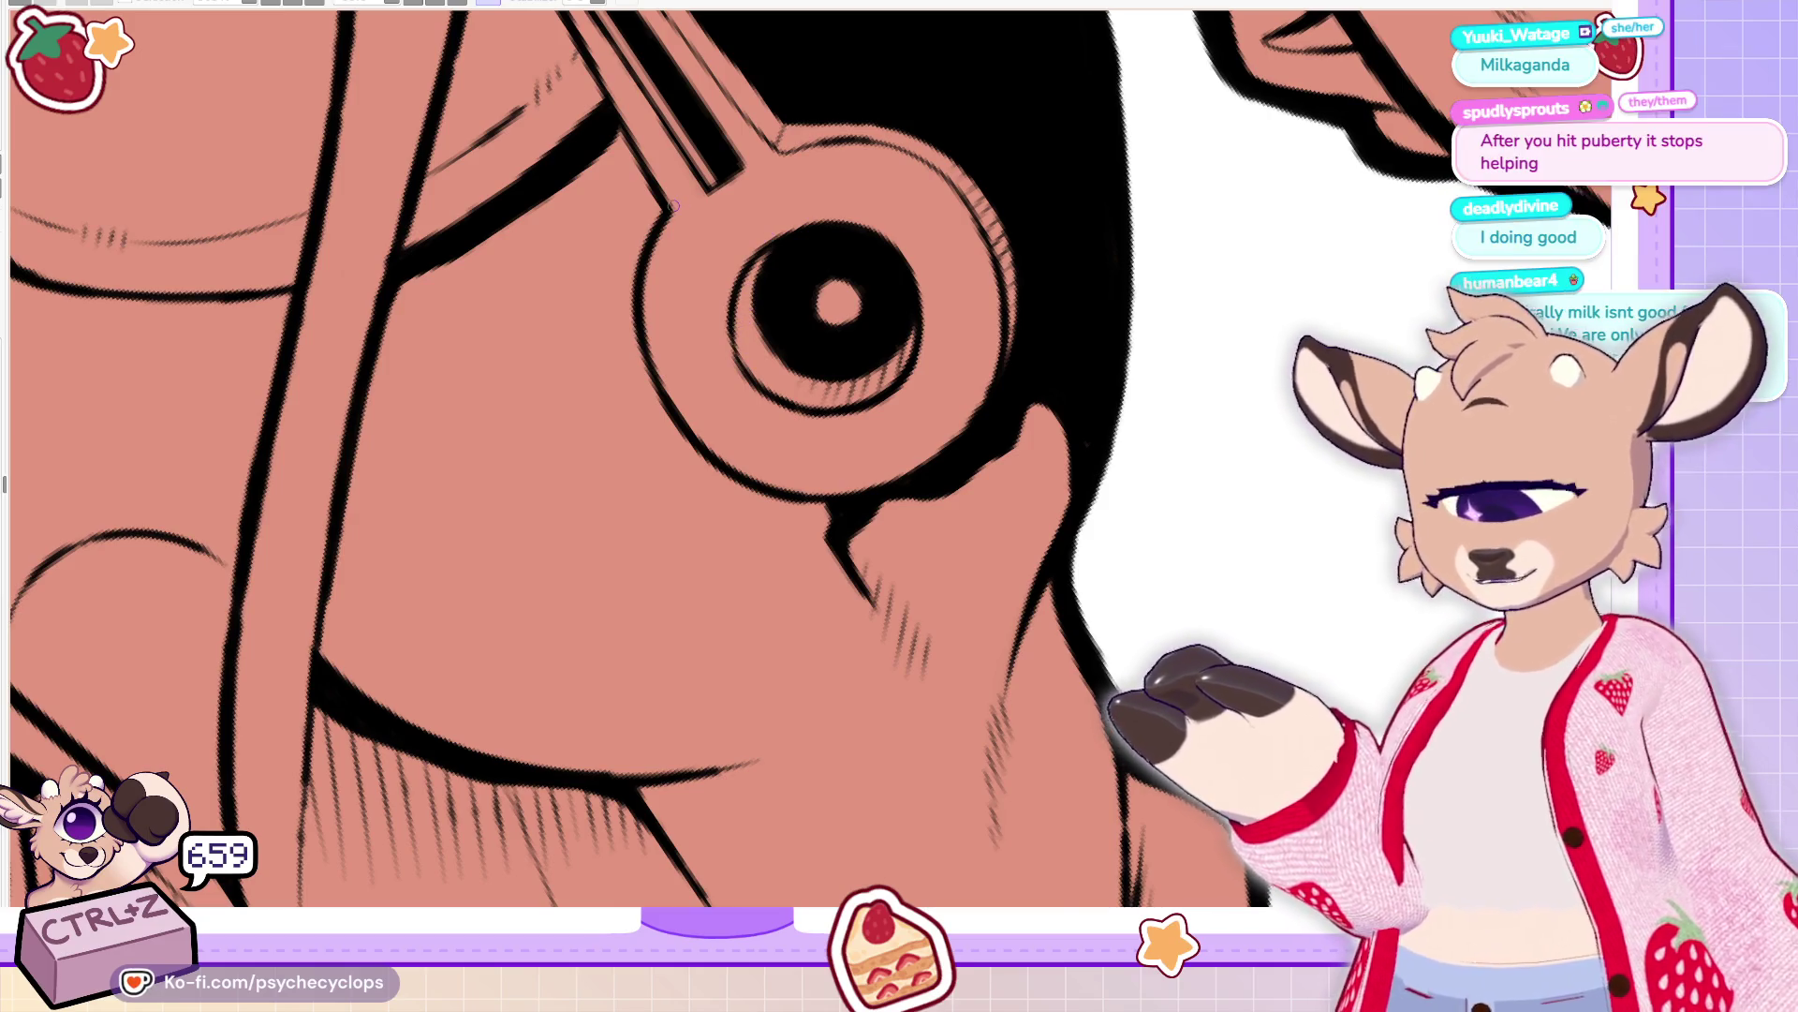
{"action": "scroll", "coordinate": [673, 204], "scroll_direction": "down", "scroll_amount": 5}
{"action": "scroll", "coordinate": [597, 342], "scroll_direction": "up", "scroll_amount": 6}
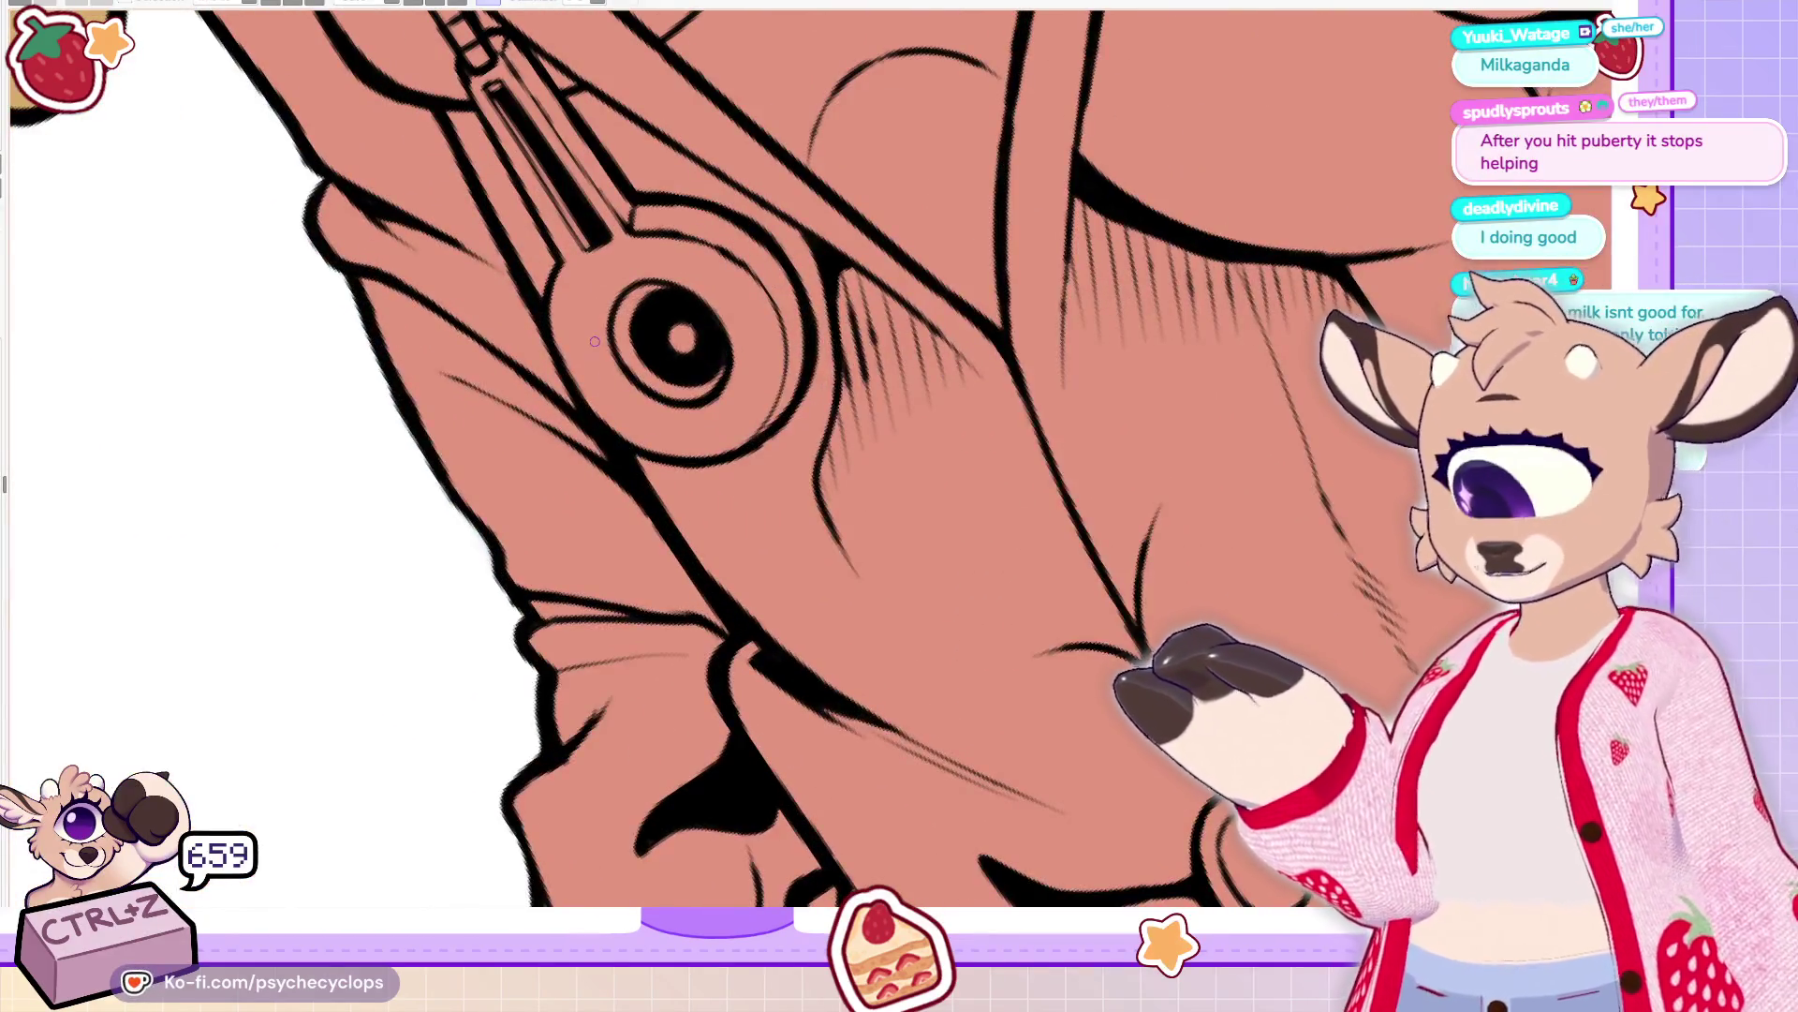
{"action": "key", "text": "m"}
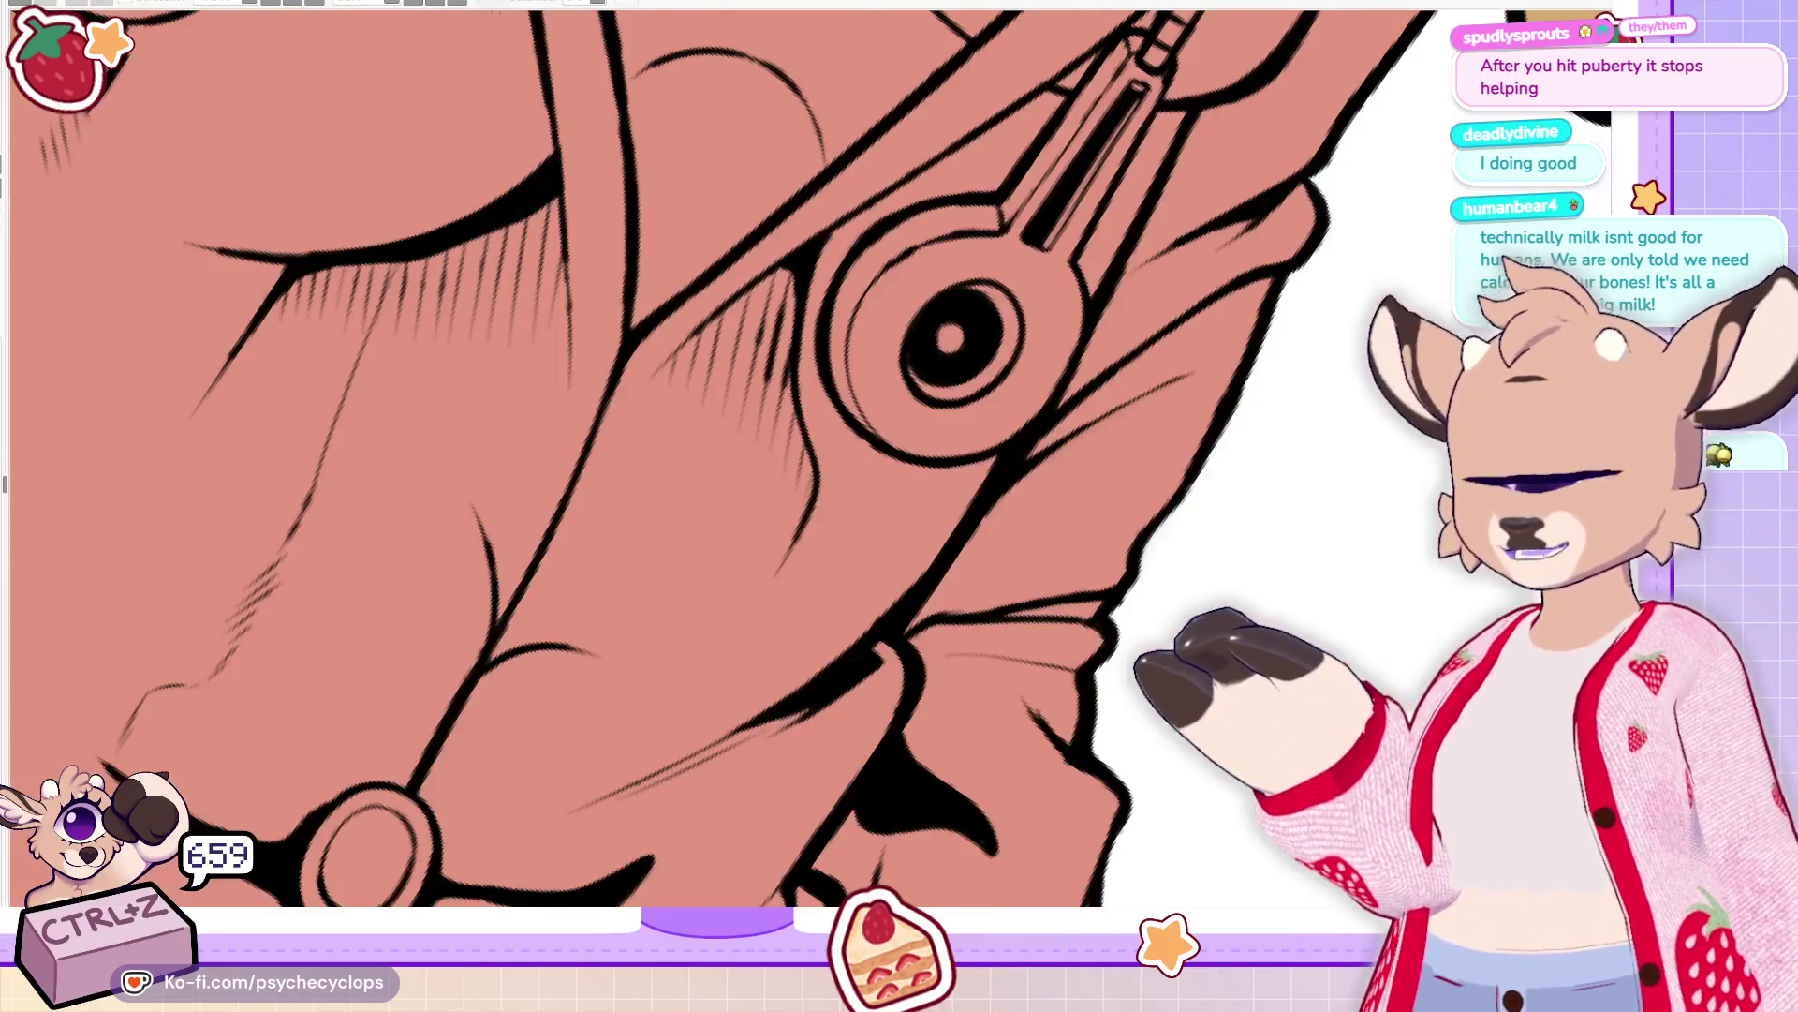
{"action": "mouse_move", "coordinate": [912, 388]}
{"action": "left_mouse_down"}
{"action": "mouse_move", "coordinate": [908, 370]}
{"action": "mouse_move", "coordinate": [951, 394]}
{"action": "mouse_move", "coordinate": [995, 367]}
{"action": "left_mouse_up"}
{"action": "mouse_move", "coordinate": [825, 364]}
{"action": "left_mouse_down"}
{"action": "mouse_move", "coordinate": [829, 302]}
{"action": "mouse_move", "coordinate": [873, 249]}
{"action": "left_mouse_up"}
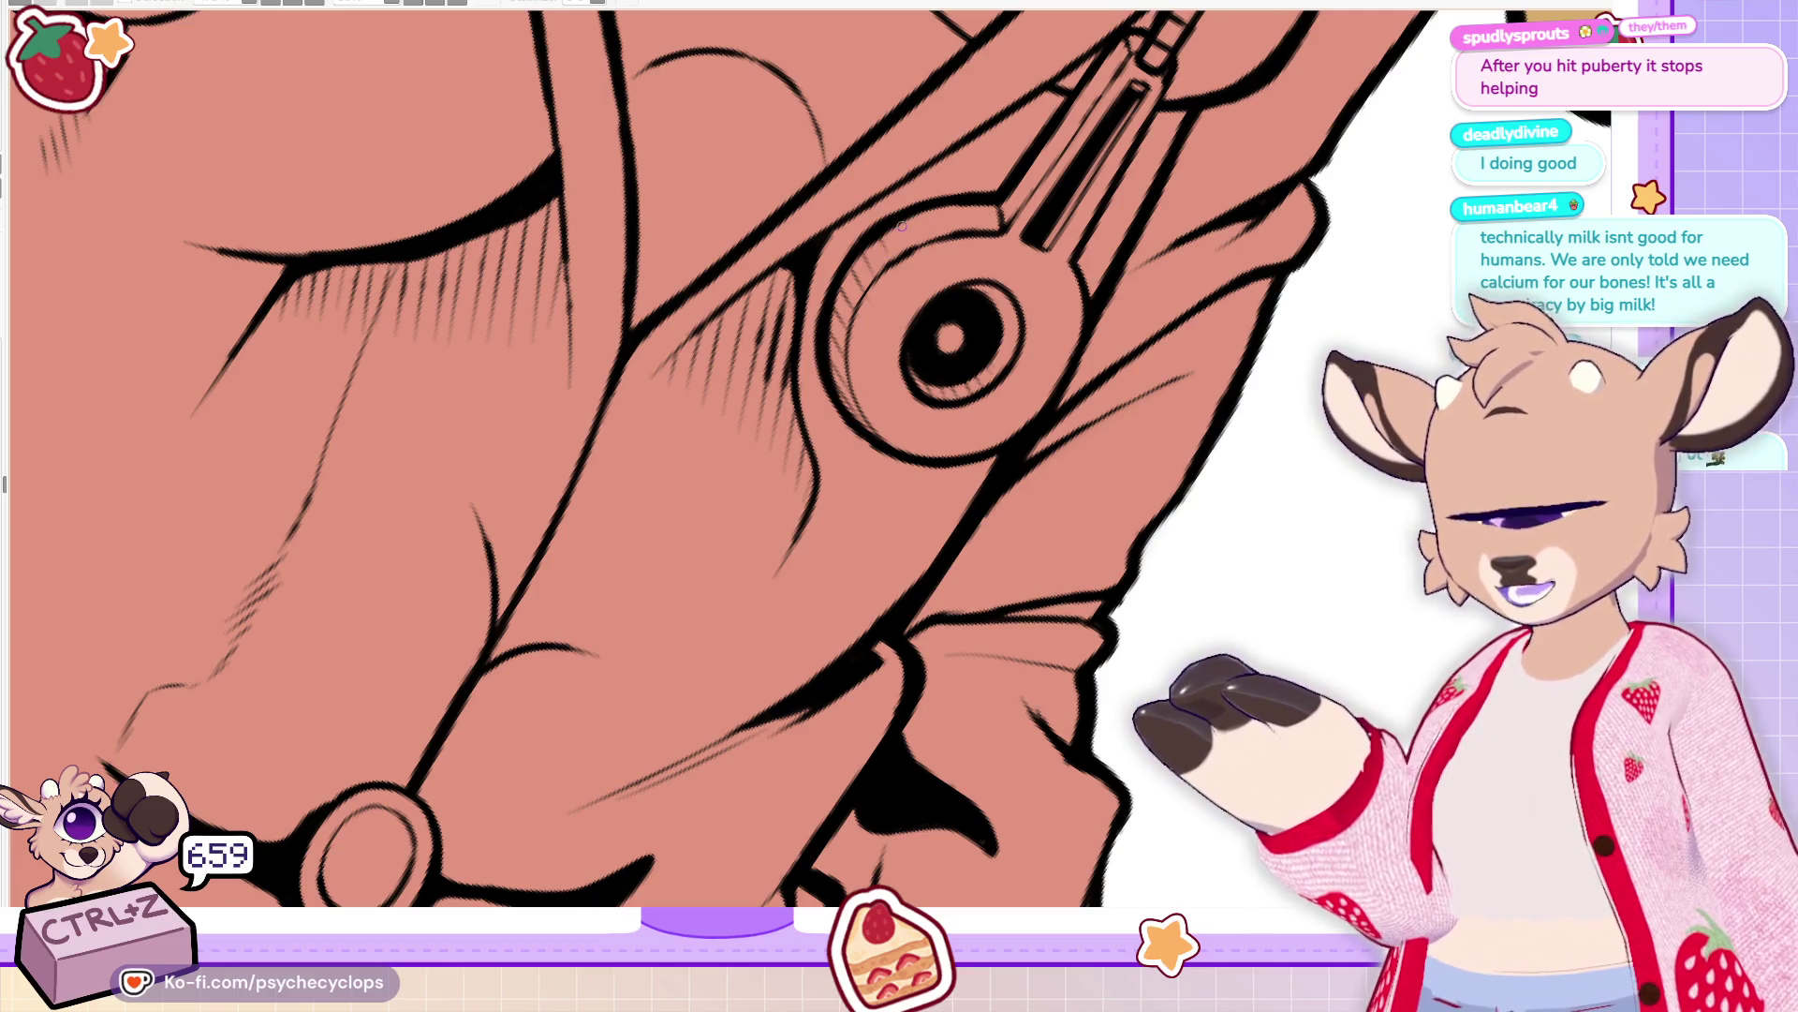
{"action": "scroll", "coordinate": [869, 219], "scroll_direction": "down", "scroll_amount": 4}
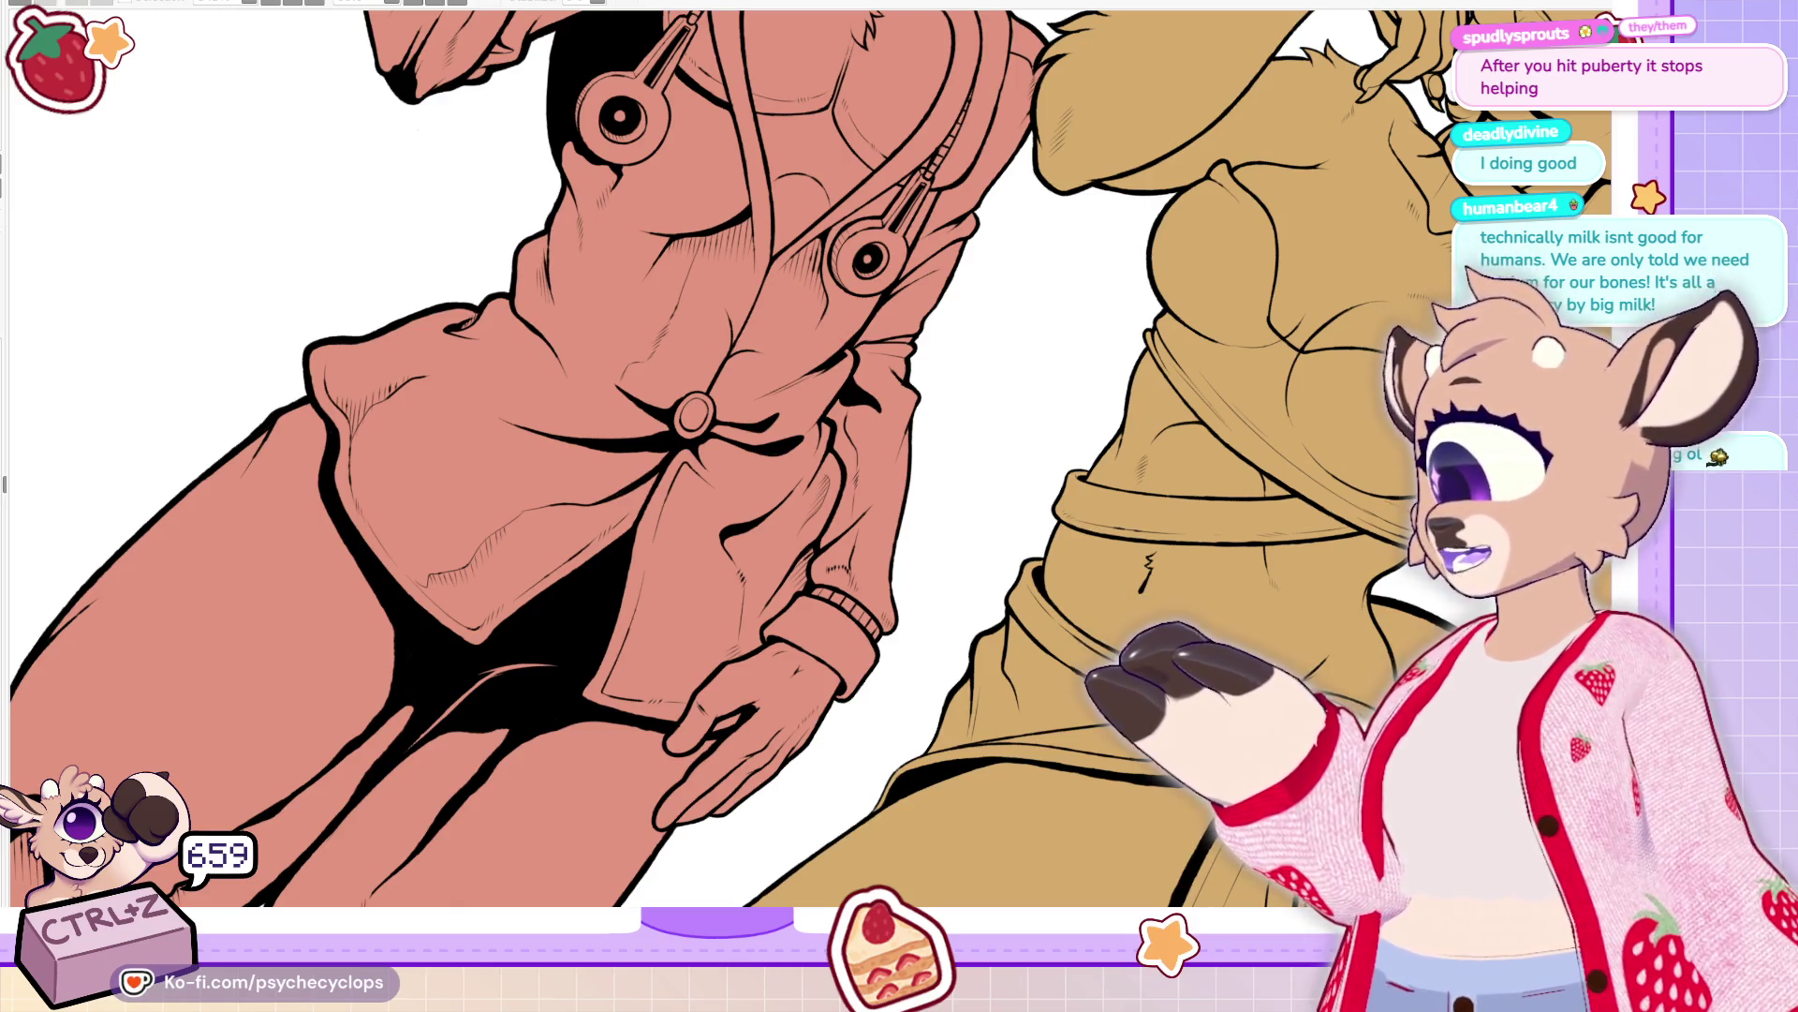
Ink along the chest line, retrace the upper chest line, and hatch the left chest arc
{"action": "scroll", "coordinate": [909, 122], "scroll_direction": "up", "scroll_amount": 2}
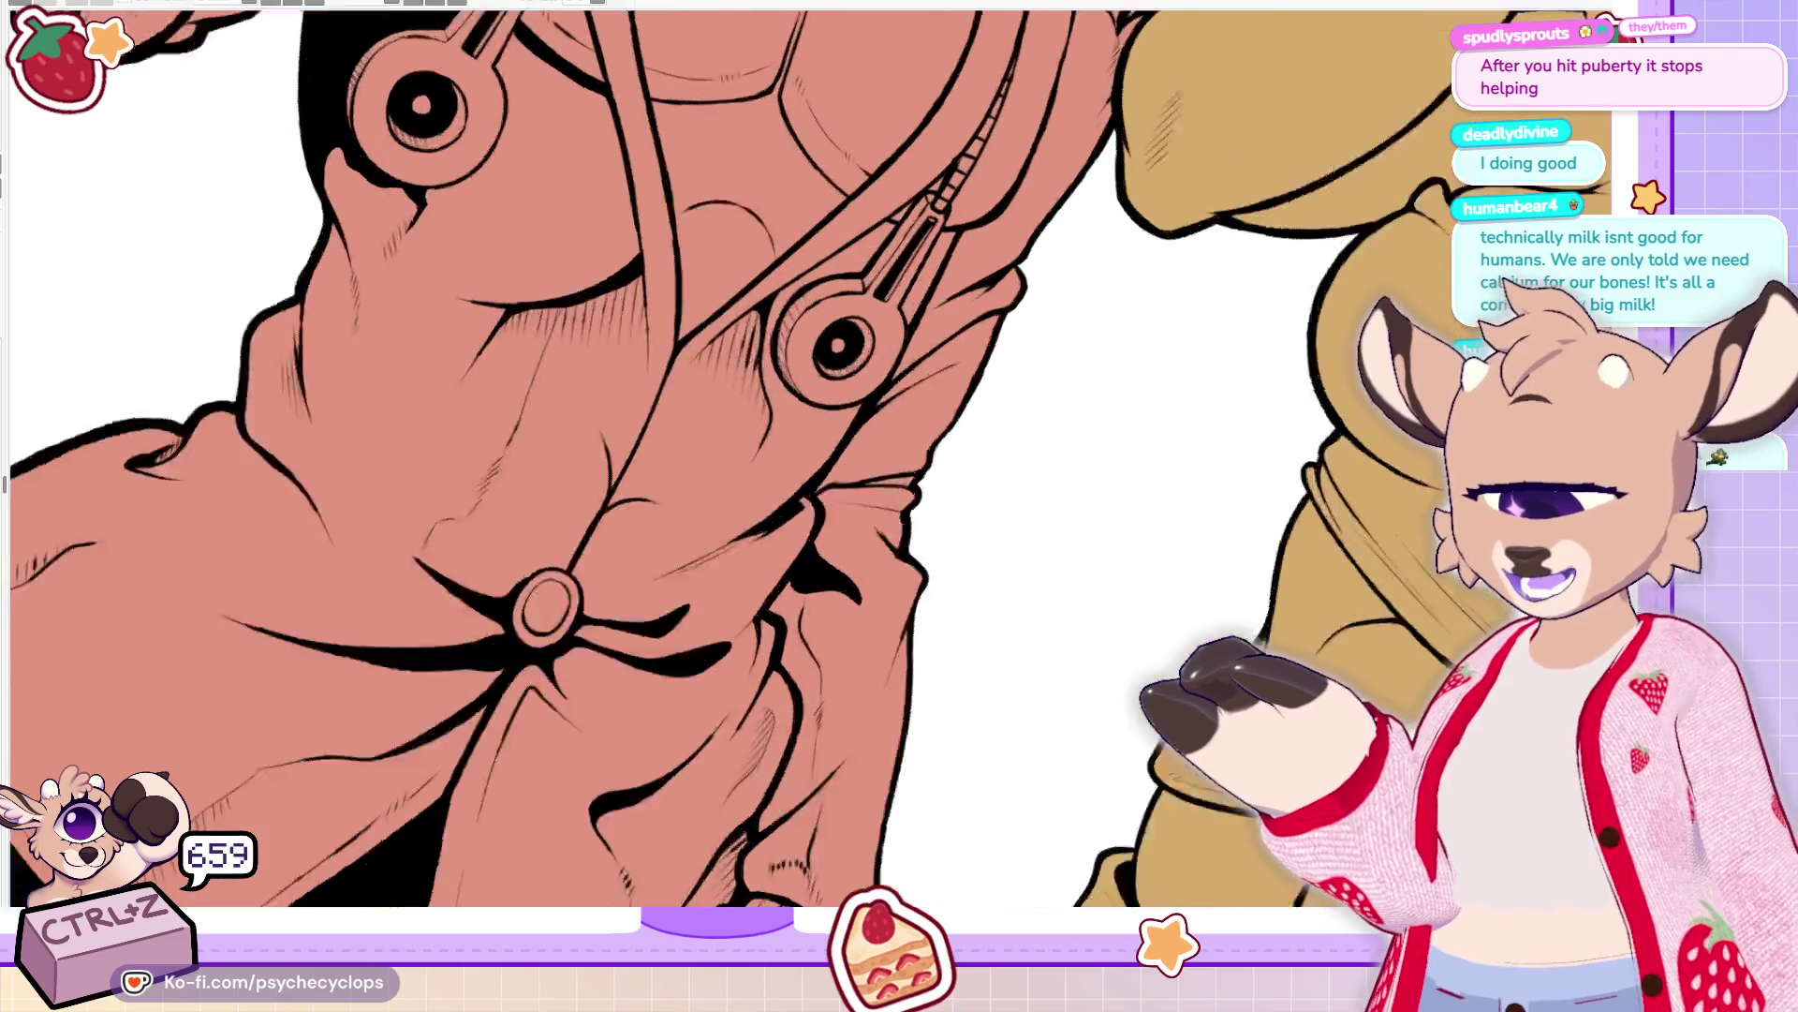
{"action": "scroll", "coordinate": [777, 141], "scroll_direction": "up", "scroll_amount": 2}
{"action": "scroll", "coordinate": [602, 202], "scroll_direction": "down", "scroll_amount": 2}
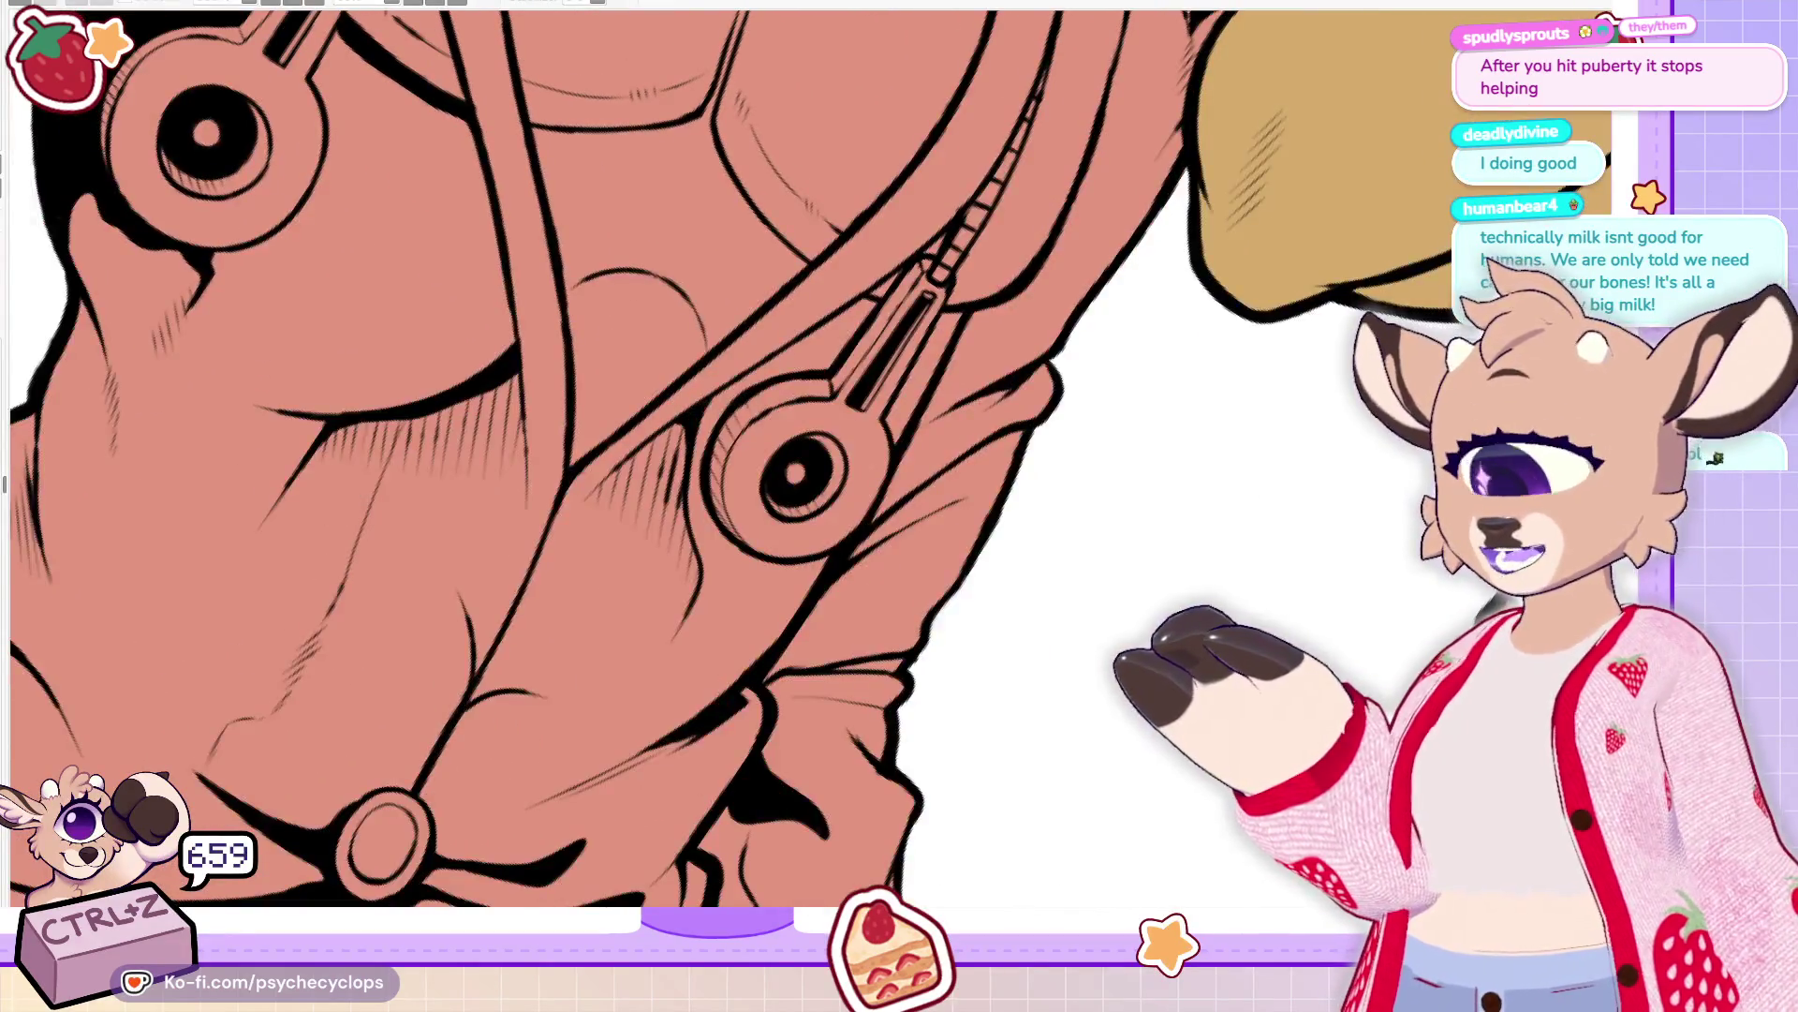
{"action": "scroll", "coordinate": [164, 505], "scroll_direction": "down", "scroll_amount": 2}
{"action": "scroll", "coordinate": [164, 506], "scroll_direction": "up", "scroll_amount": 1}
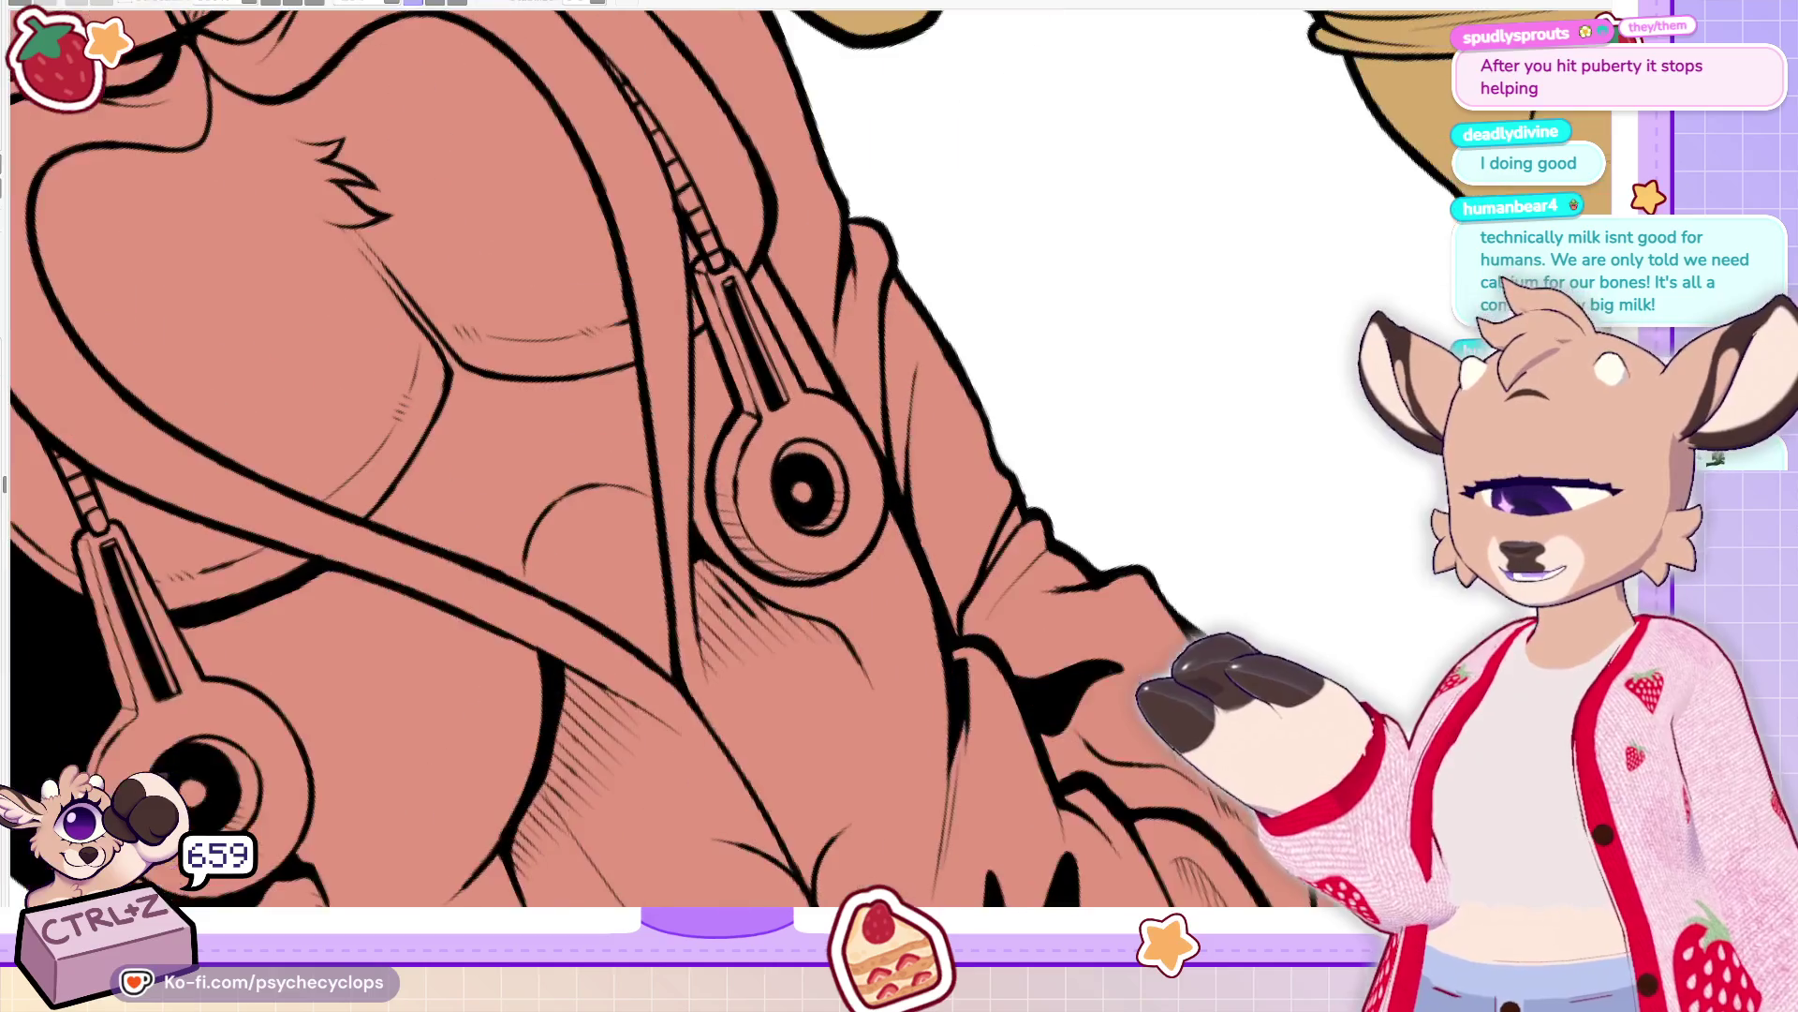
{"action": "scroll", "coordinate": [164, 506], "scroll_direction": "up", "scroll_amount": 3}
{"action": "left_click_drag", "start_coordinate": [626, 341], "coordinate": [511, 530]}
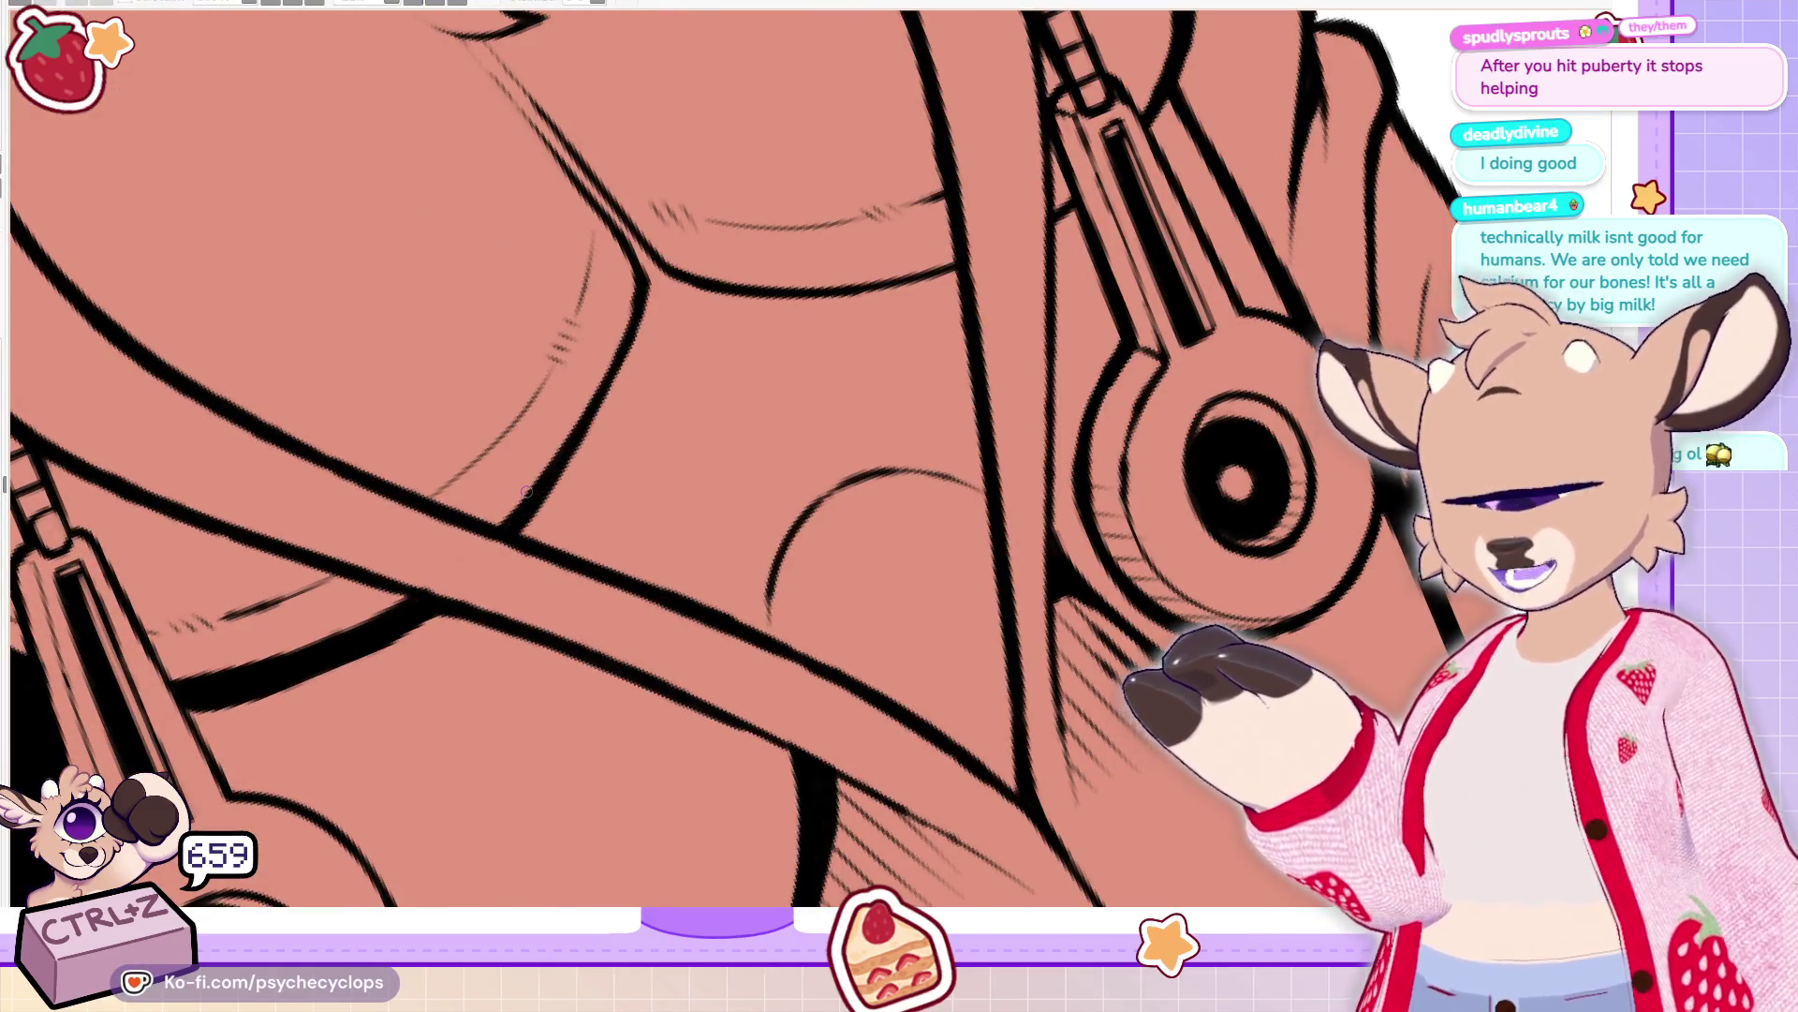
{"action": "left_click_drag", "start_coordinate": [806, 286], "coordinate": [965, 283]}
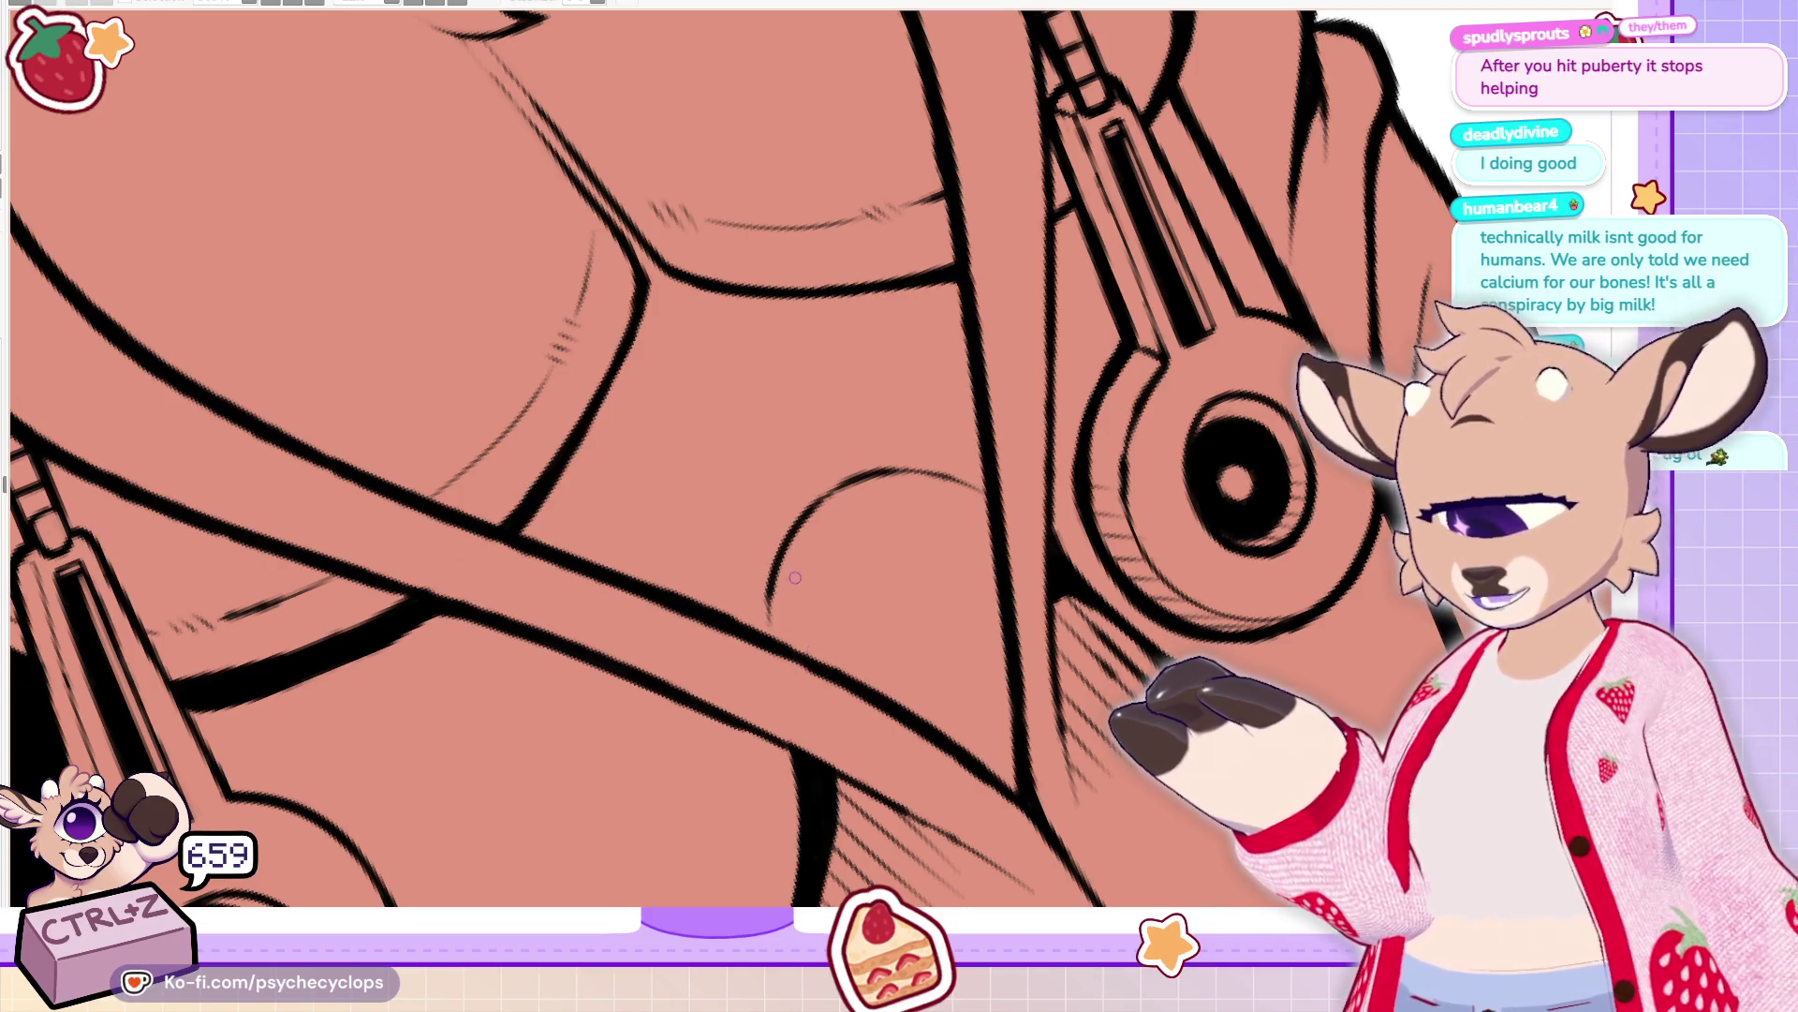
{"action": "mouse_move", "coordinate": [751, 607]}
{"action": "left_mouse_down"}
{"action": "mouse_move", "coordinate": [740, 567]}
{"action": "mouse_move", "coordinate": [774, 562]}
{"action": "mouse_move", "coordinate": [778, 501]}
{"action": "mouse_move", "coordinate": [806, 478]}
{"action": "mouse_move", "coordinate": [829, 496]}
{"action": "mouse_move", "coordinate": [876, 449]}
{"action": "mouse_move", "coordinate": [974, 471]}
{"action": "left_mouse_up"}
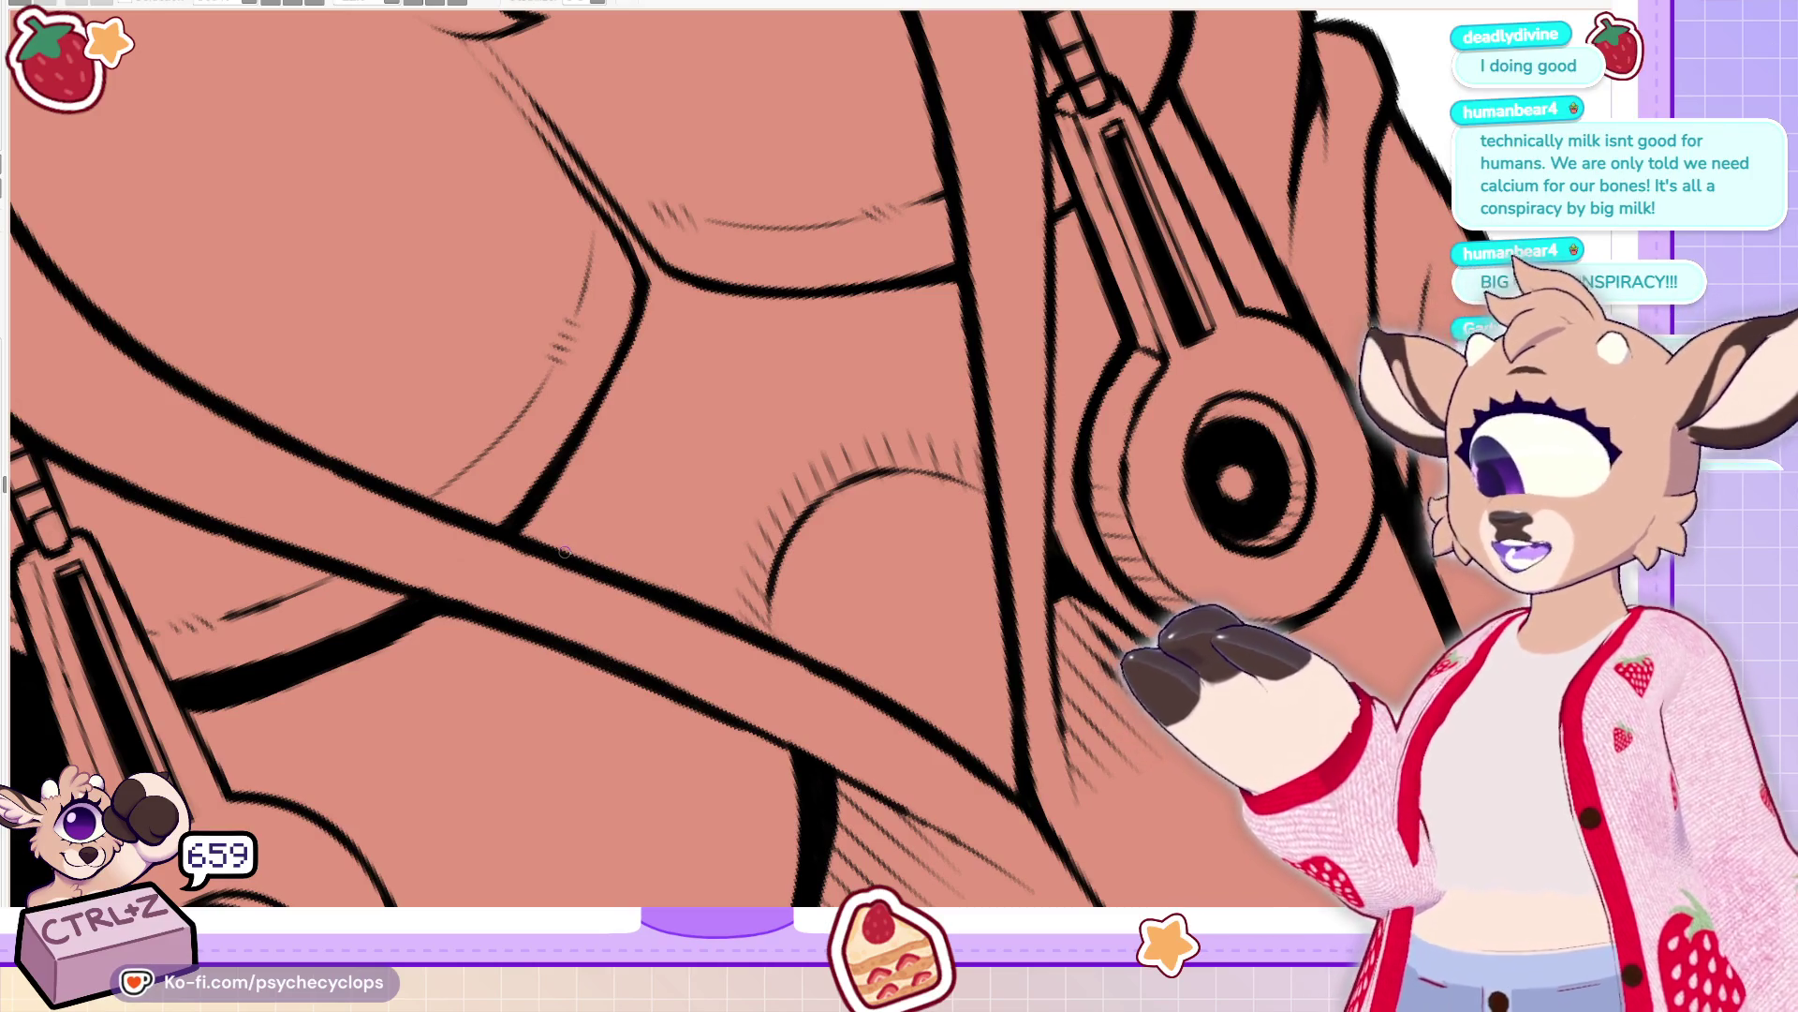
Hatch four short strokes in the shadow below the zipper line
{"action": "scroll", "coordinate": [565, 553], "scroll_direction": "up", "scroll_amount": 5}
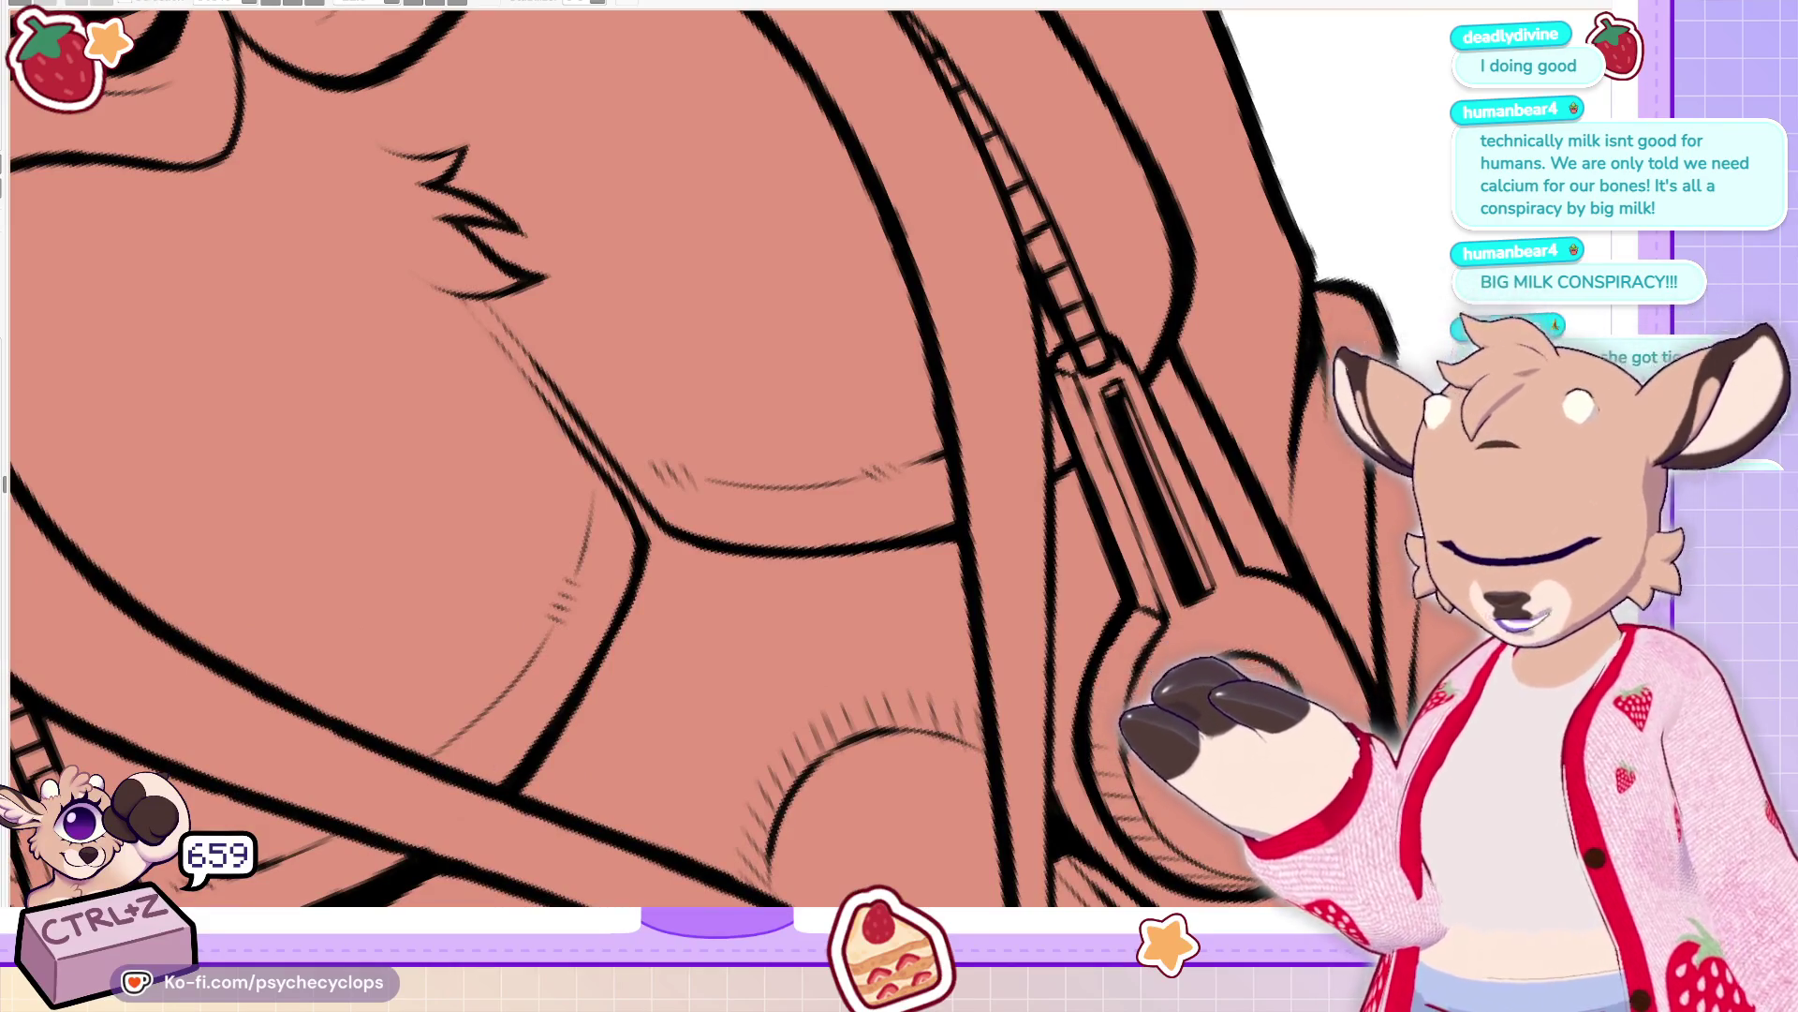
{"action": "scroll", "coordinate": [674, 459], "scroll_direction": "up", "scroll_amount": 5}
{"action": "scroll", "coordinate": [675, 459], "scroll_direction": "down", "scroll_amount": 2}
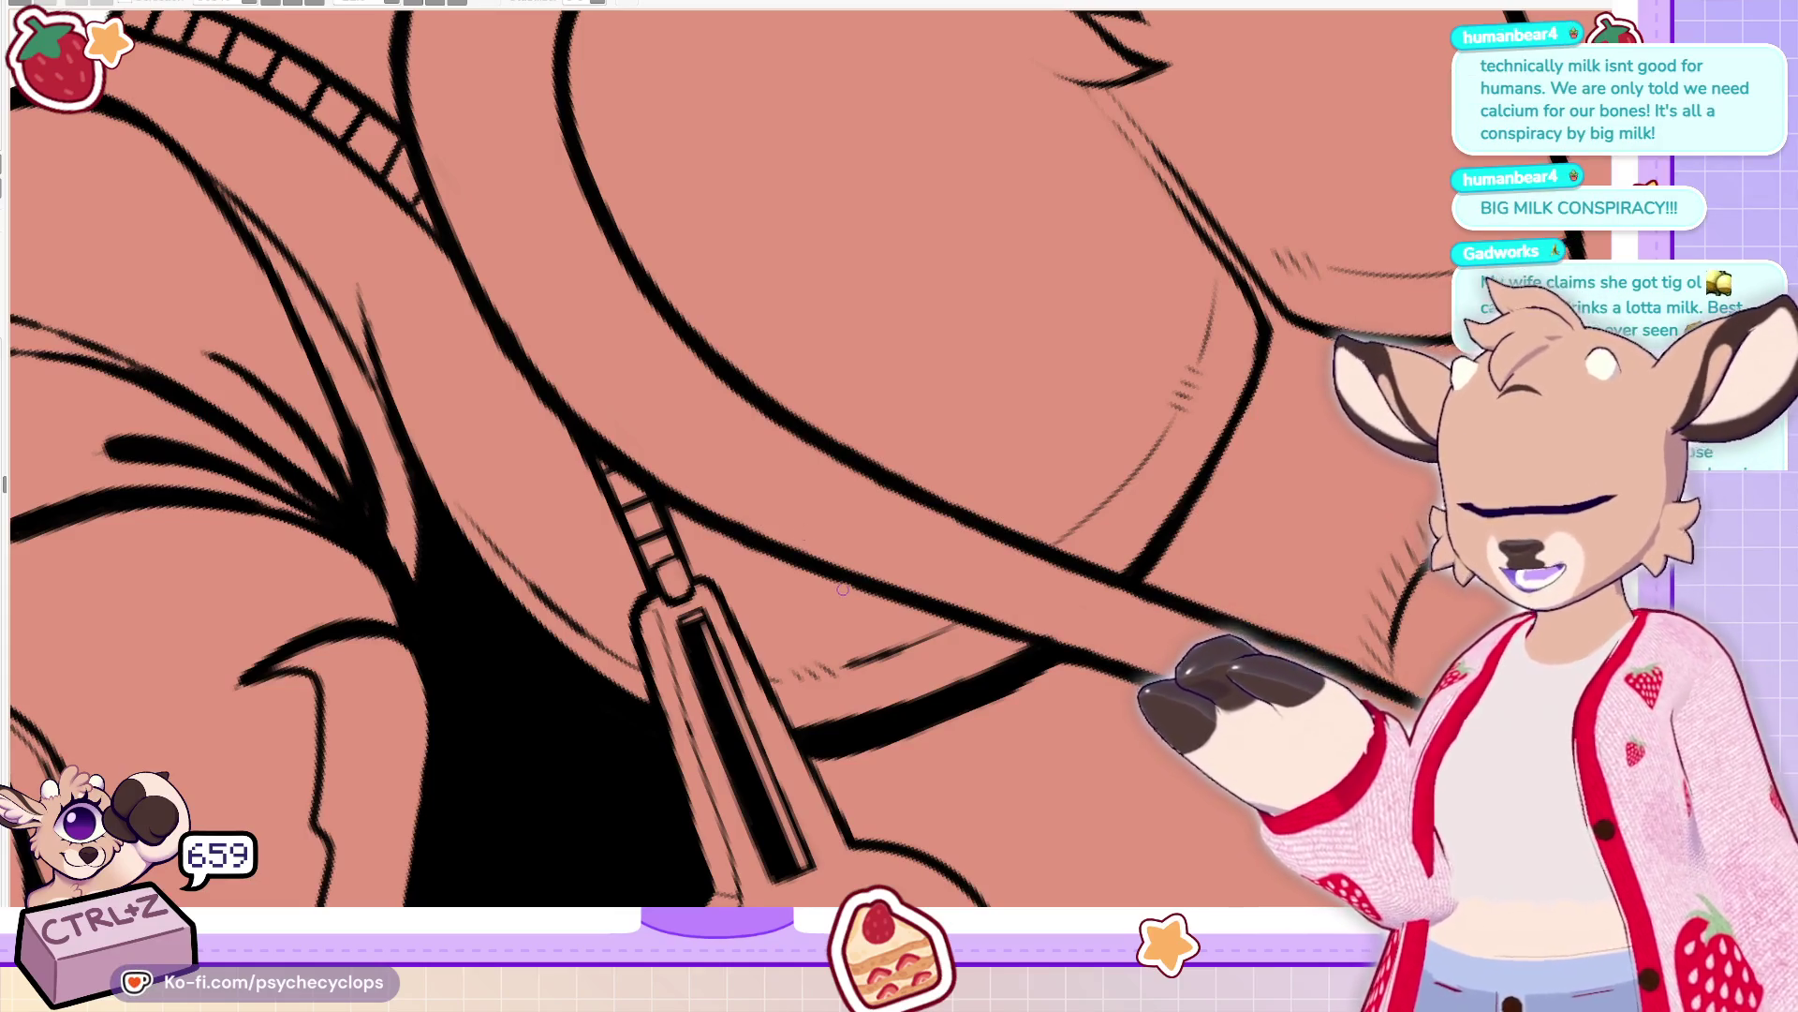
{"action": "mouse_move", "coordinate": [813, 677]}
{"action": "left_mouse_down"}
{"action": "mouse_move", "coordinate": [811, 721]}
{"action": "mouse_move", "coordinate": [835, 718]}
{"action": "left_mouse_up"}
{"action": "left_click_drag", "start_coordinate": [875, 662], "coordinate": [870, 726]}
{"action": "left_click_drag", "start_coordinate": [950, 629], "coordinate": [945, 688]}
{"action": "left_click_drag", "start_coordinate": [797, 683], "coordinate": [785, 697]}
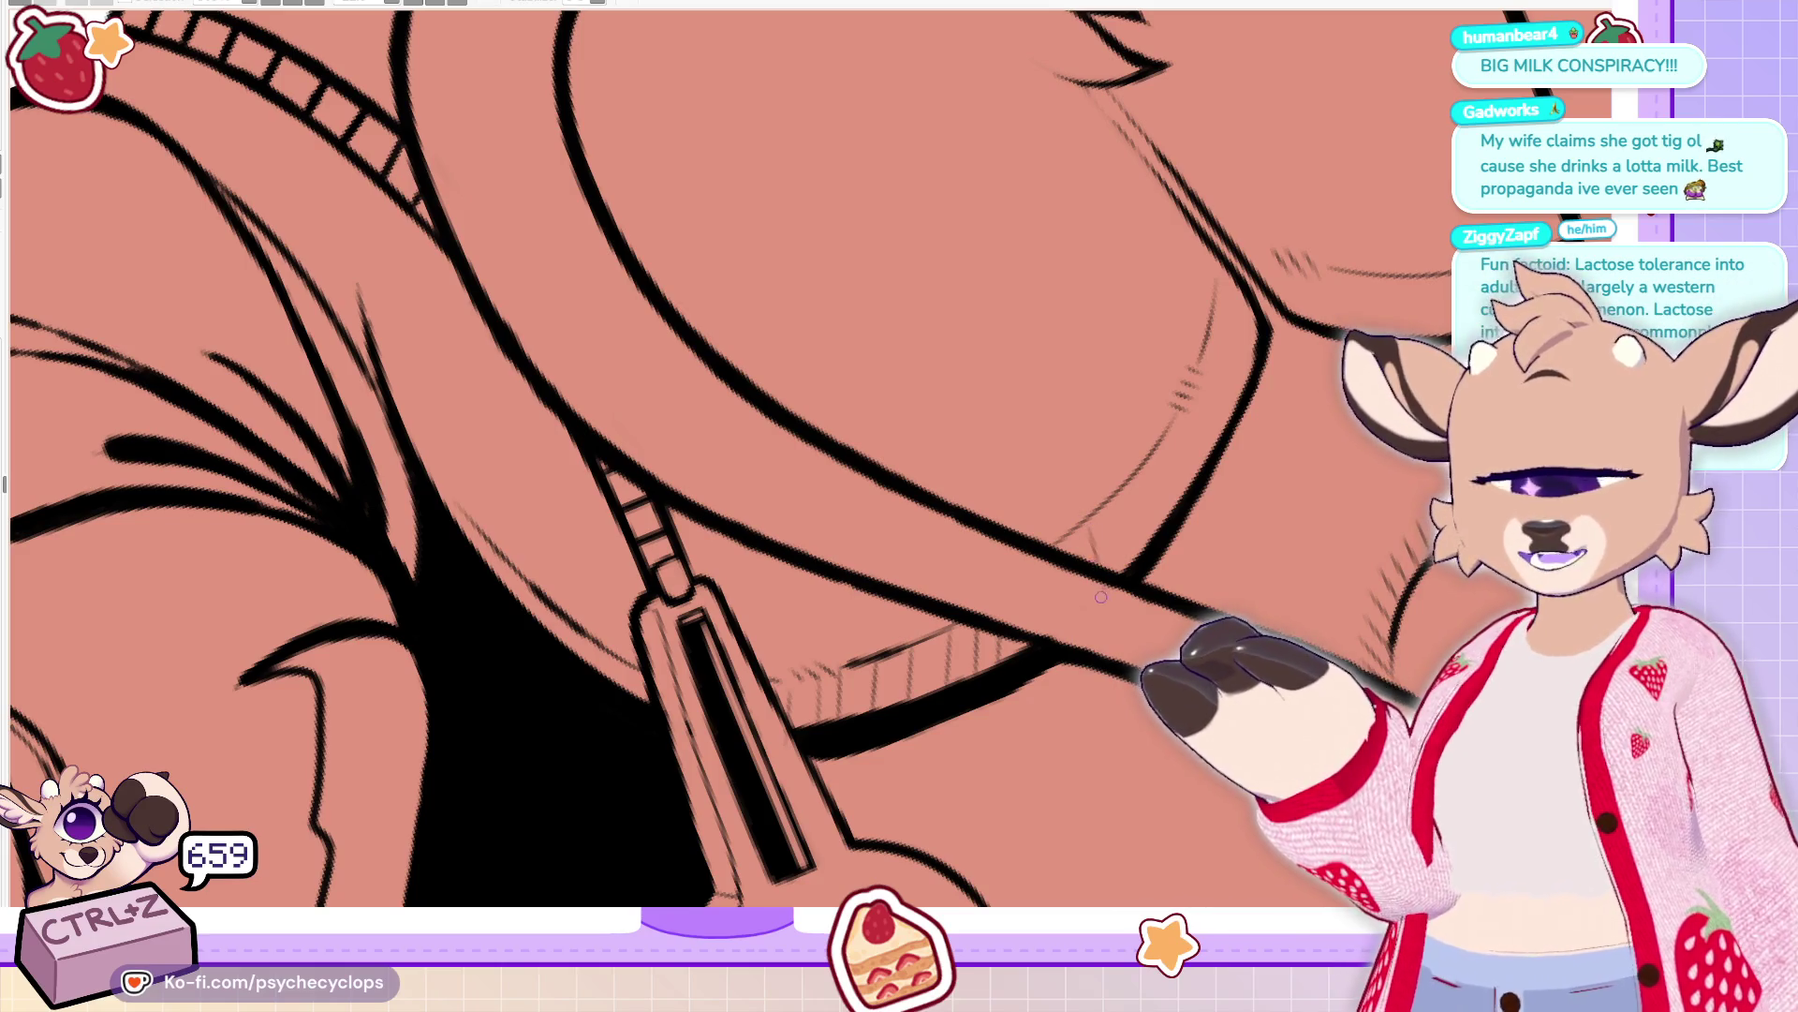
Hatch along the chest curve right of the zipper, then pan back to the hatched area
{"action": "left_click_drag", "start_coordinate": [1124, 514], "coordinate": [1115, 560]}
{"action": "mouse_move", "coordinate": [1158, 480]}
{"action": "left_mouse_down"}
{"action": "mouse_move", "coordinate": [1145, 539]}
{"action": "mouse_move", "coordinate": [1167, 505]}
{"action": "left_mouse_up"}
{"action": "mouse_move", "coordinate": [1204, 429]}
{"action": "left_mouse_down"}
{"action": "mouse_move", "coordinate": [1183, 473]}
{"action": "mouse_move", "coordinate": [1211, 441]}
{"action": "left_mouse_up"}
{"action": "left_click_drag", "start_coordinate": [1248, 376], "coordinate": [1231, 424]}
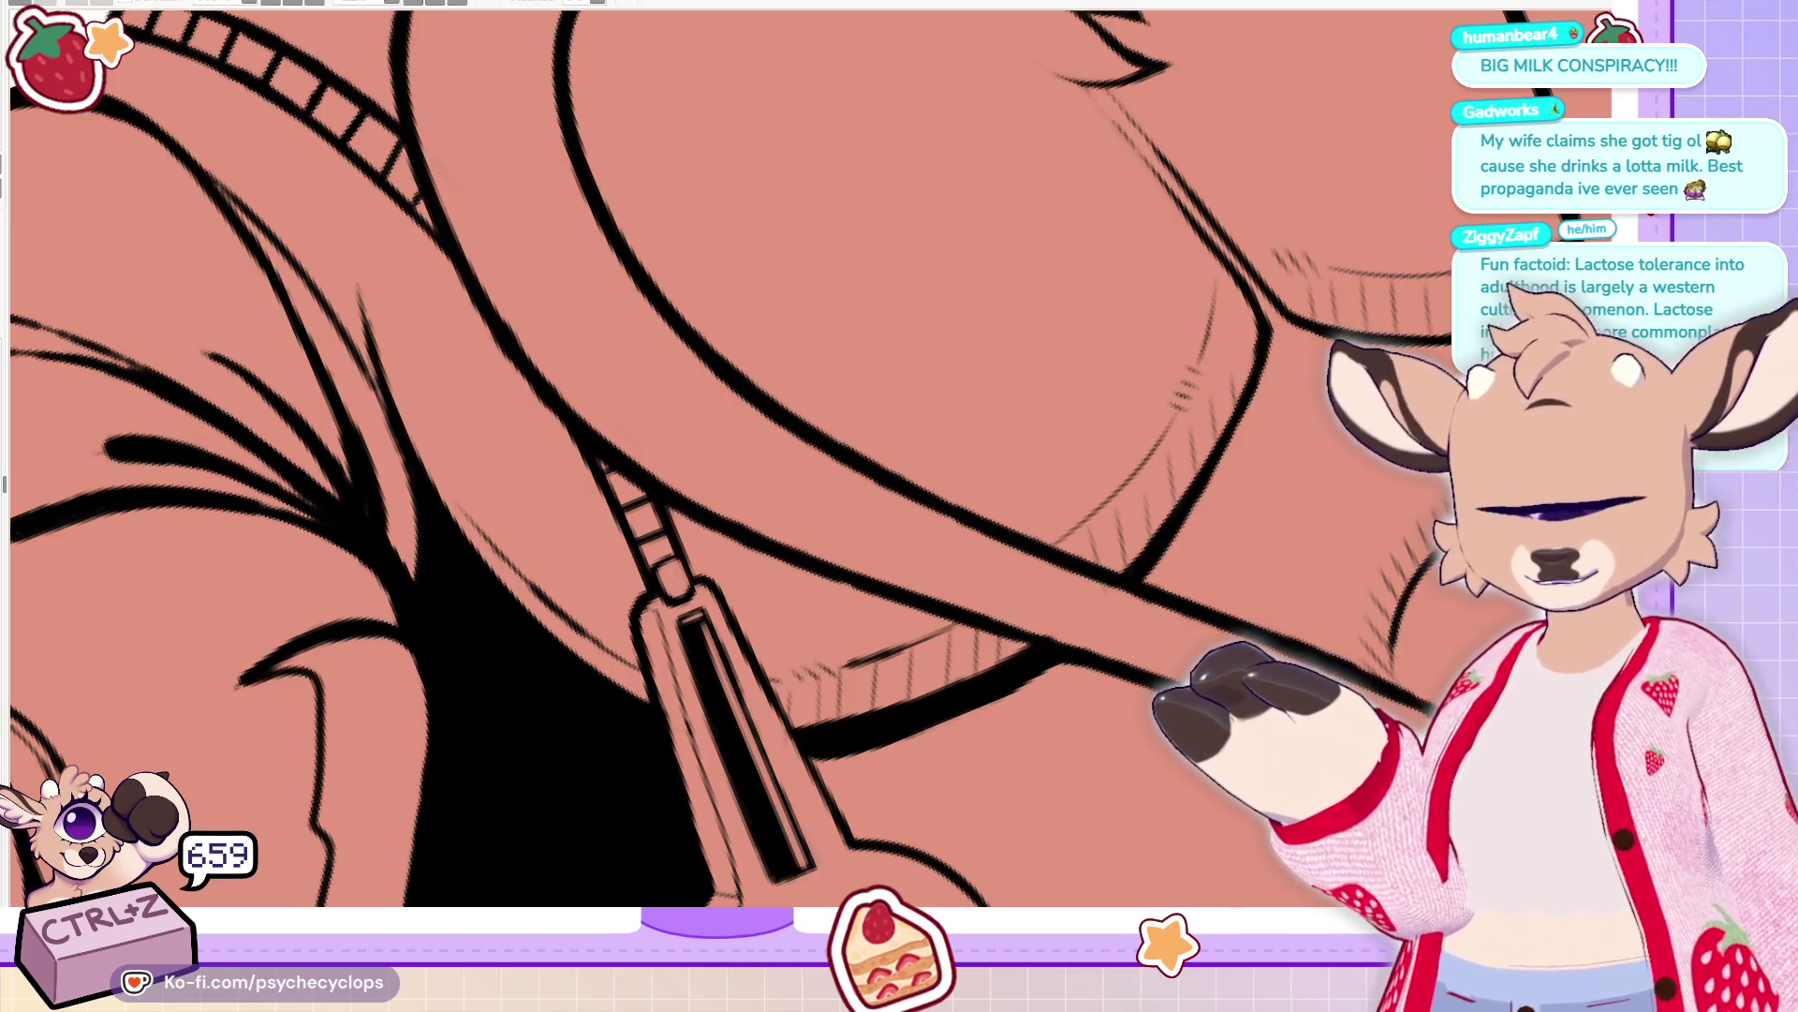
{"action": "left_click_drag", "start_coordinate": [1479, 492], "coordinate": [992, 502]}
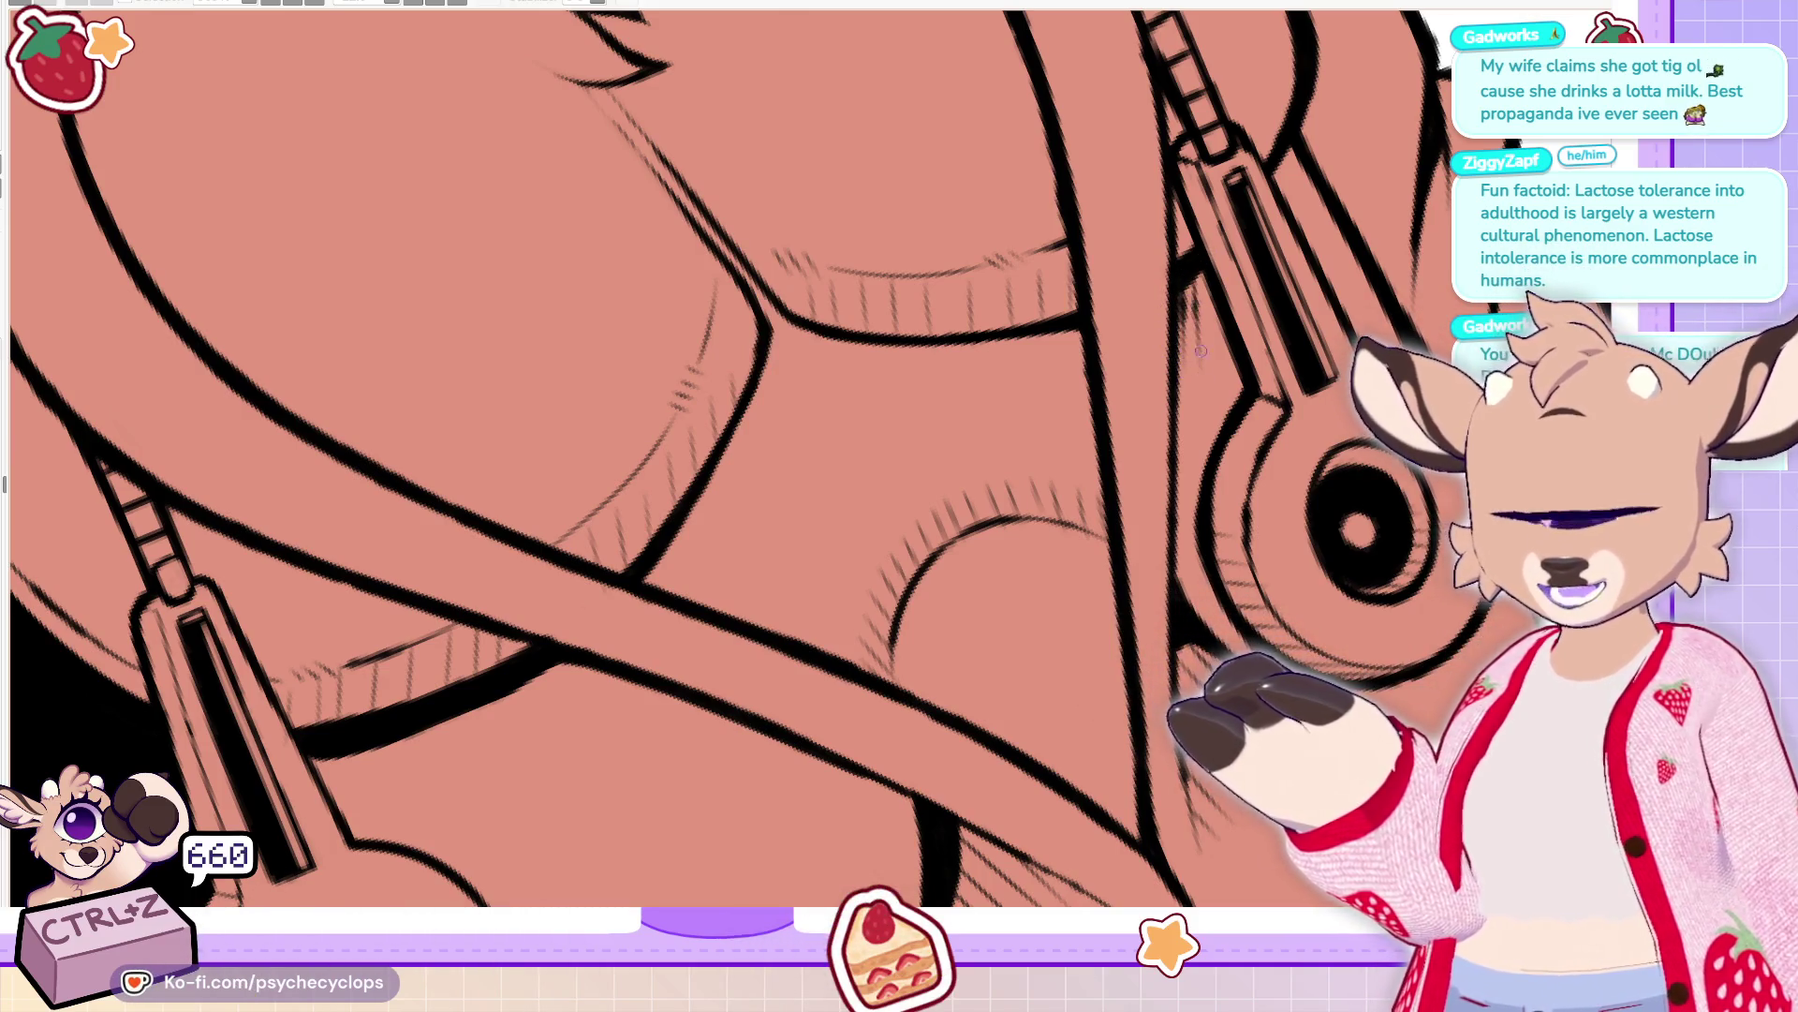
{"action": "scroll", "coordinate": [1201, 352], "scroll_direction": "up", "scroll_amount": 3}
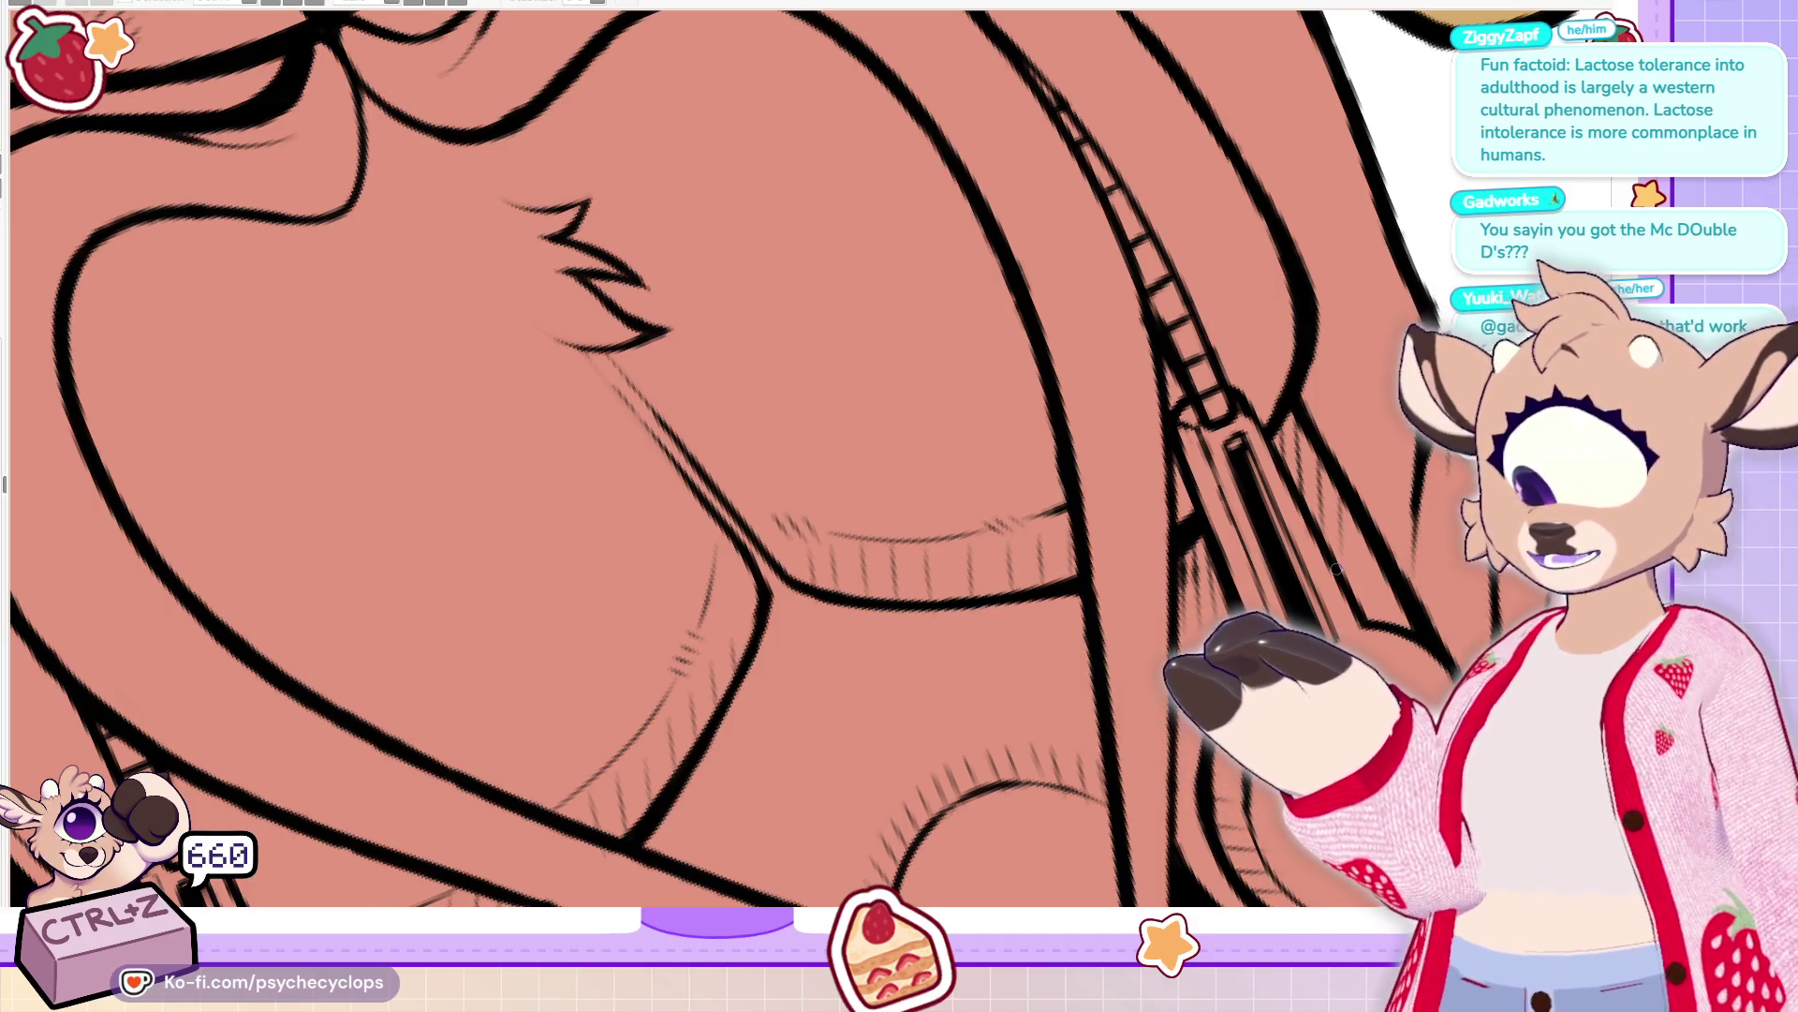
{"action": "scroll", "coordinate": [702, 459], "scroll_direction": "up", "scroll_amount": 4}
{"action": "scroll", "coordinate": [703, 459], "scroll_direction": "down", "scroll_amount": 3}
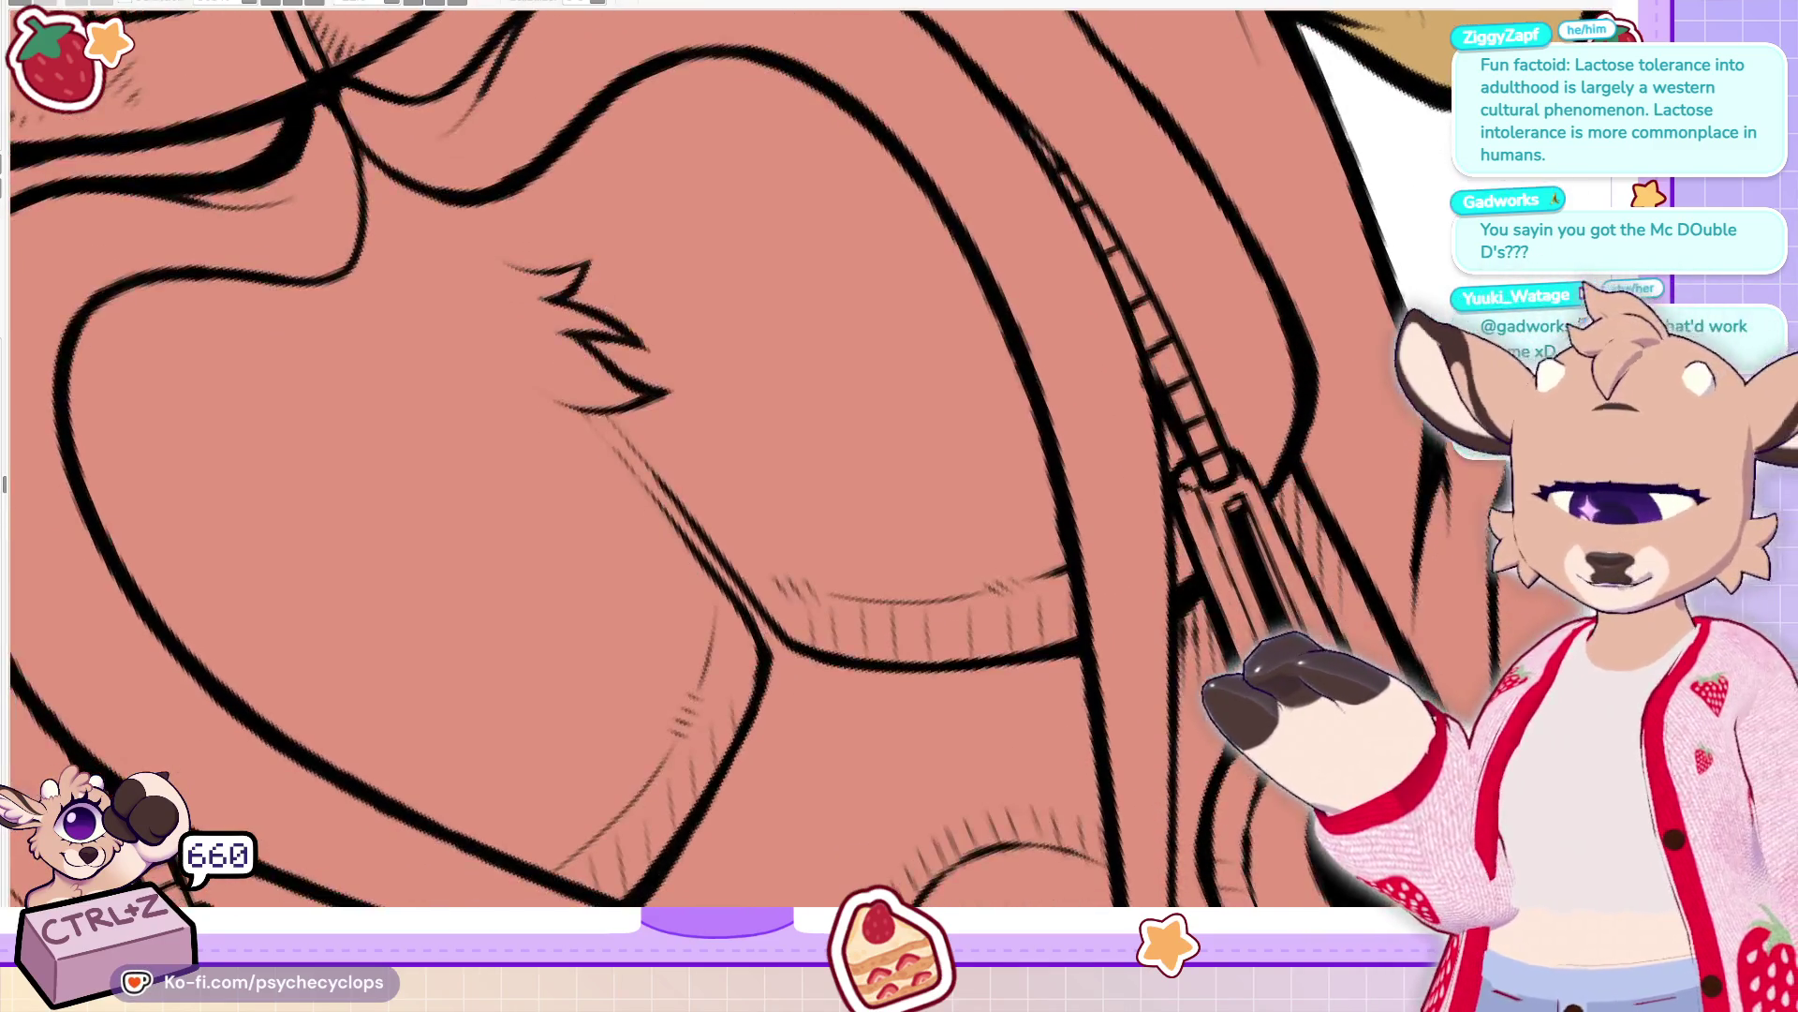
{"action": "mouse_move", "coordinate": [1248, 399]}
{"action": "left_mouse_down"}
{"action": "mouse_move", "coordinate": [1258, 480]}
{"action": "mouse_move", "coordinate": [1279, 459]}
{"action": "left_mouse_up"}
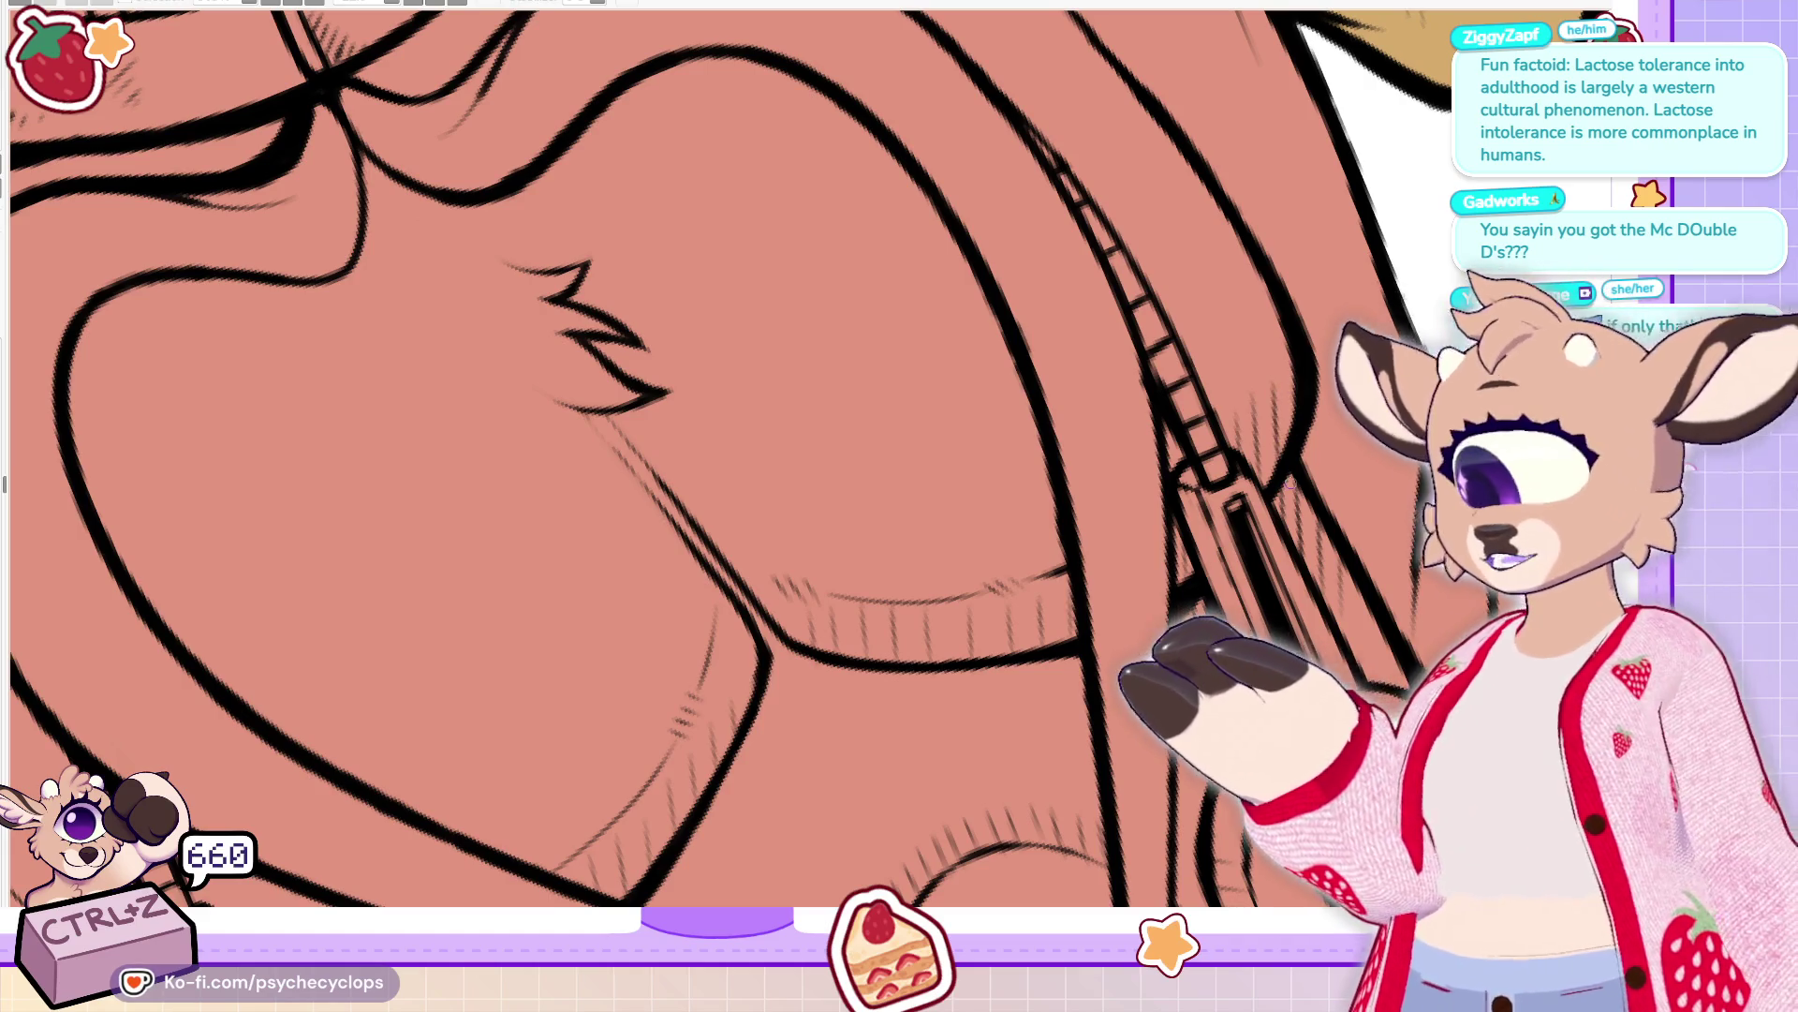
{"action": "scroll", "coordinate": [1291, 482], "scroll_direction": "down", "scroll_amount": 5}
{"action": "scroll", "coordinate": [797, 226], "scroll_direction": "up", "scroll_amount": 3}
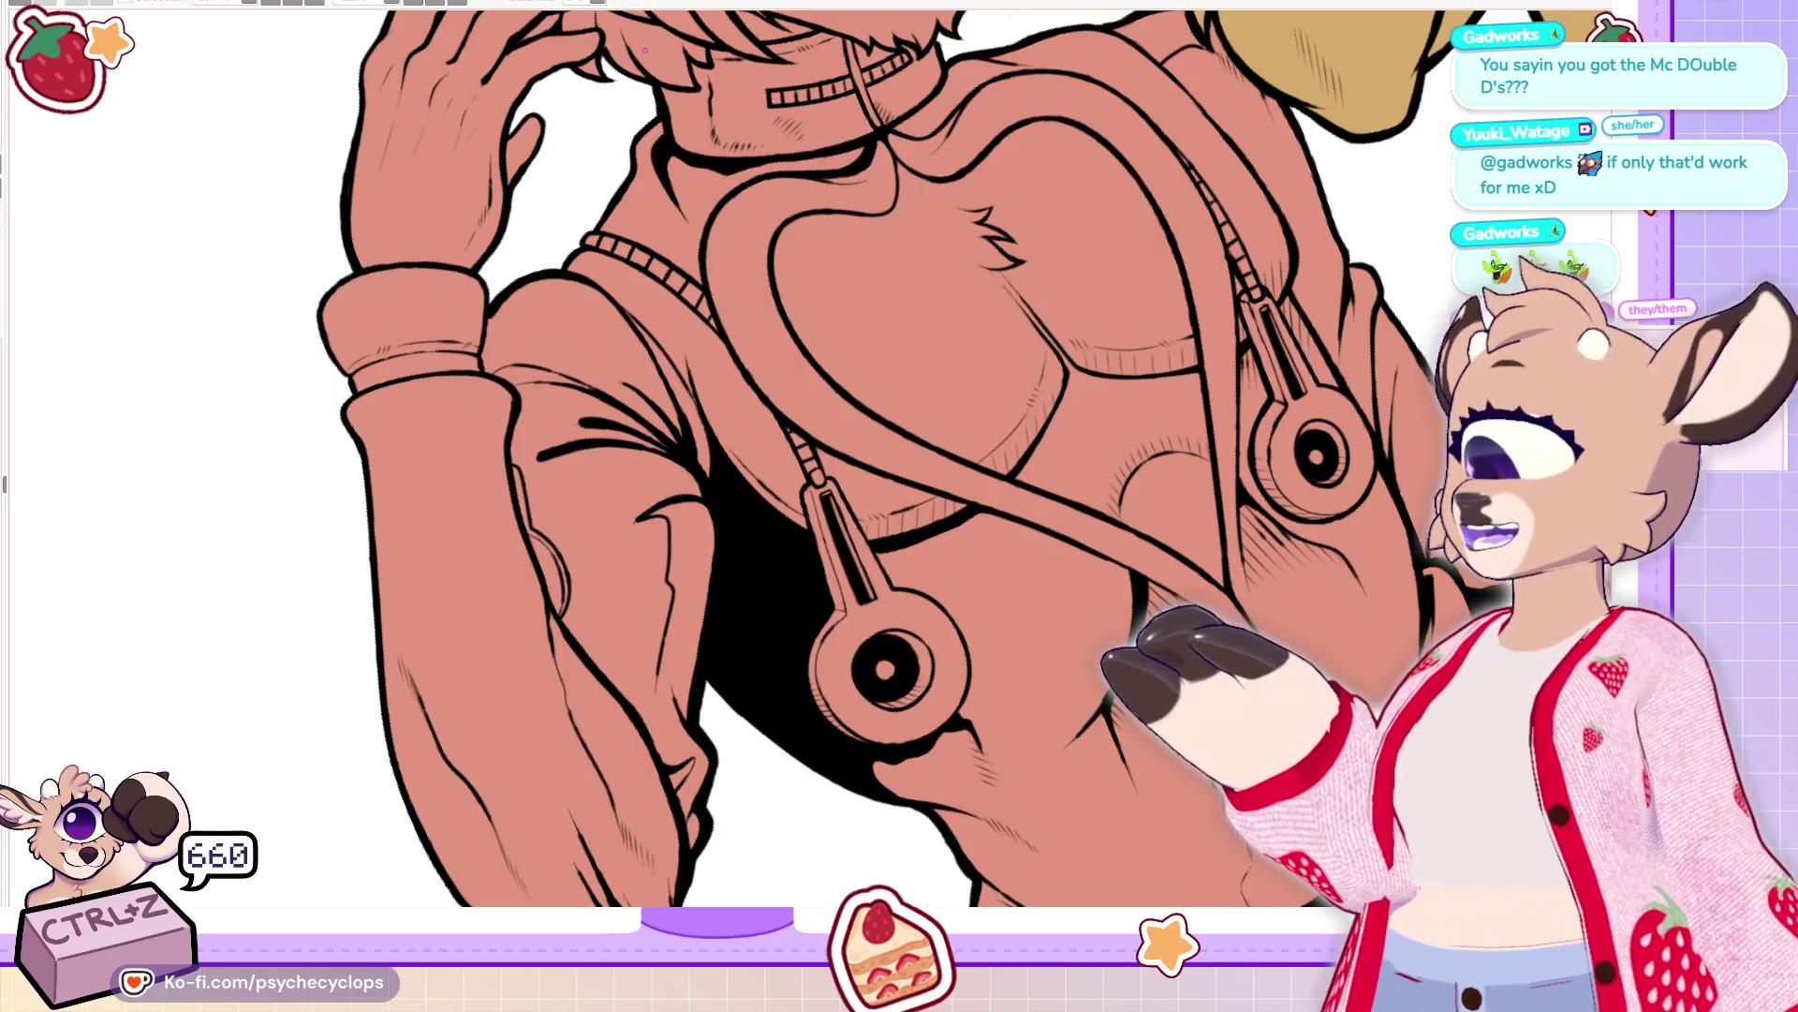
Draw a short hatch stroke near the chest, undo it, and redraw it slightly longer
{"action": "scroll", "coordinate": [804, 150], "scroll_direction": "up", "scroll_amount": 5}
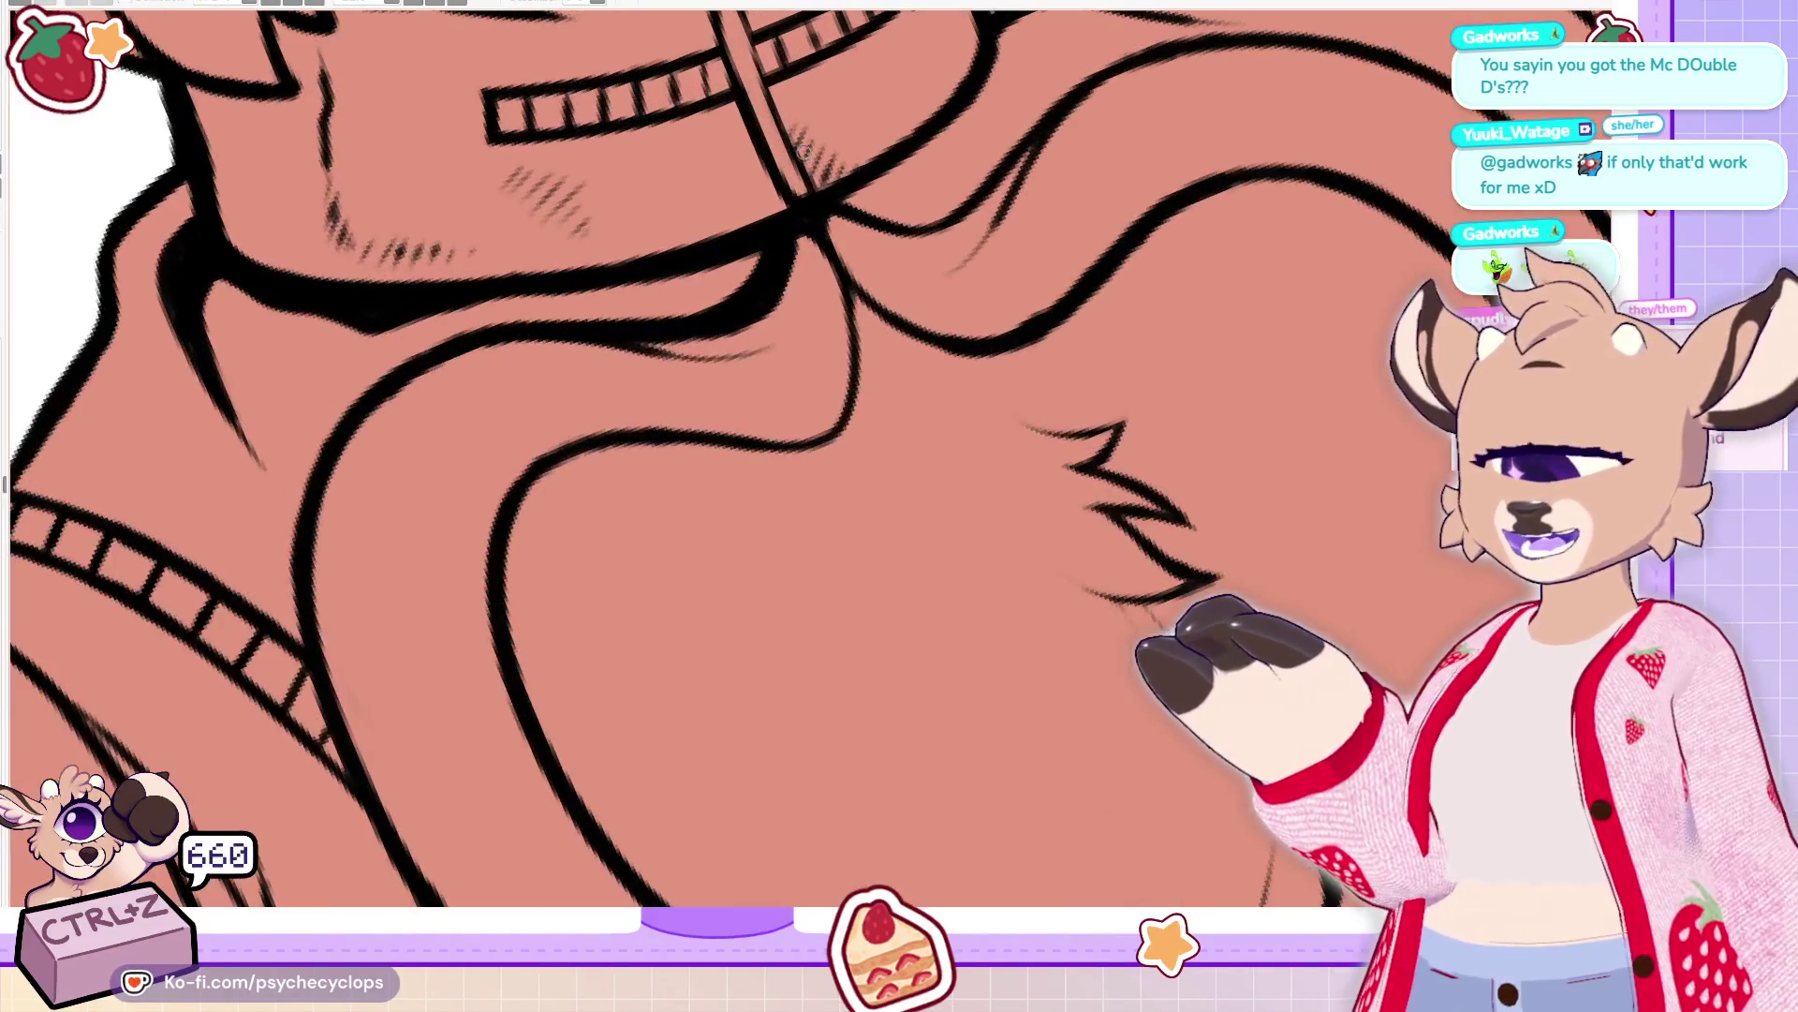
{"action": "mouse_move", "coordinate": [852, 373]}
{"action": "left_mouse_down"}
{"action": "mouse_move", "coordinate": [996, 437]}
{"action": "mouse_move", "coordinate": [955, 346]}
{"action": "mouse_move", "coordinate": [918, 354]}
{"action": "mouse_move", "coordinate": [948, 339]}
{"action": "mouse_move", "coordinate": [864, 335]}
{"action": "left_mouse_up"}
{"action": "key", "text": "ctrl+z"}
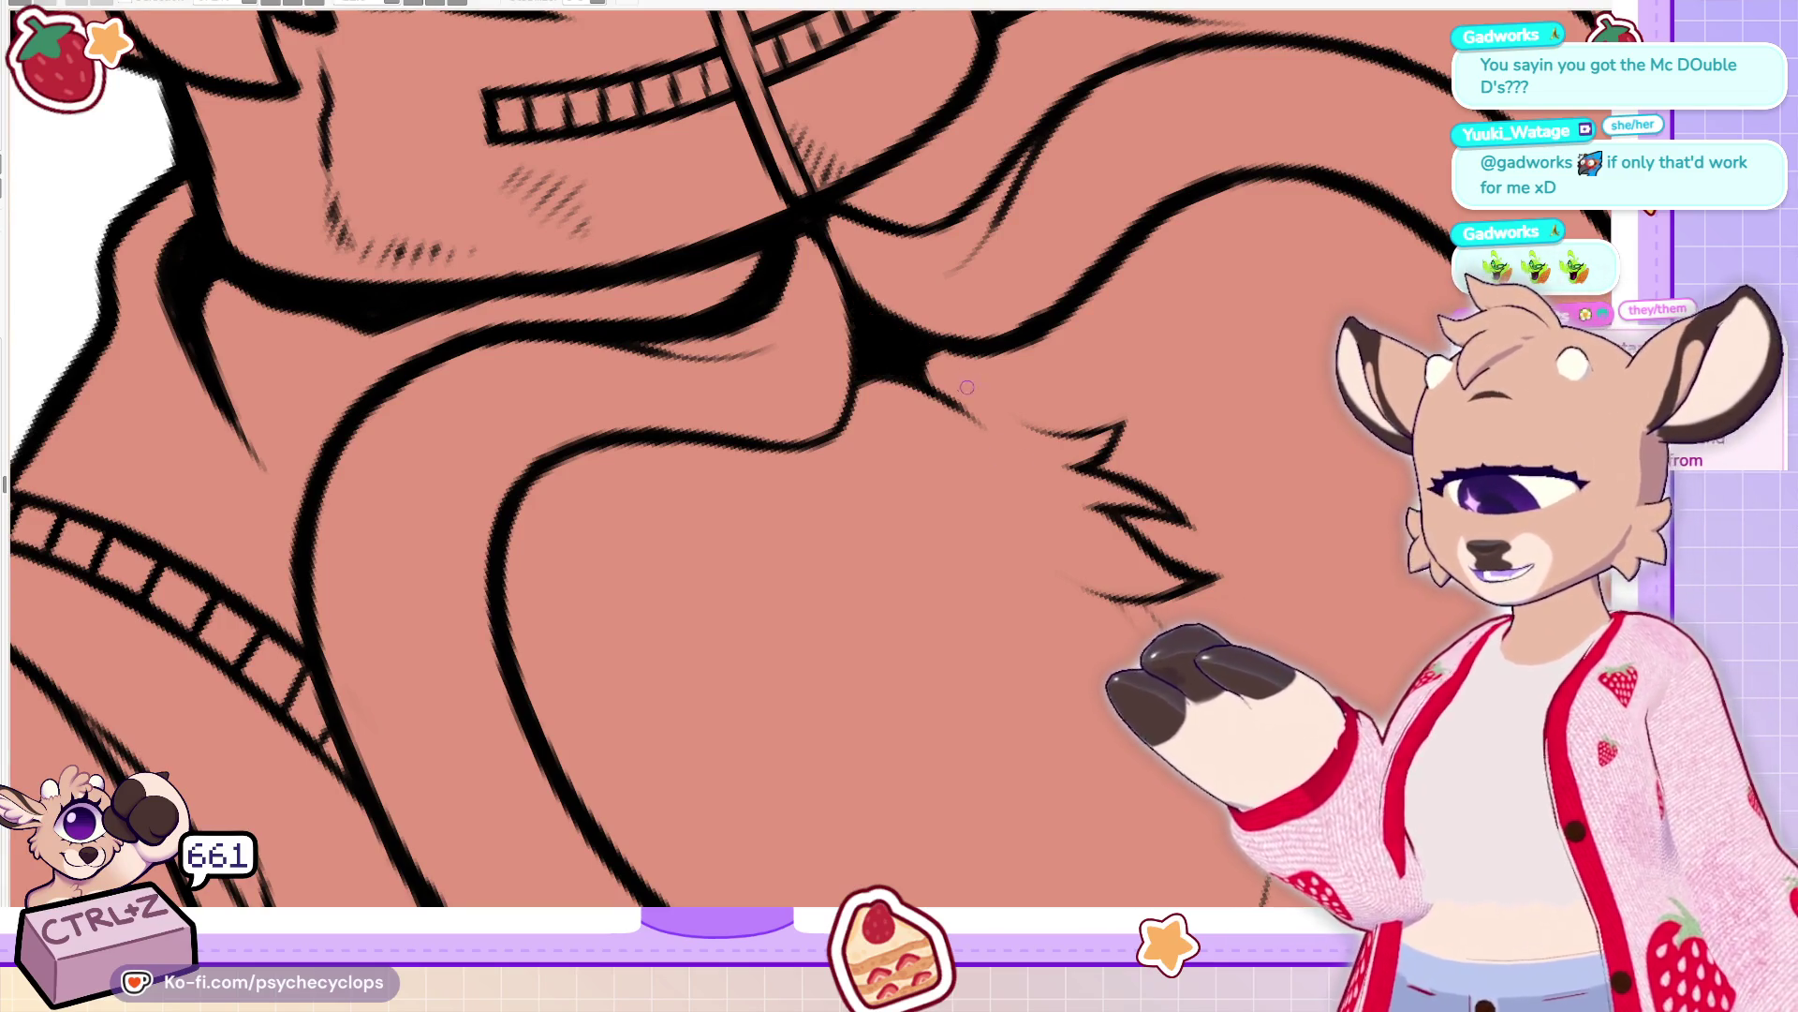
{"action": "key", "text": "ctrl+z"}
{"action": "mouse_move", "coordinate": [1031, 457]}
{"action": "left_mouse_down"}
{"action": "mouse_move", "coordinate": [965, 409]}
{"action": "mouse_move", "coordinate": [971, 456]}
{"action": "mouse_move", "coordinate": [885, 417]}
{"action": "mouse_move", "coordinate": [884, 447]}
{"action": "left_mouse_up"}
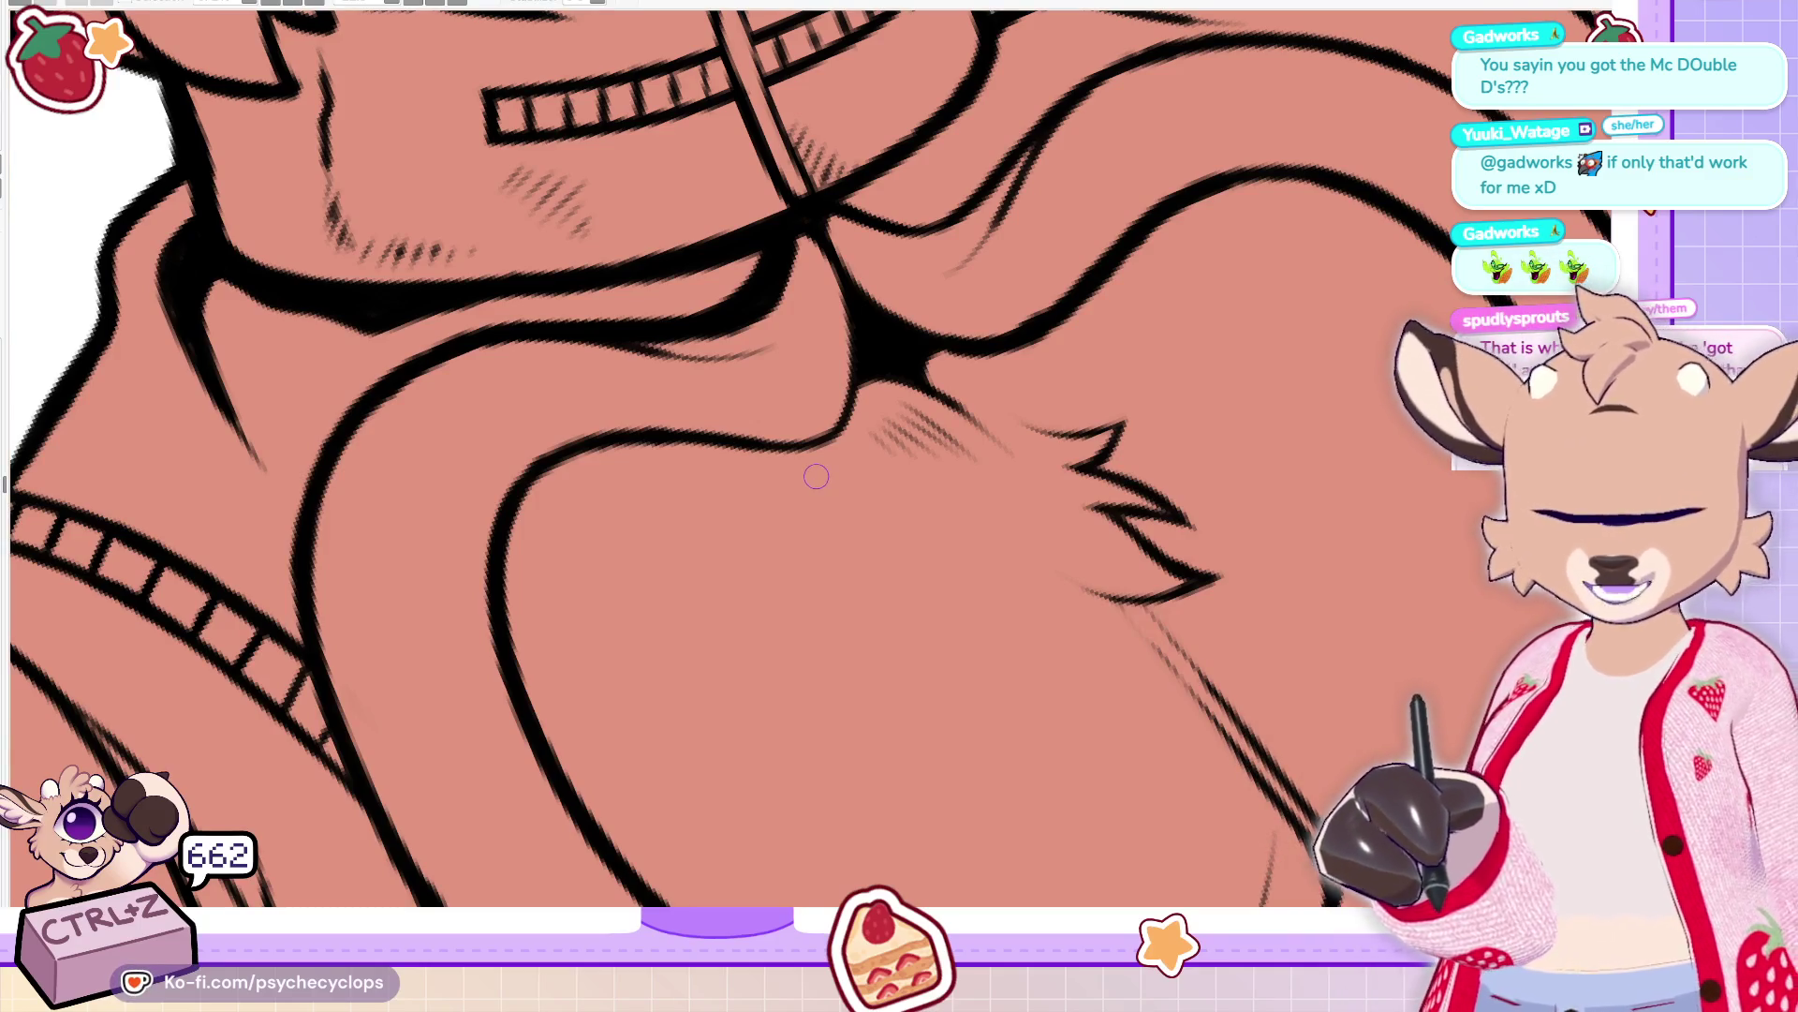
Rotate the canvas and add freehand hatch strokes down the chest line
{"action": "key", "text": "4"}
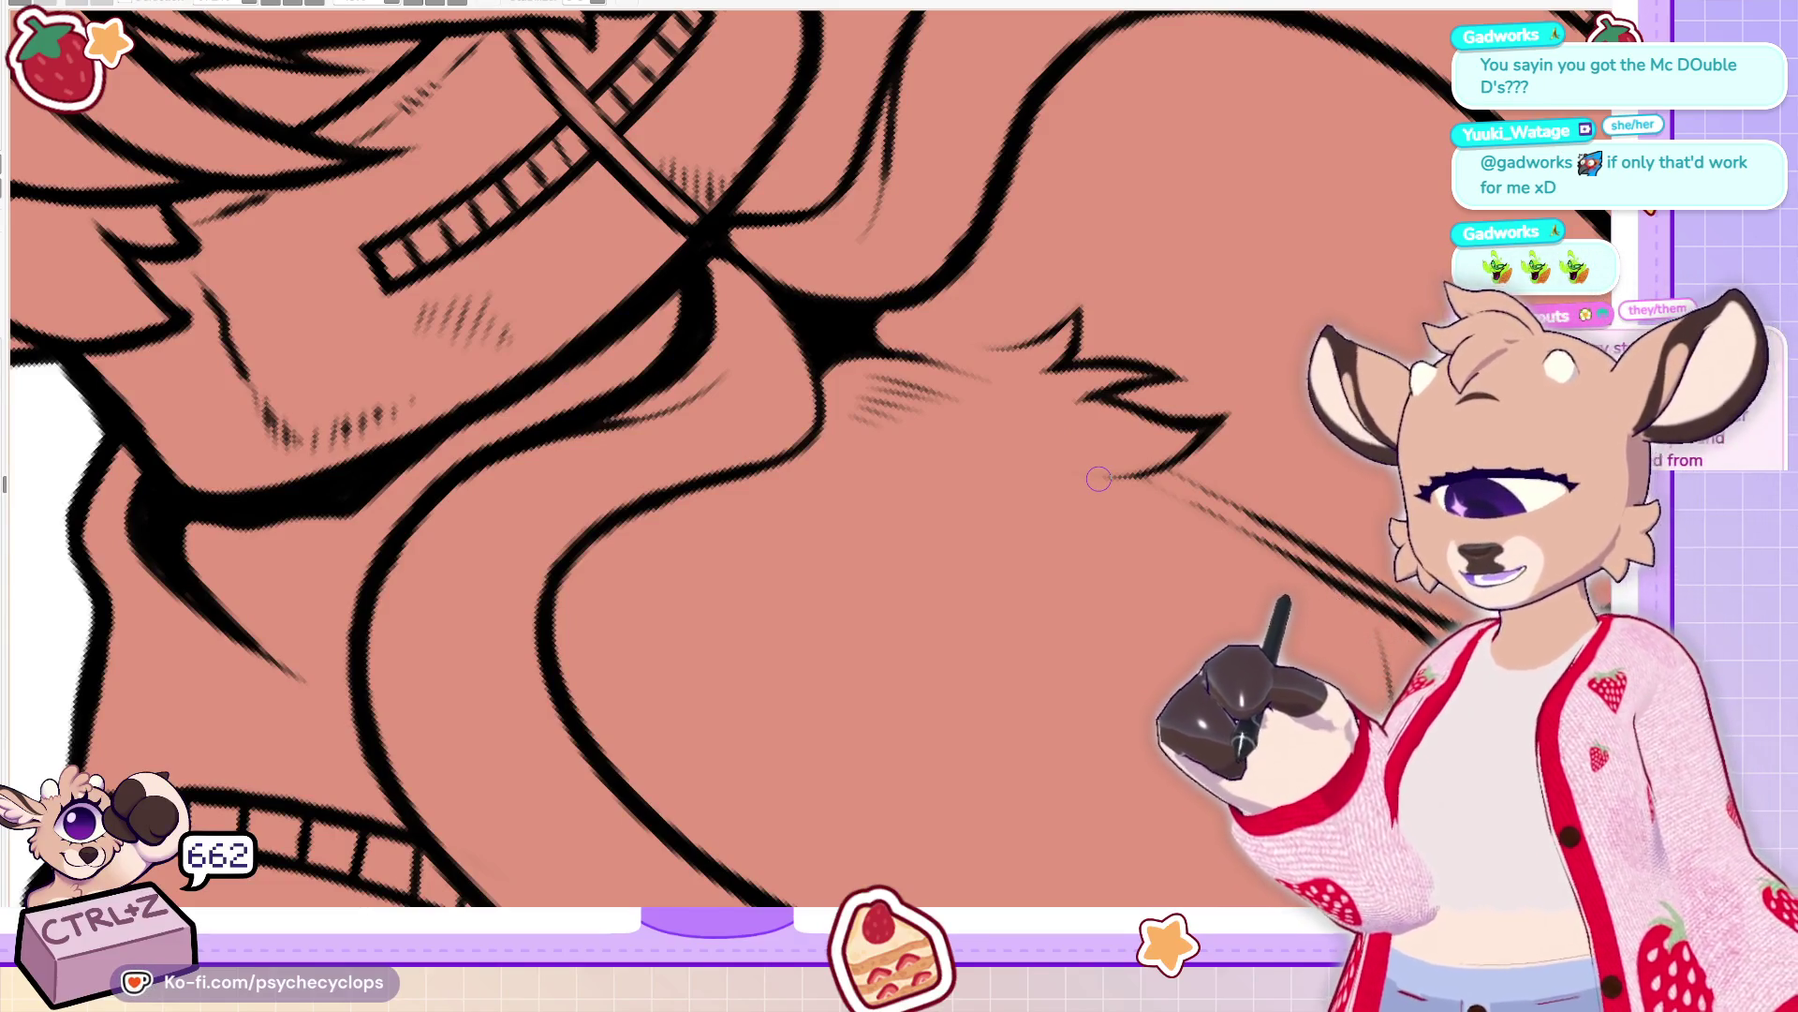
{"action": "mouse_move", "coordinate": [627, 869]}
{"action": "left_mouse_down"}
{"action": "mouse_move", "coordinate": [534, 751]}
{"action": "mouse_move", "coordinate": [573, 548]}
{"action": "mouse_move", "coordinate": [630, 484]}
{"action": "left_mouse_up"}
{"action": "key", "text": "ctrl+z"}
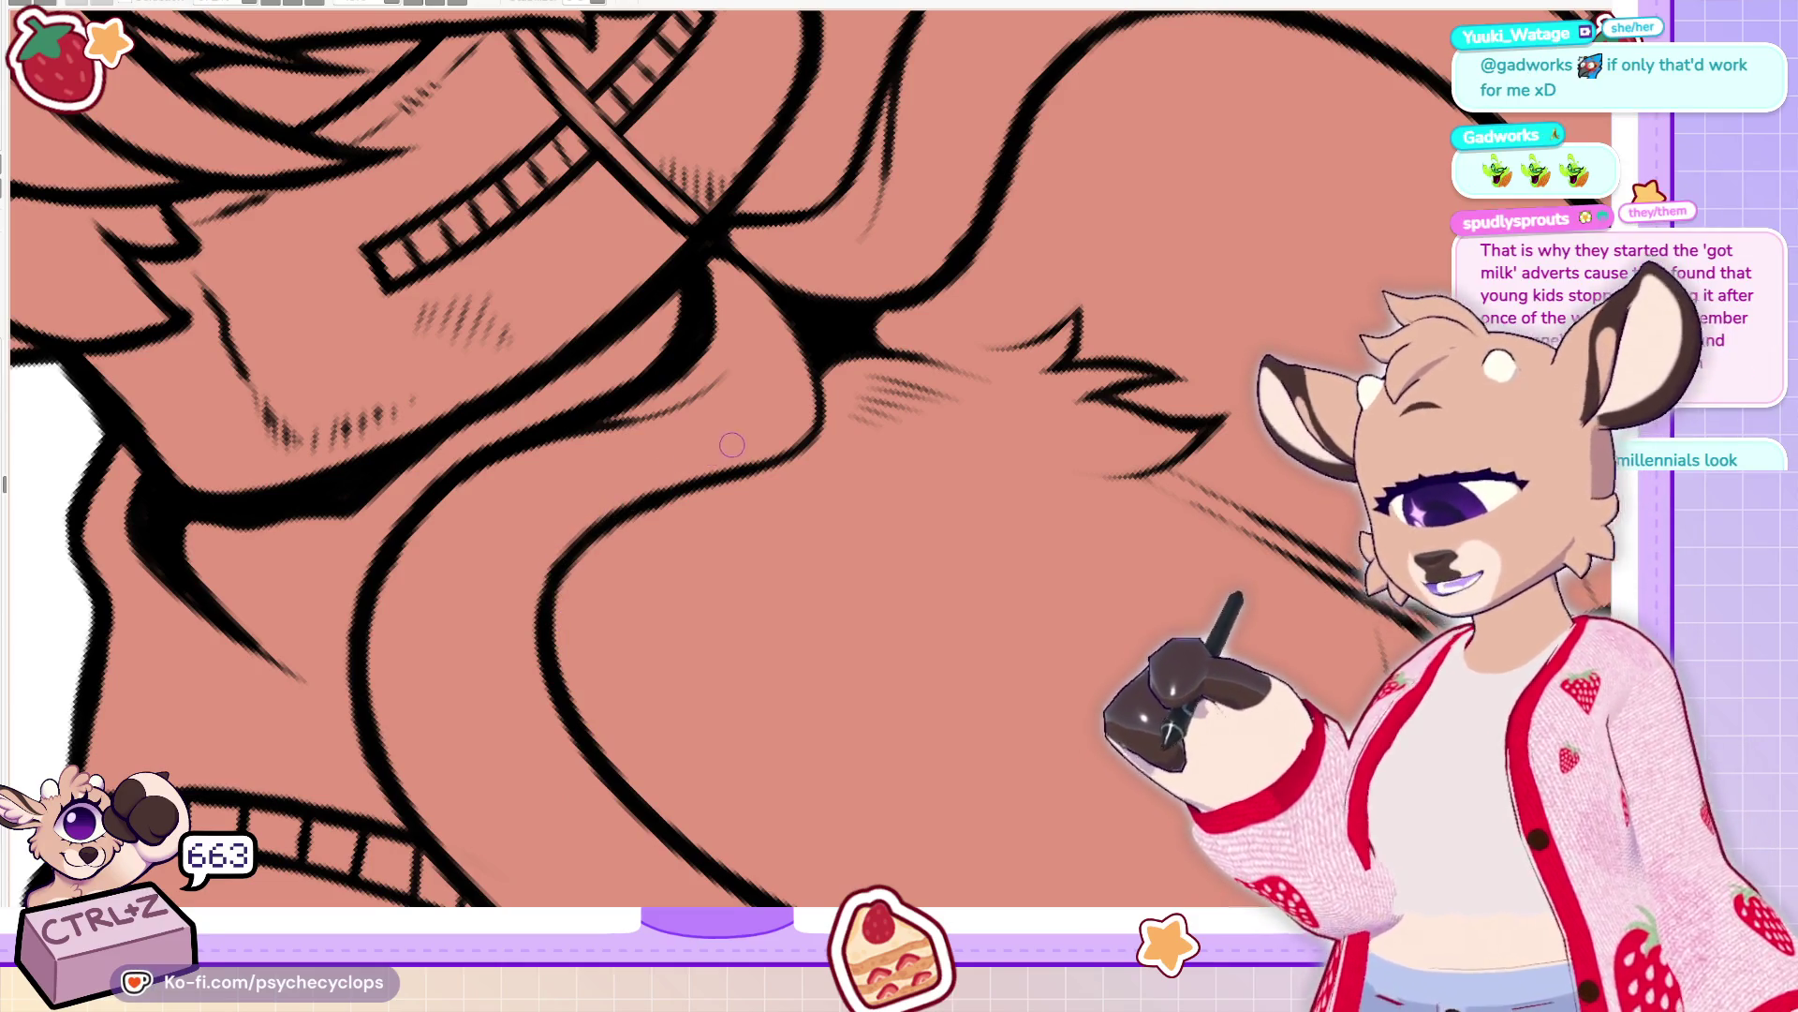
{"action": "mouse_move", "coordinate": [613, 510]}
{"action": "left_mouse_down"}
{"action": "mouse_move", "coordinate": [481, 594]}
{"action": "mouse_move", "coordinate": [525, 801]}
{"action": "mouse_move", "coordinate": [478, 630]}
{"action": "mouse_move", "coordinate": [614, 518]}
{"action": "left_mouse_up"}
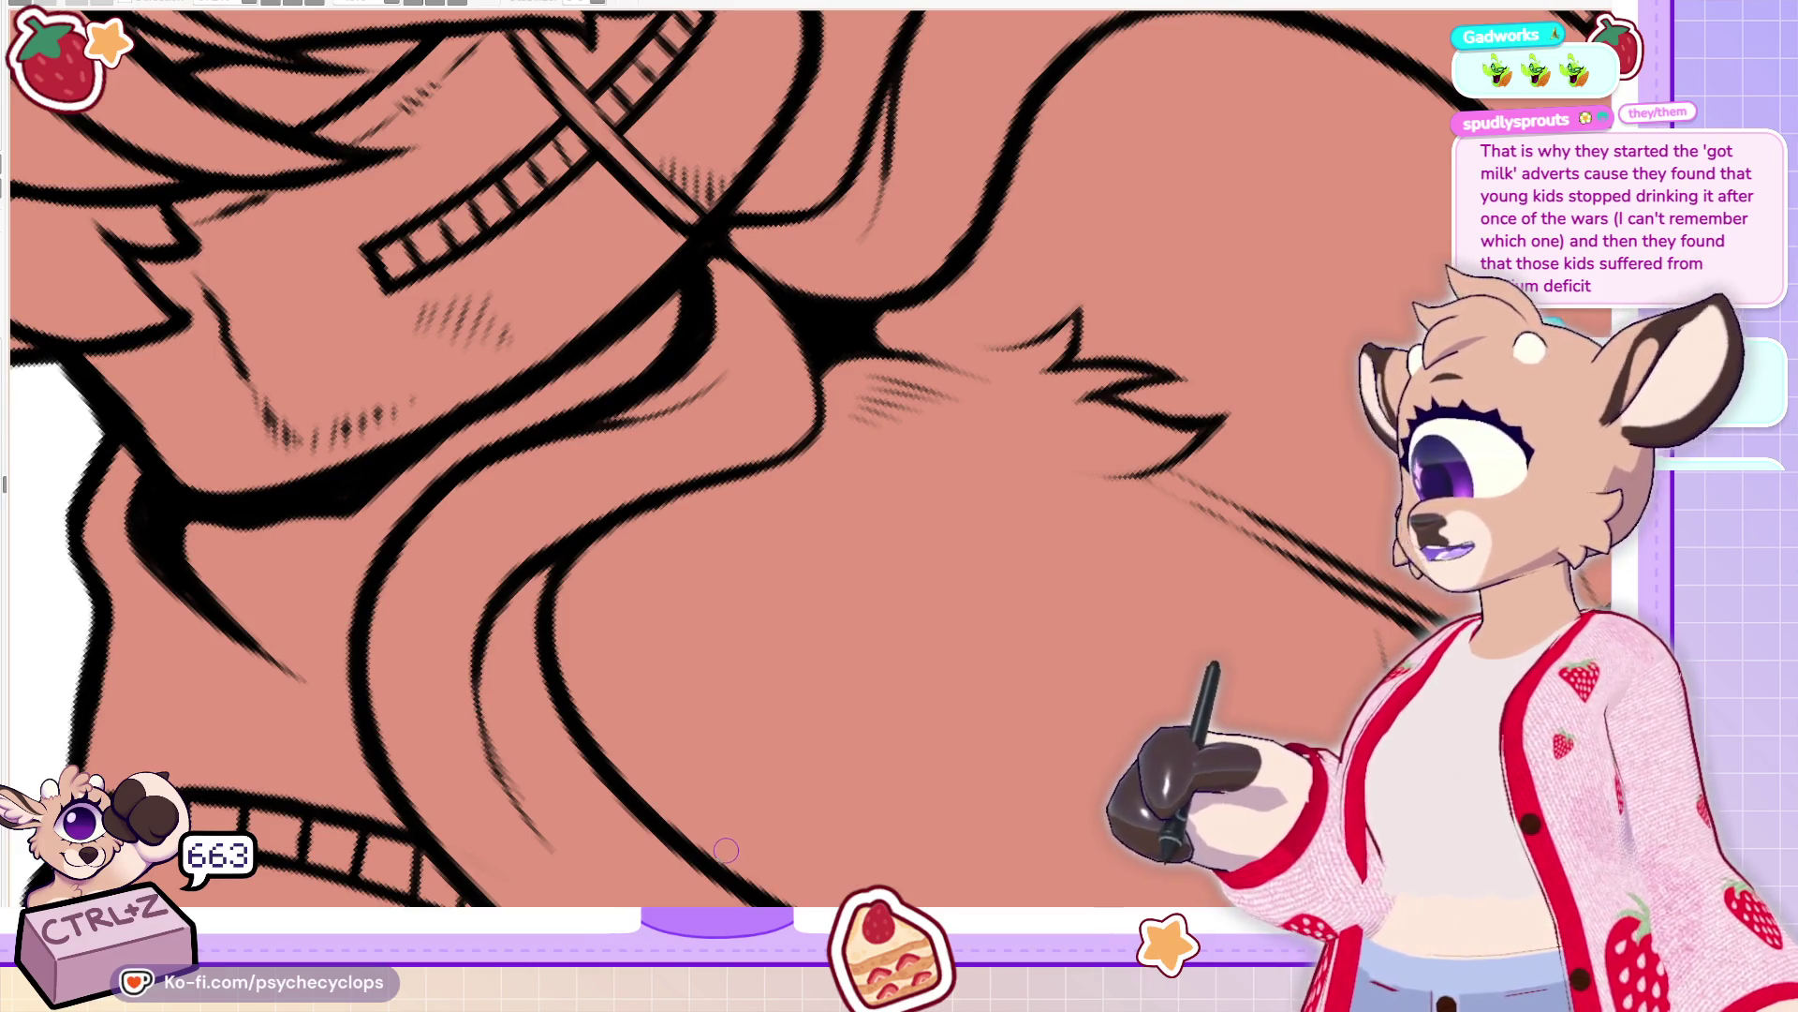
Redraw the lower chest line bolder and add diagonal hatching along it
{"action": "mouse_move", "coordinate": [577, 878]}
{"action": "left_mouse_down"}
{"action": "mouse_move", "coordinate": [494, 740]}
{"action": "mouse_move", "coordinate": [482, 590]}
{"action": "left_mouse_up"}
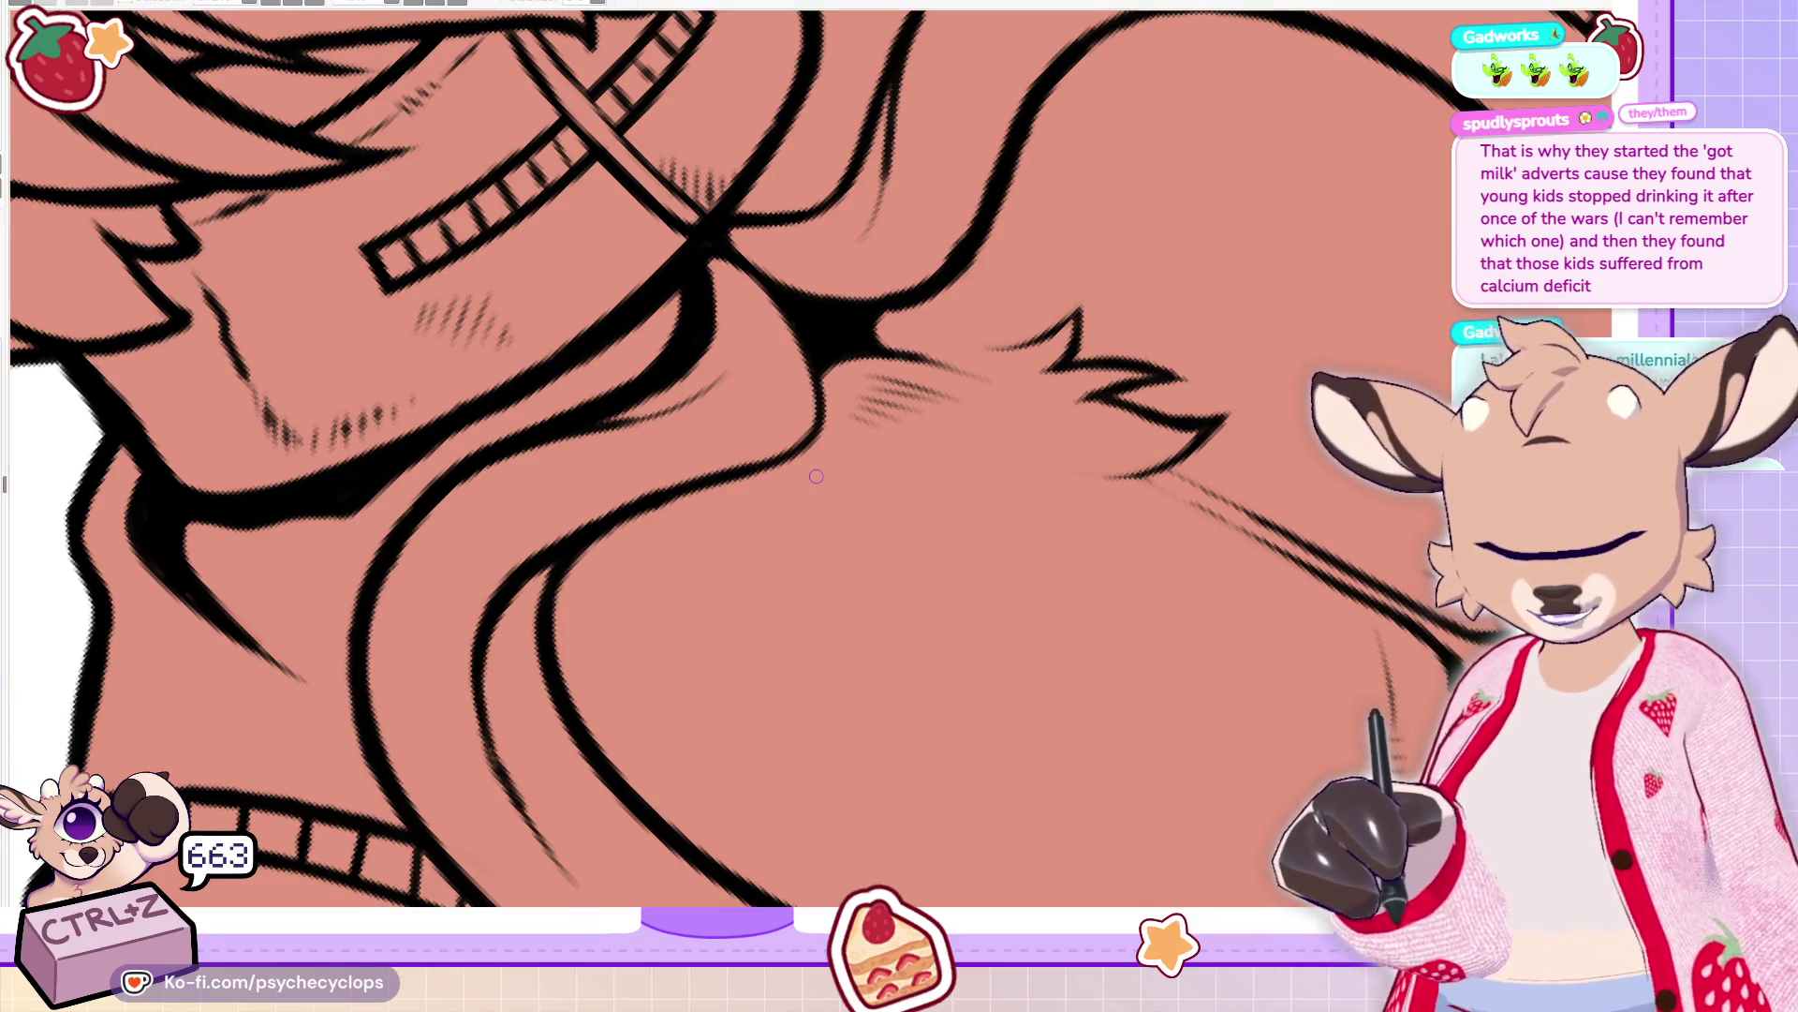
{"action": "left_click_drag", "start_coordinate": [494, 740], "coordinate": [537, 770]}
{"action": "left_click_drag", "start_coordinate": [487, 689], "coordinate": [603, 791]}
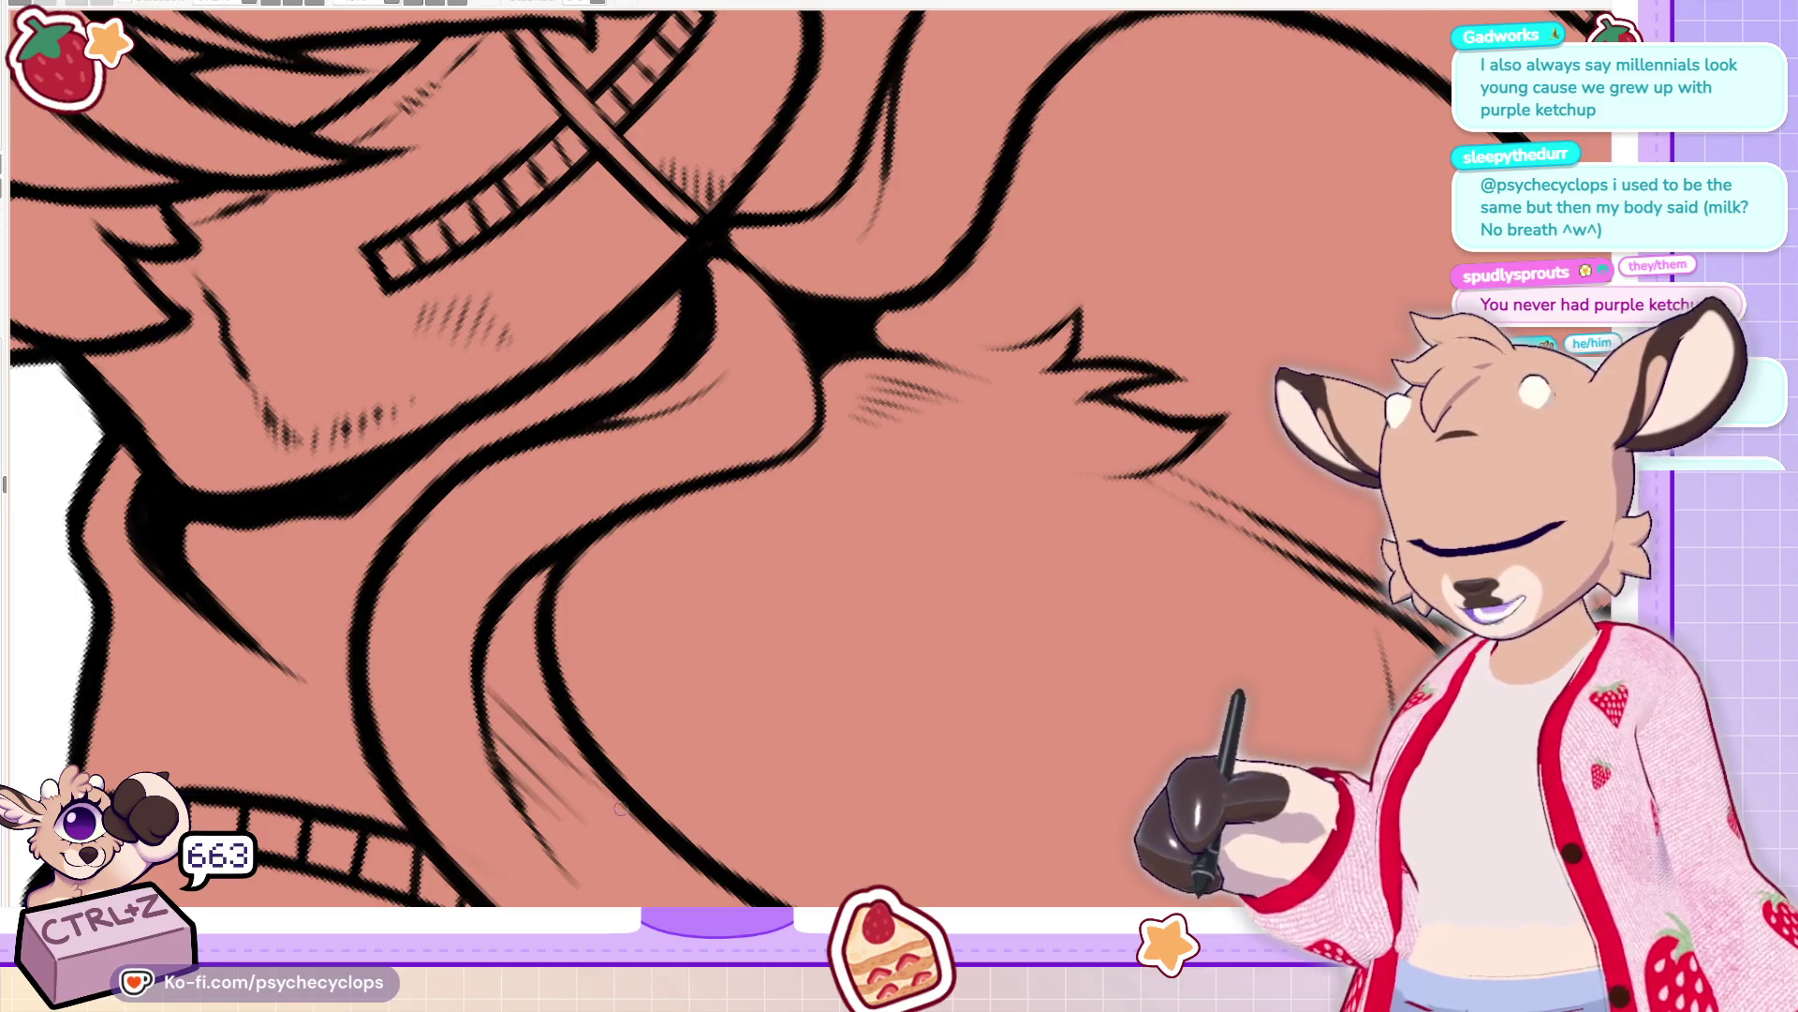
{"action": "mouse_move", "coordinate": [489, 653]}
{"action": "left_mouse_down"}
{"action": "mouse_move", "coordinate": [565, 733]}
{"action": "mouse_move", "coordinate": [550, 686]}
{"action": "left_mouse_up"}
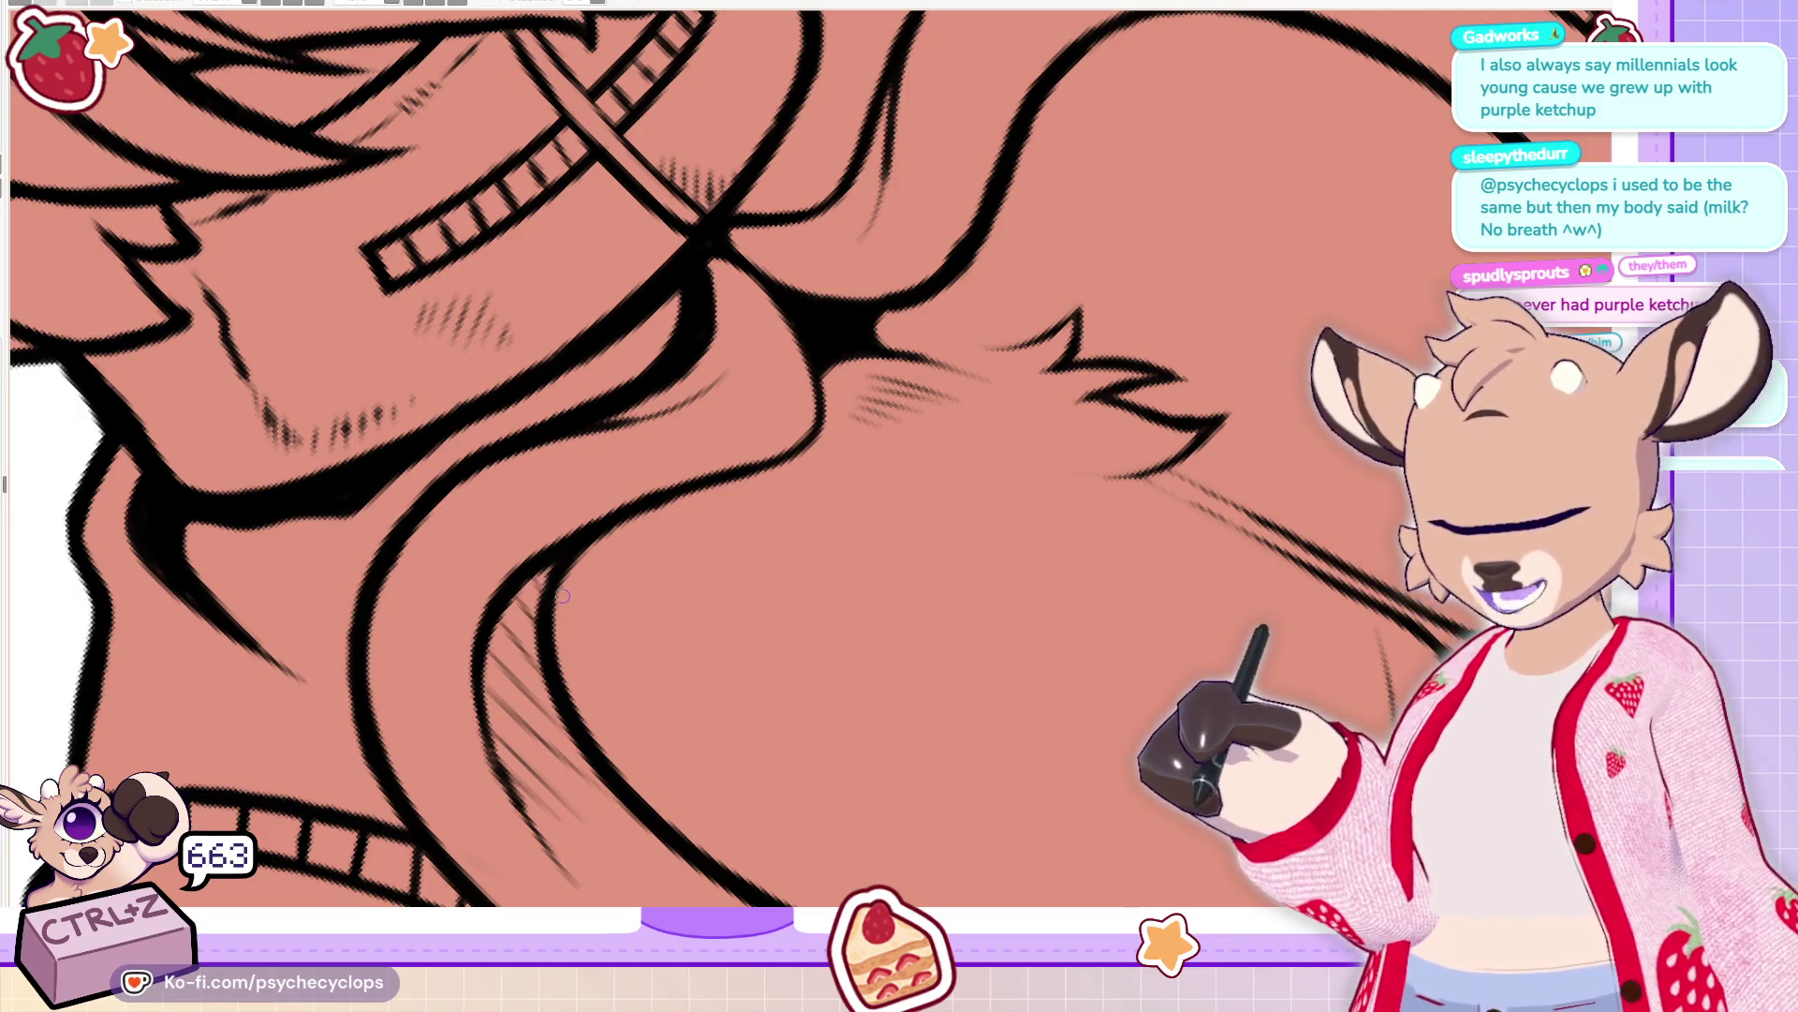
{"action": "scroll", "coordinate": [805, 459], "scroll_direction": "up", "scroll_amount": 5}
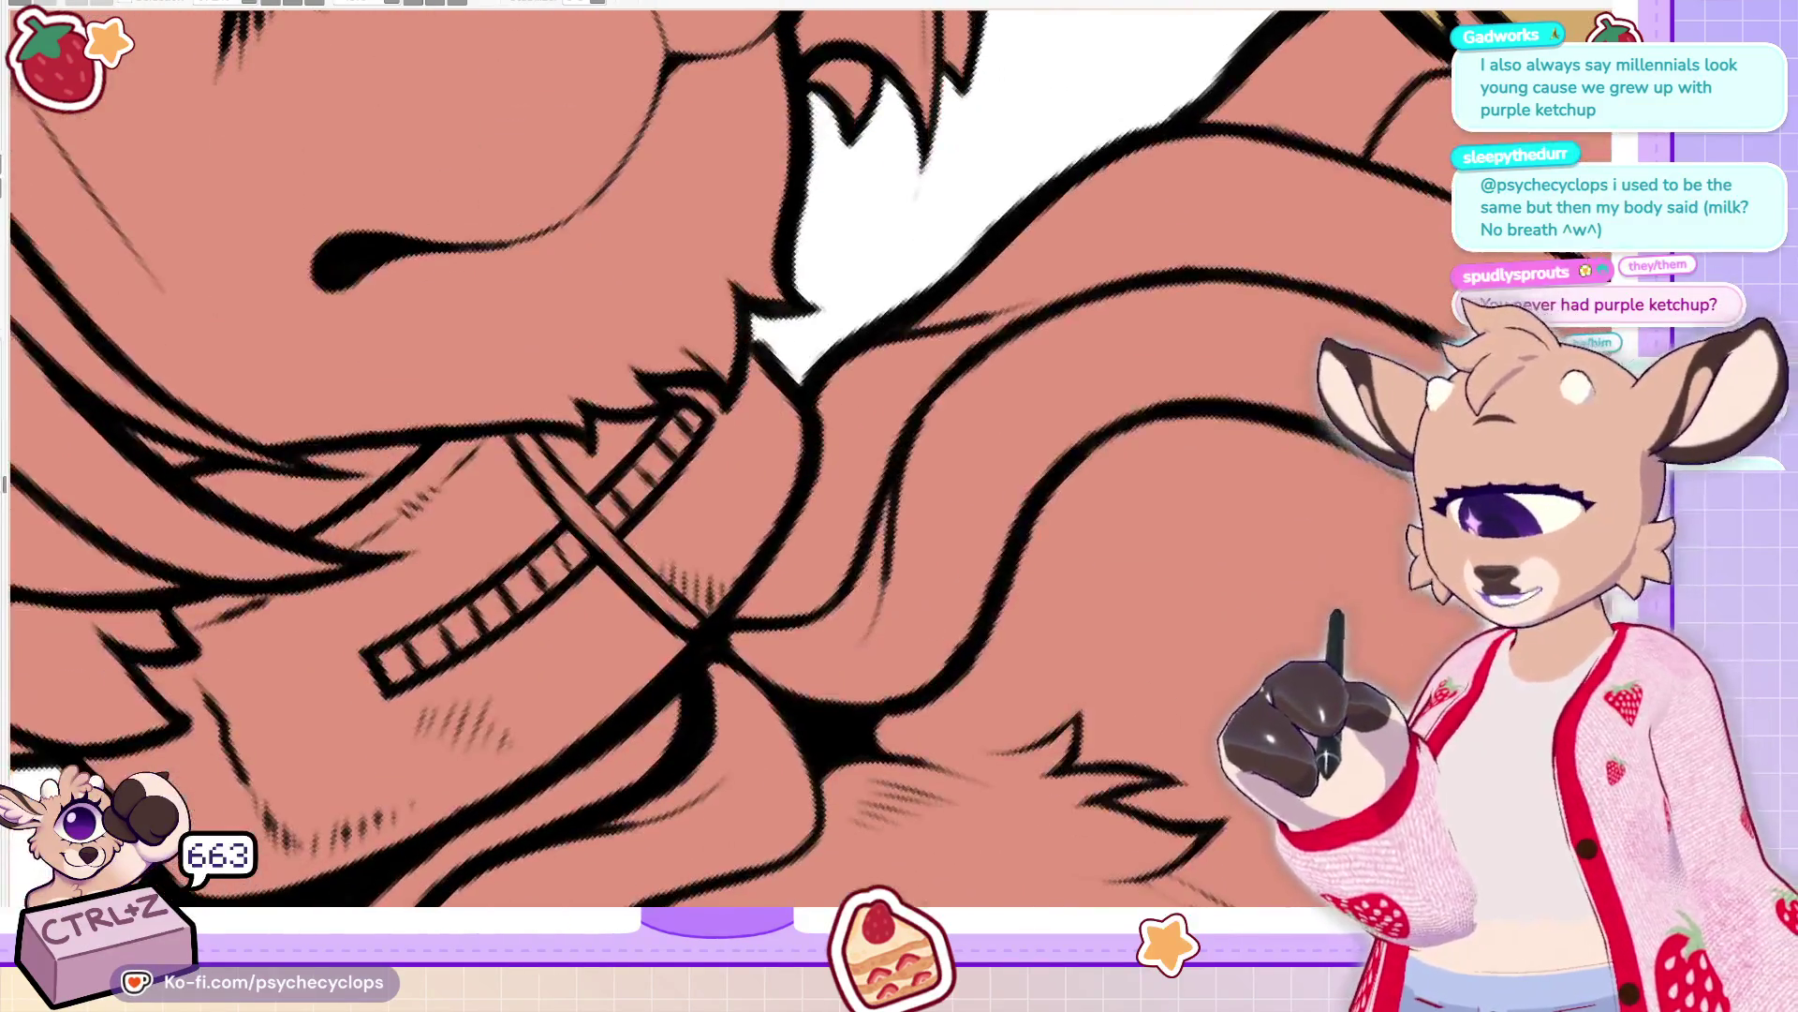
Redraw the short stroke along the upper hoodie line below the collar
{"action": "left_click_drag", "start_coordinate": [1167, 413], "coordinate": [1259, 392]}
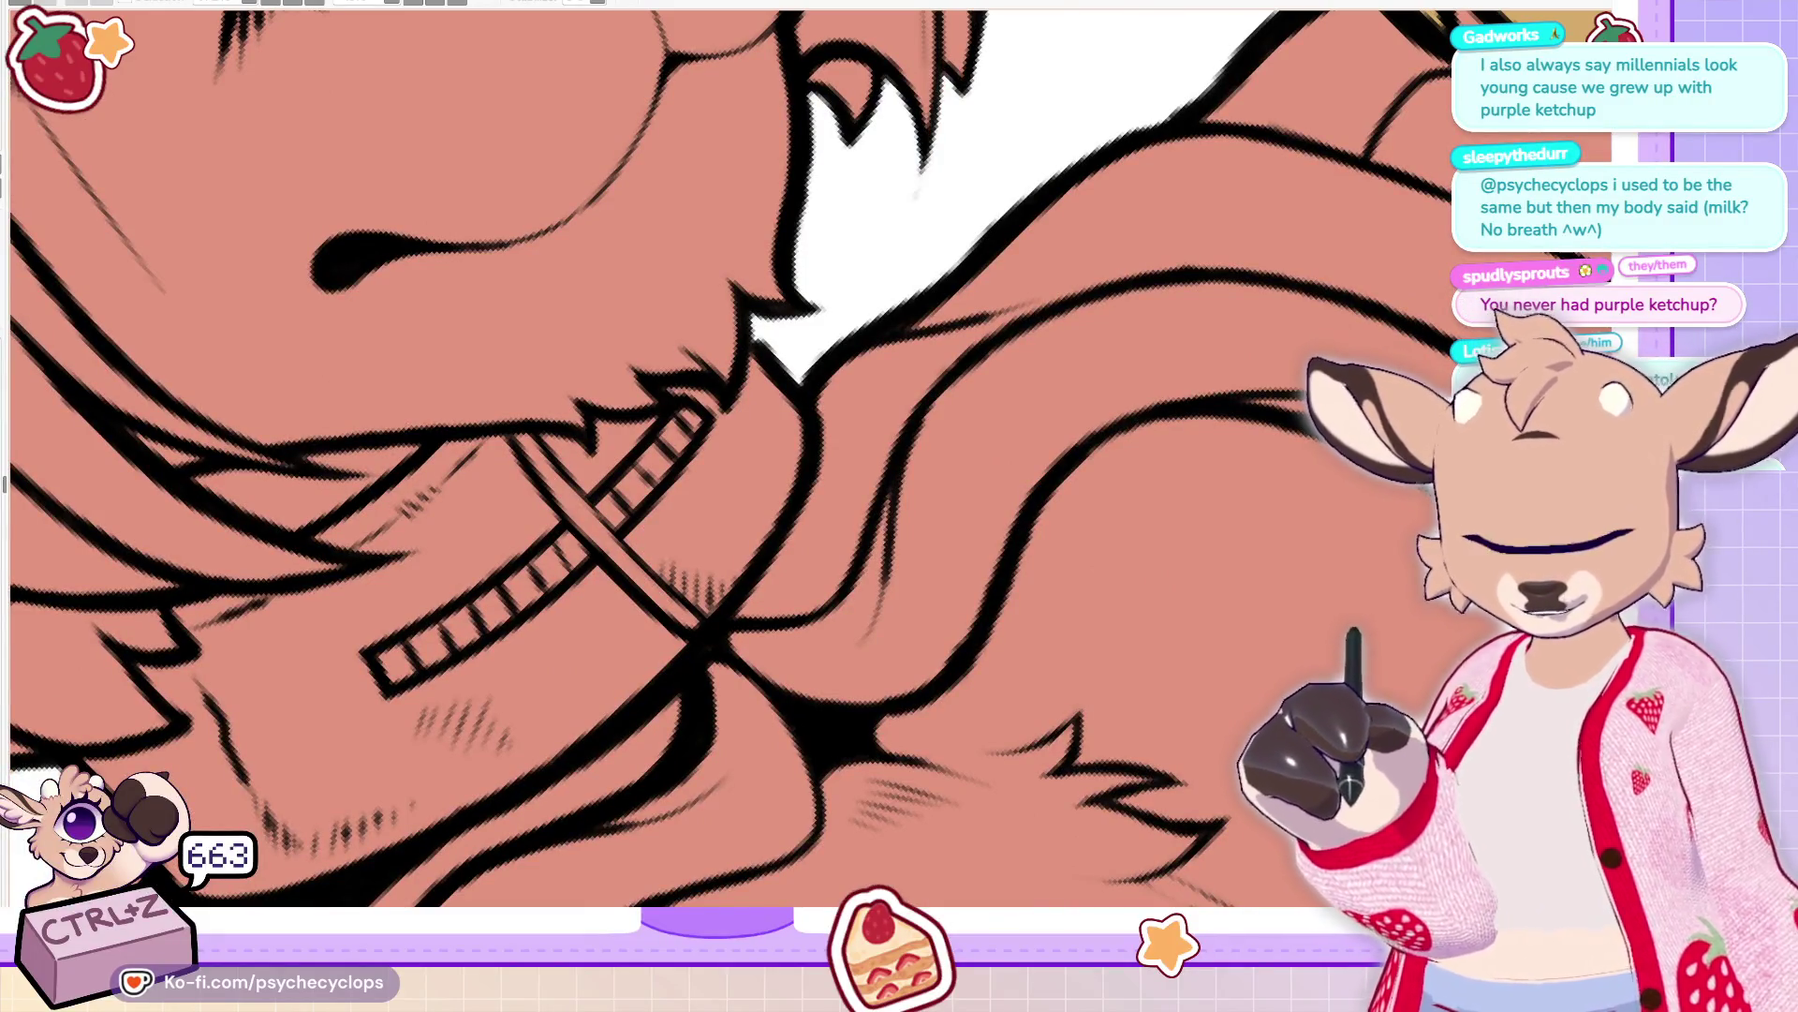
{"action": "key", "text": "ctrl+z"}
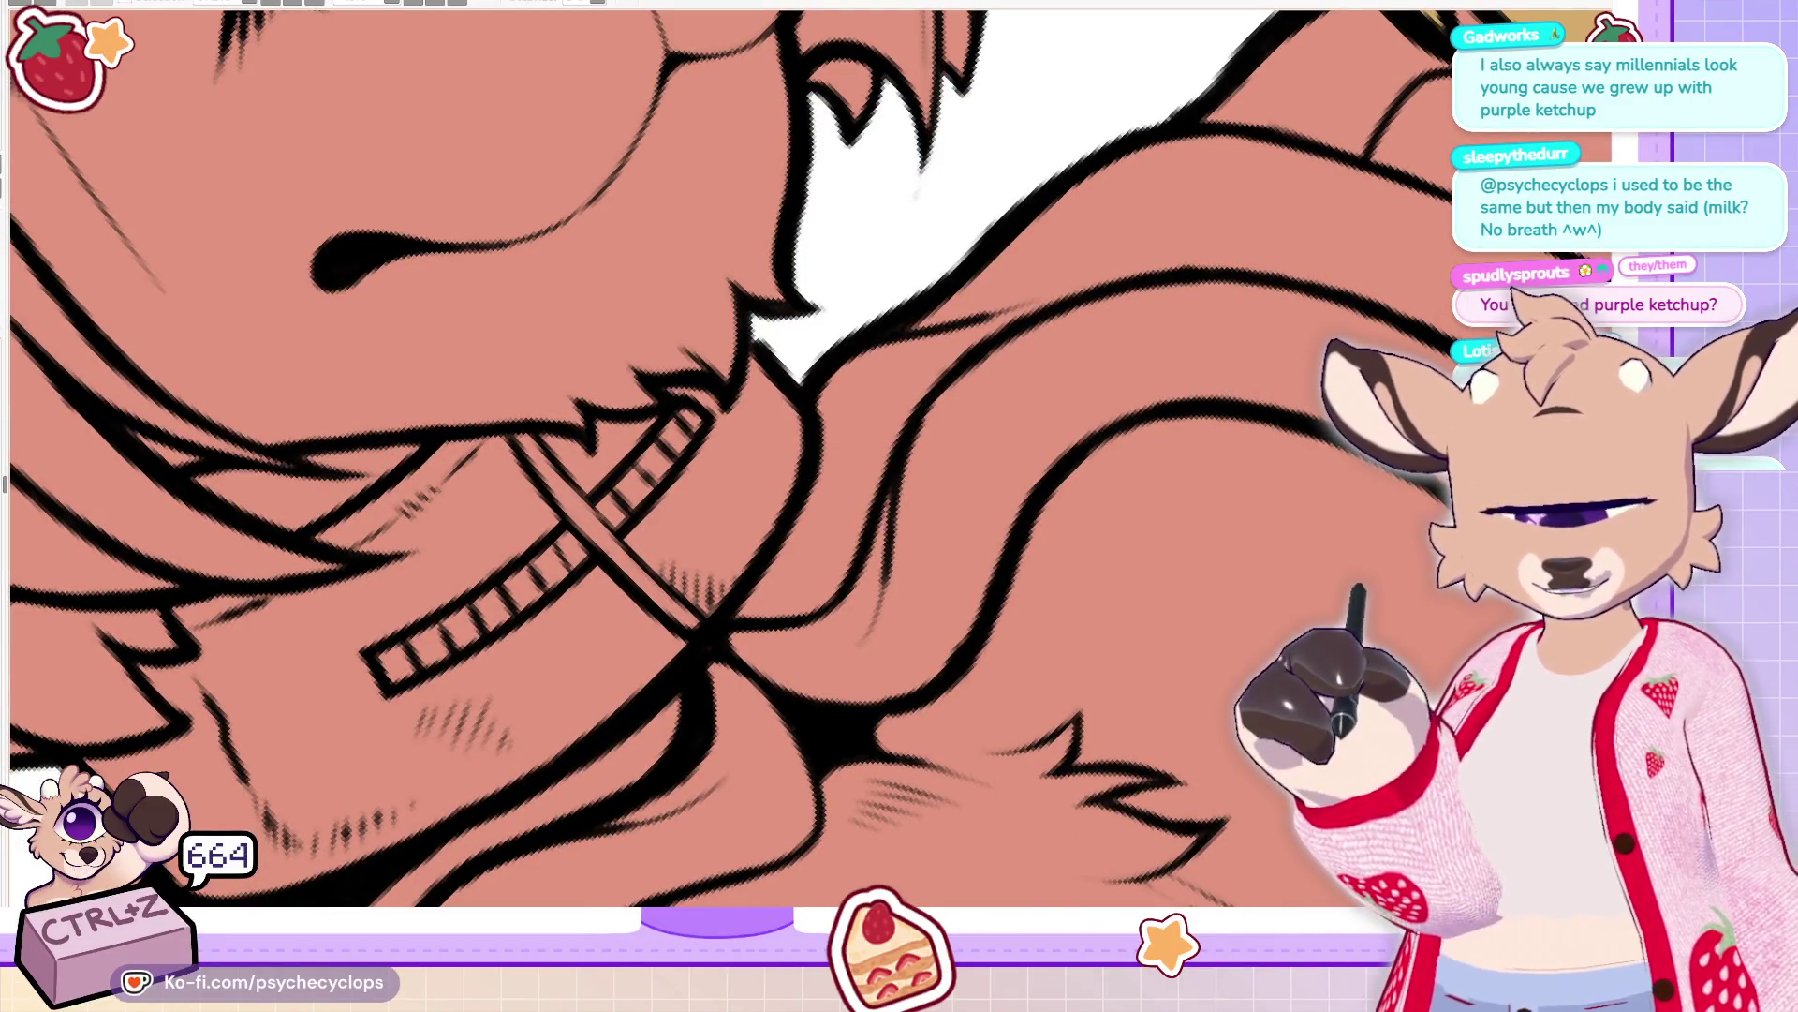
{"action": "left_click_drag", "start_coordinate": [1250, 379], "coordinate": [1128, 422]}
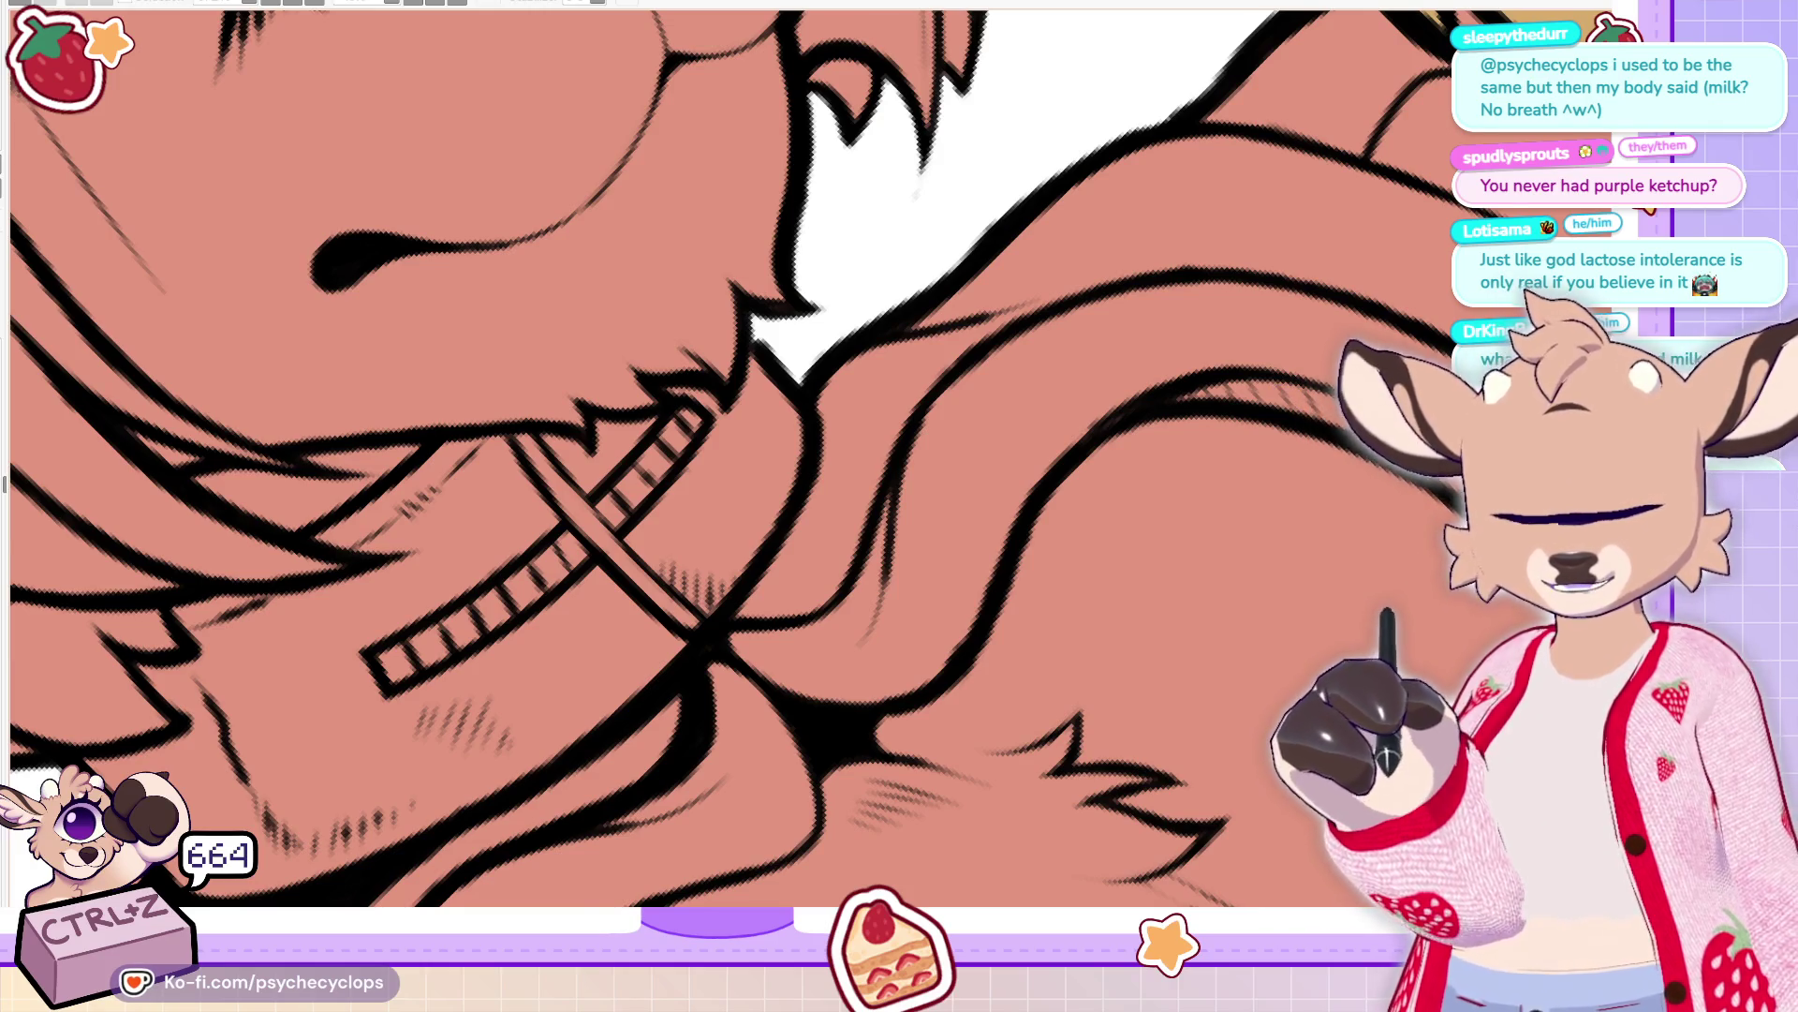
{"action": "scroll", "coordinate": [749, 468], "scroll_direction": "down", "scroll_amount": 5}
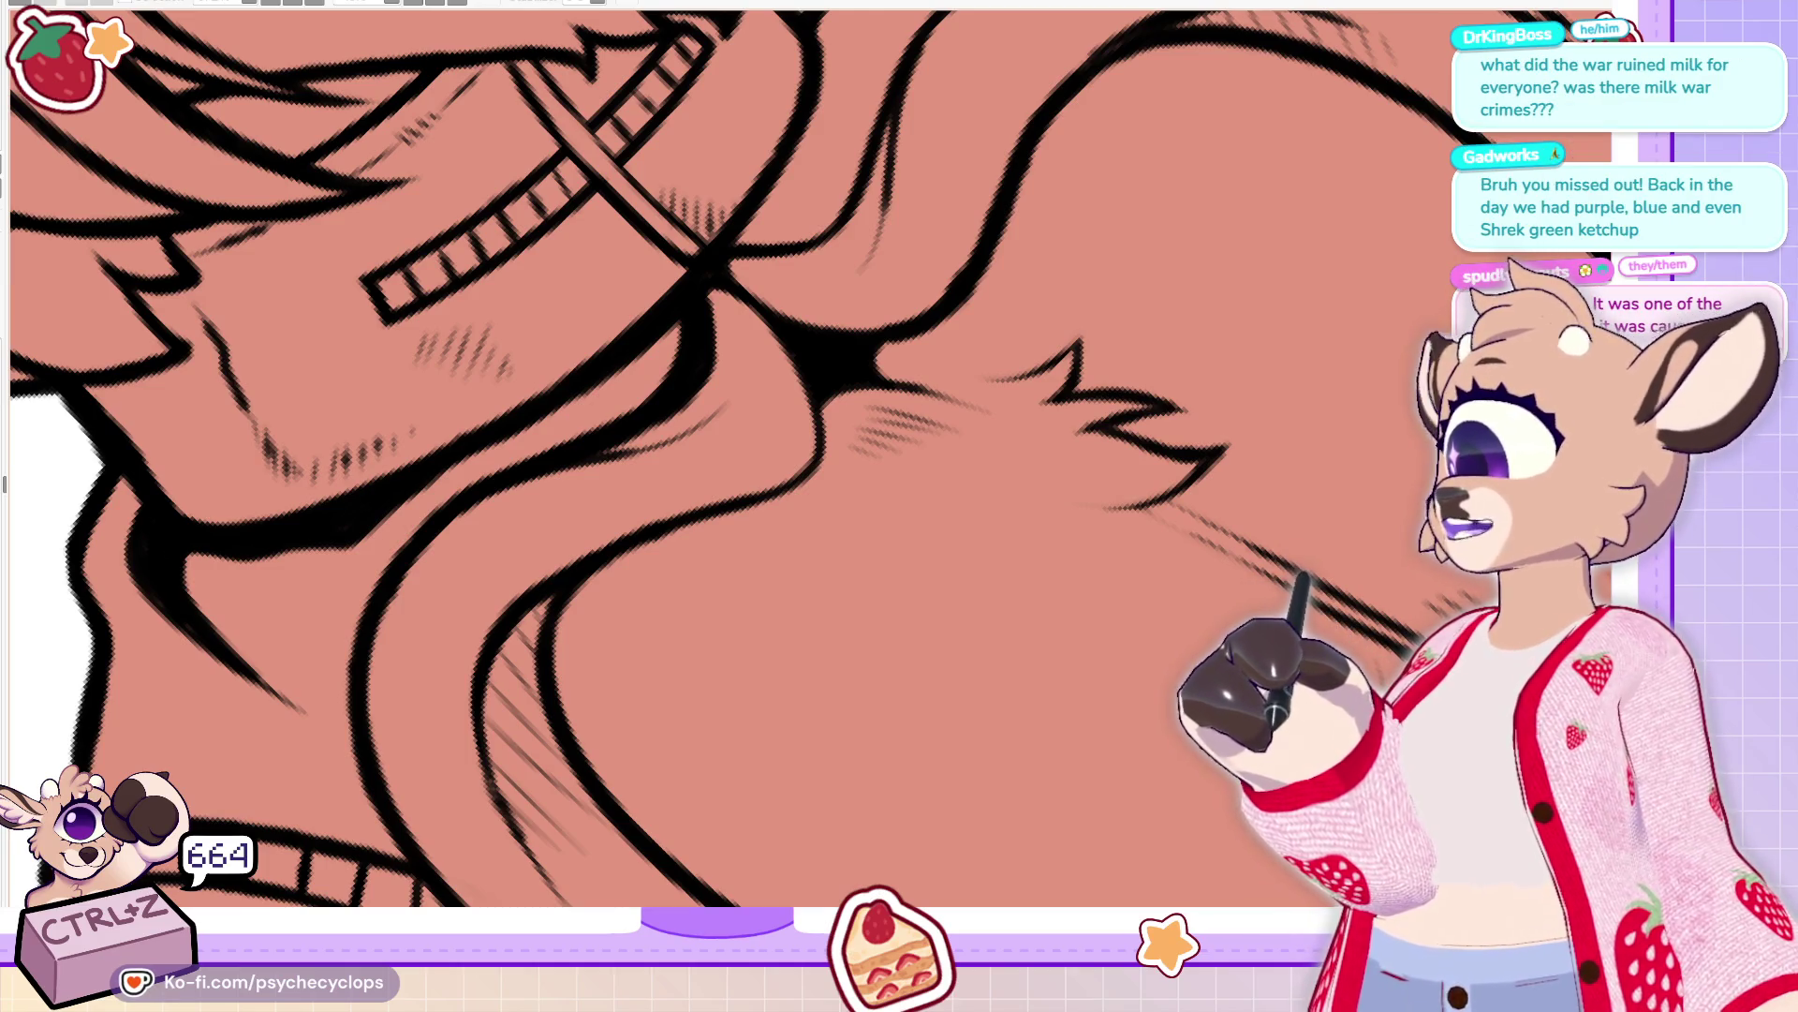
{"action": "scroll", "coordinate": [917, 607], "scroll_direction": "down", "scroll_amount": 3}
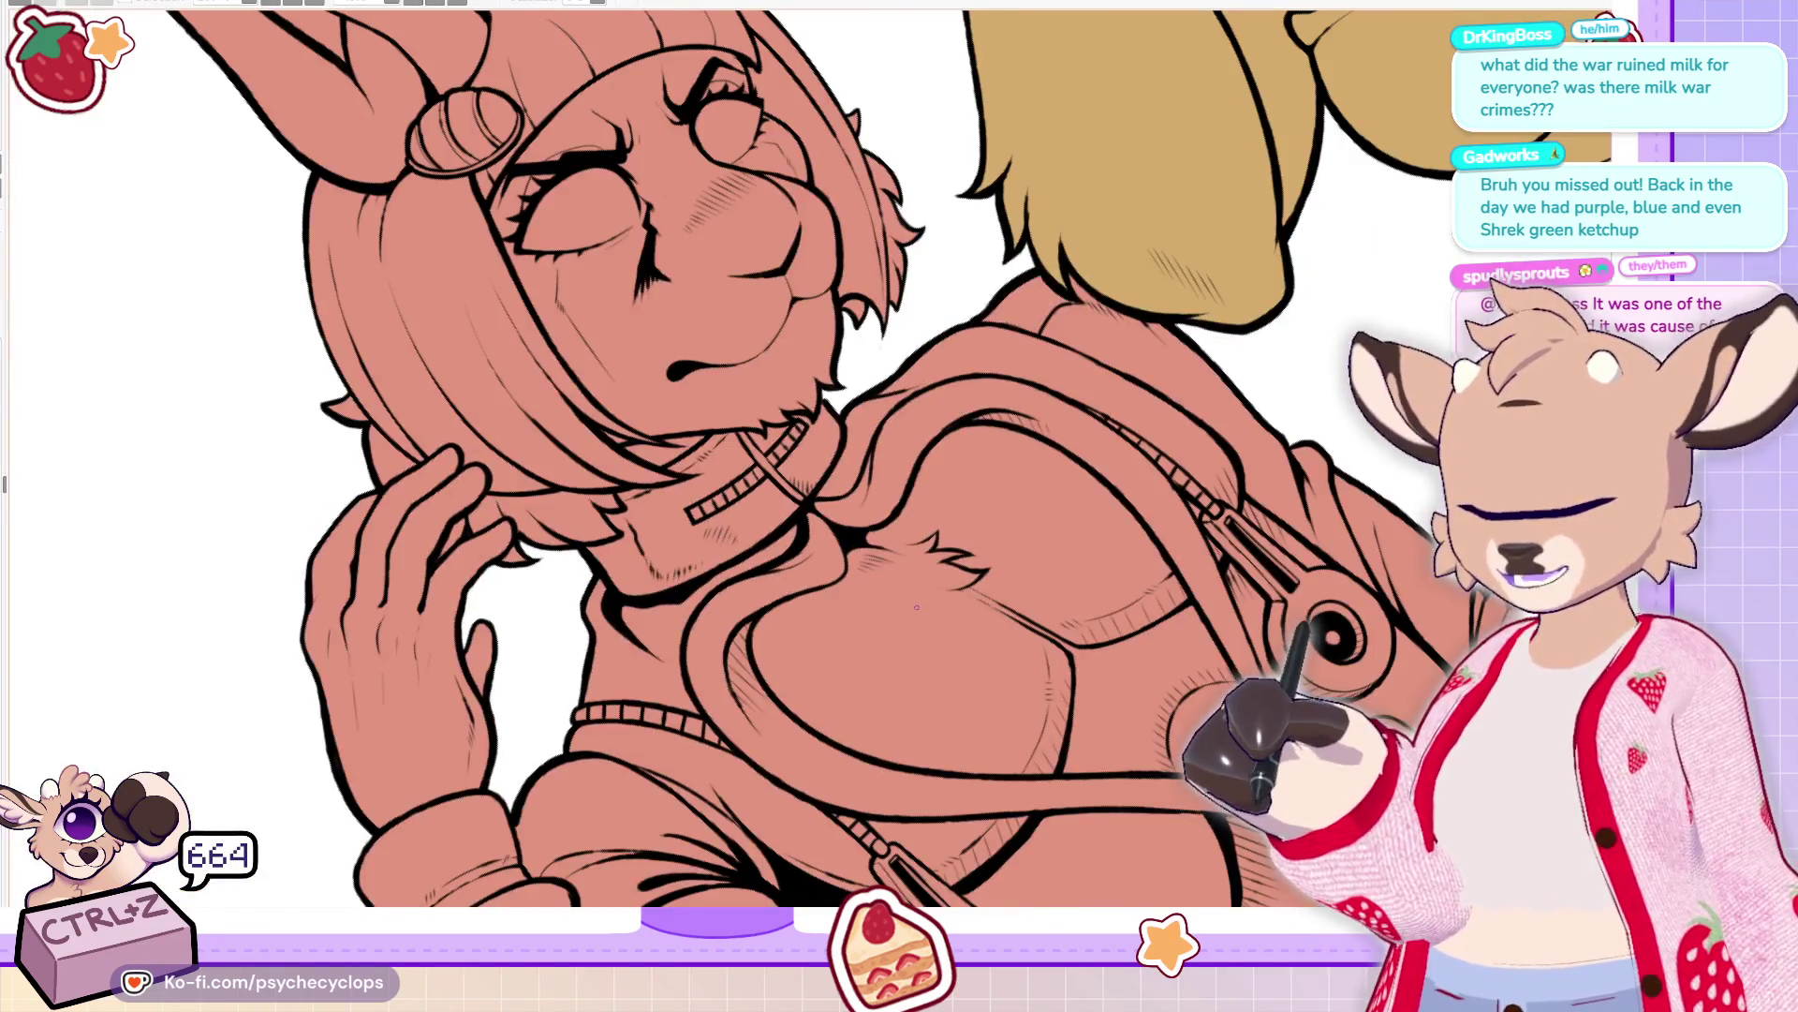
Darken the hatching along the chest line and add short hatching beside the chest fluff
{"action": "scroll", "coordinate": [846, 548], "scroll_direction": "up", "scroll_amount": 2}
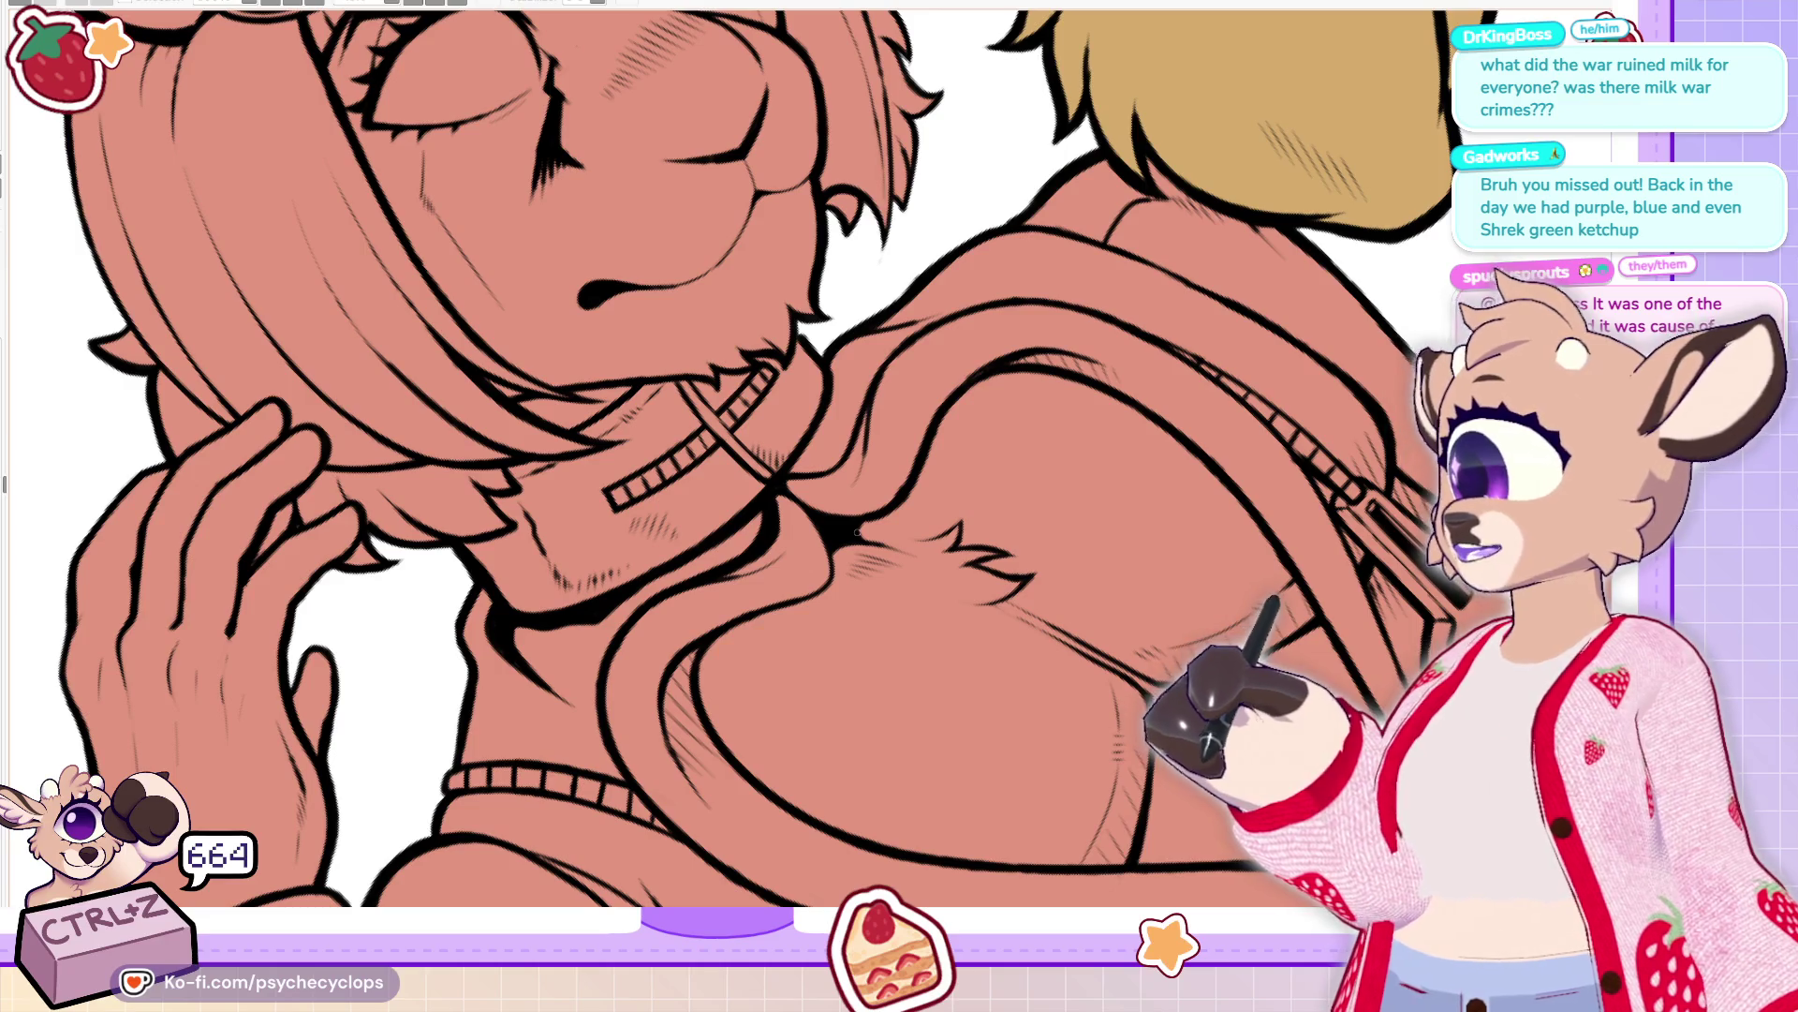
{"action": "scroll", "coordinate": [856, 532], "scroll_direction": "up", "scroll_amount": 3}
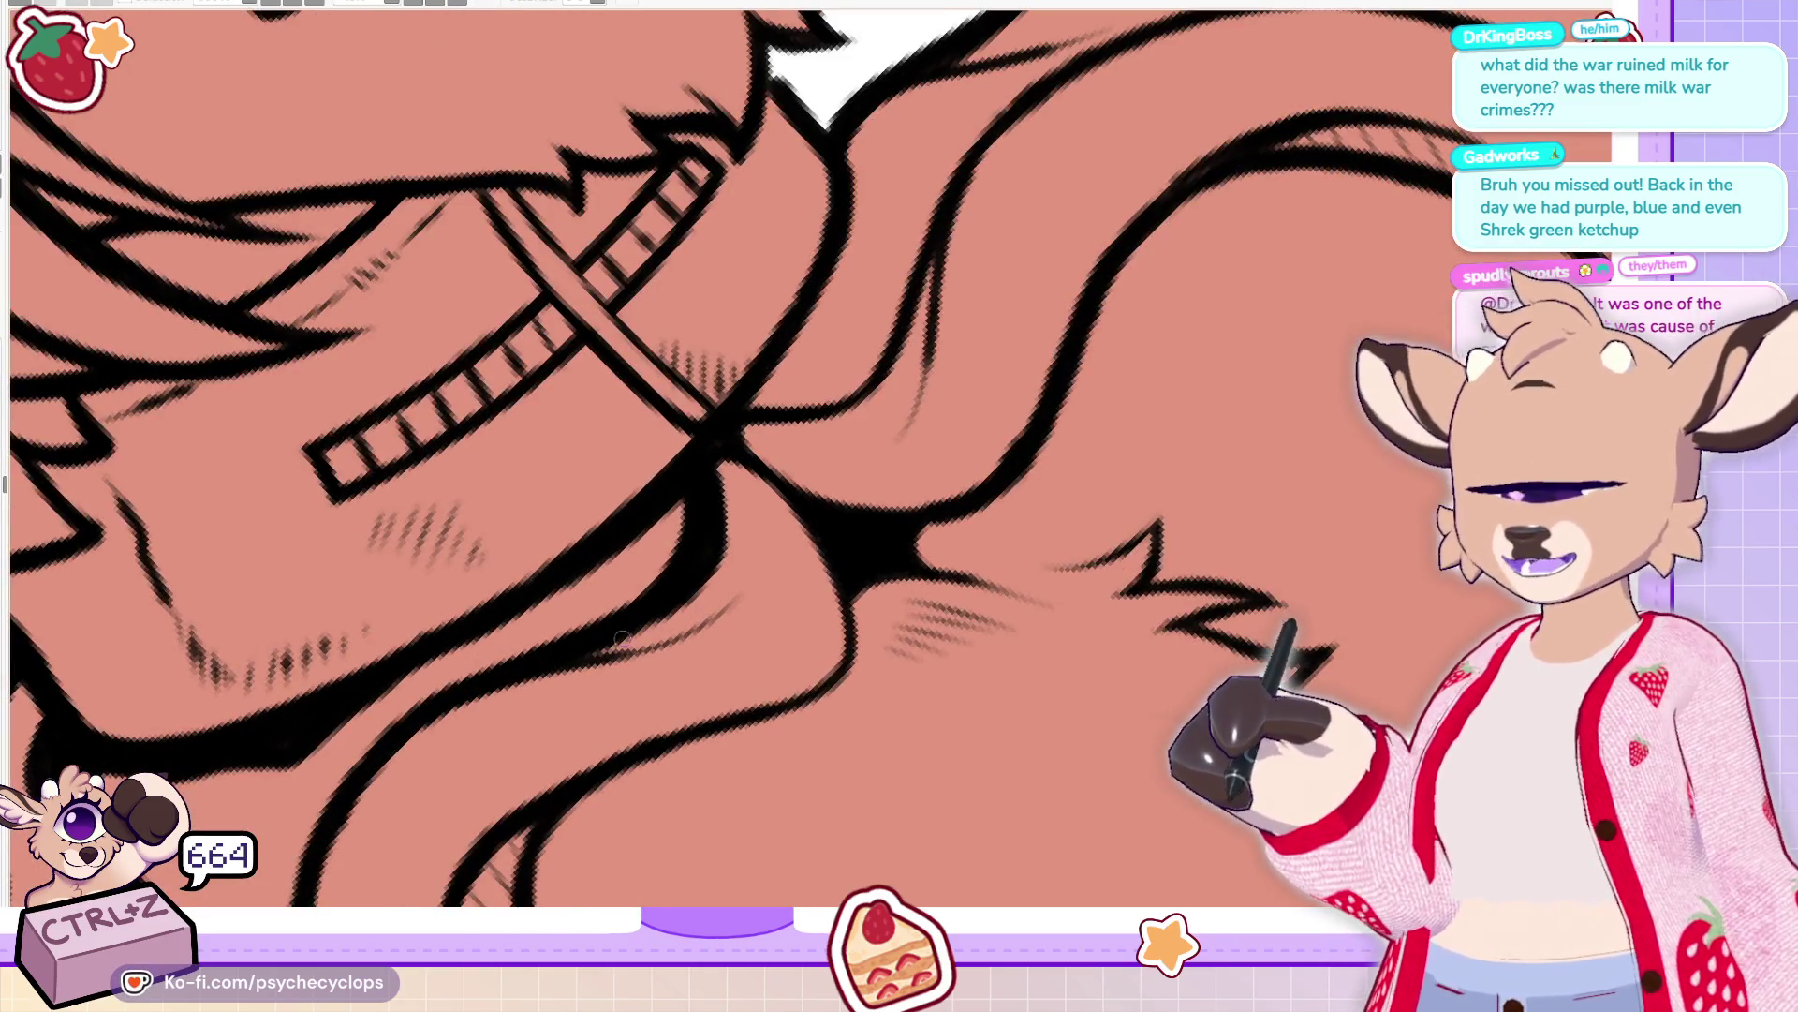
{"action": "left_click_drag", "start_coordinate": [660, 637], "coordinate": [763, 565]}
{"action": "mouse_move", "coordinate": [904, 404]}
{"action": "left_mouse_down"}
{"action": "mouse_move", "coordinate": [860, 430]}
{"action": "mouse_move", "coordinate": [909, 412]}
{"action": "mouse_move", "coordinate": [922, 377]}
{"action": "mouse_move", "coordinate": [925, 264]}
{"action": "left_mouse_up"}
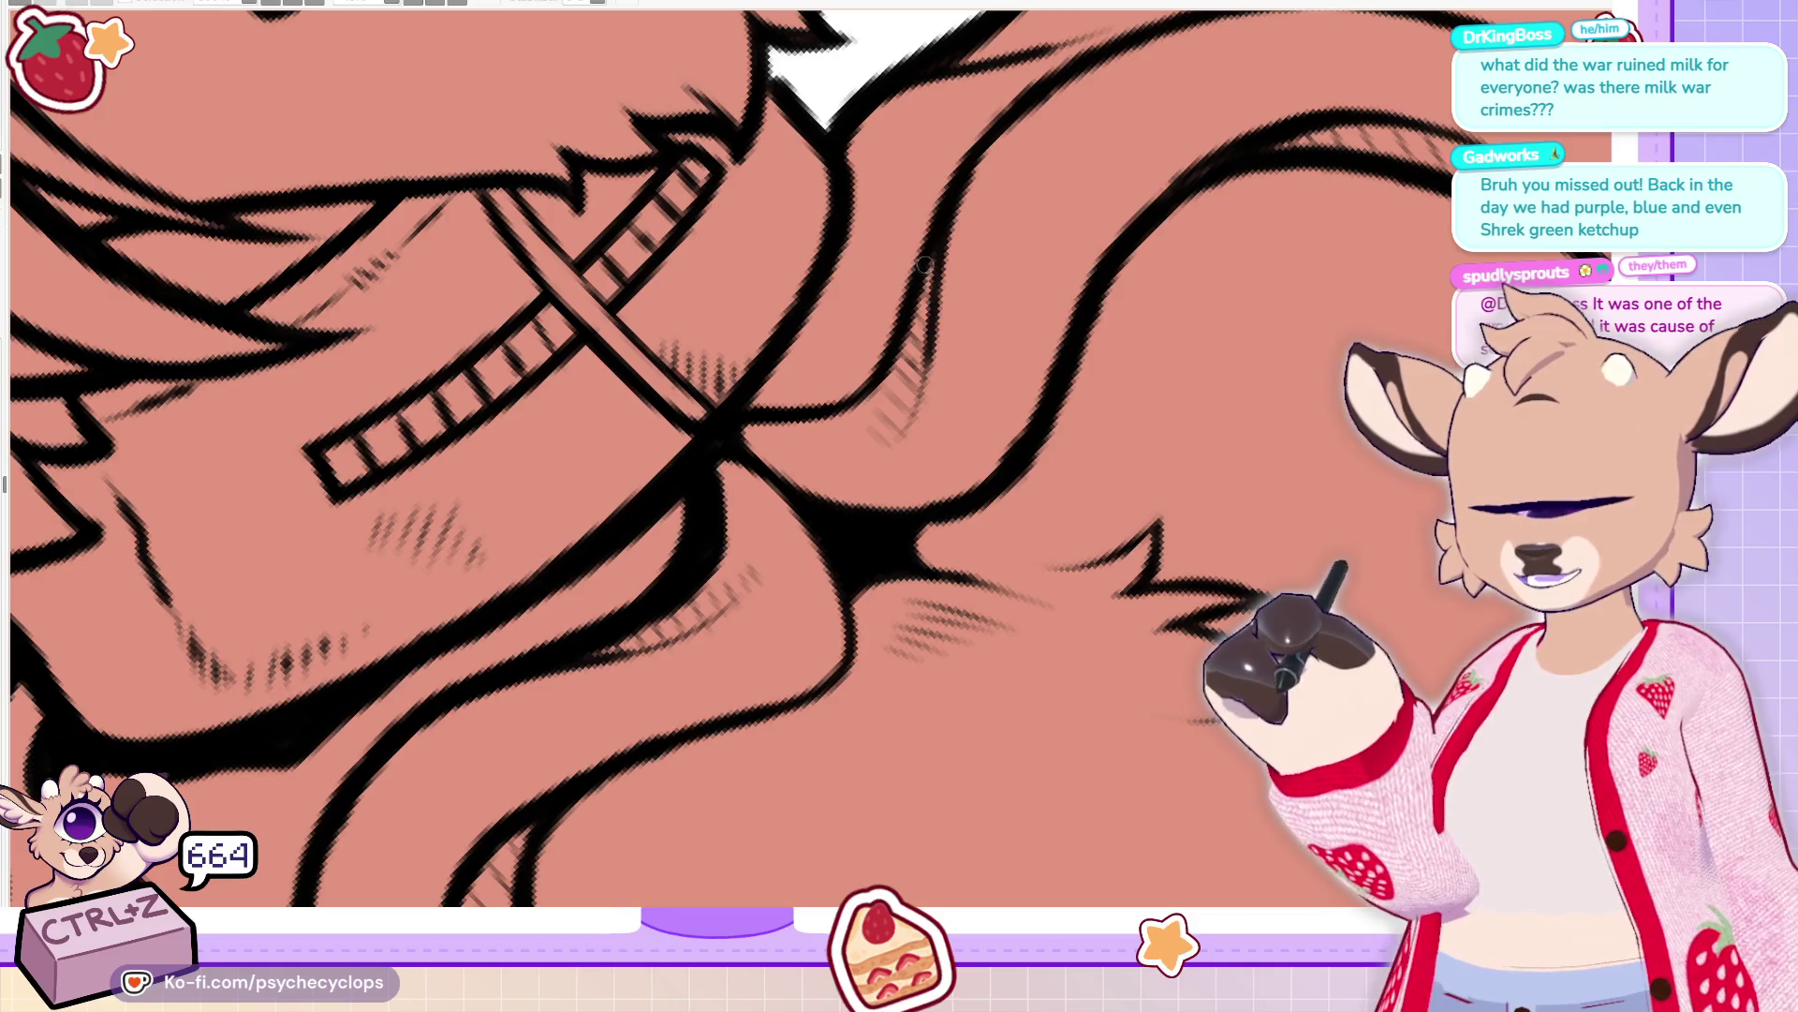
{"action": "scroll", "coordinate": [937, 285], "scroll_direction": "down", "scroll_amount": 5}
{"action": "scroll", "coordinate": [836, 217], "scroll_direction": "up", "scroll_amount": 5}
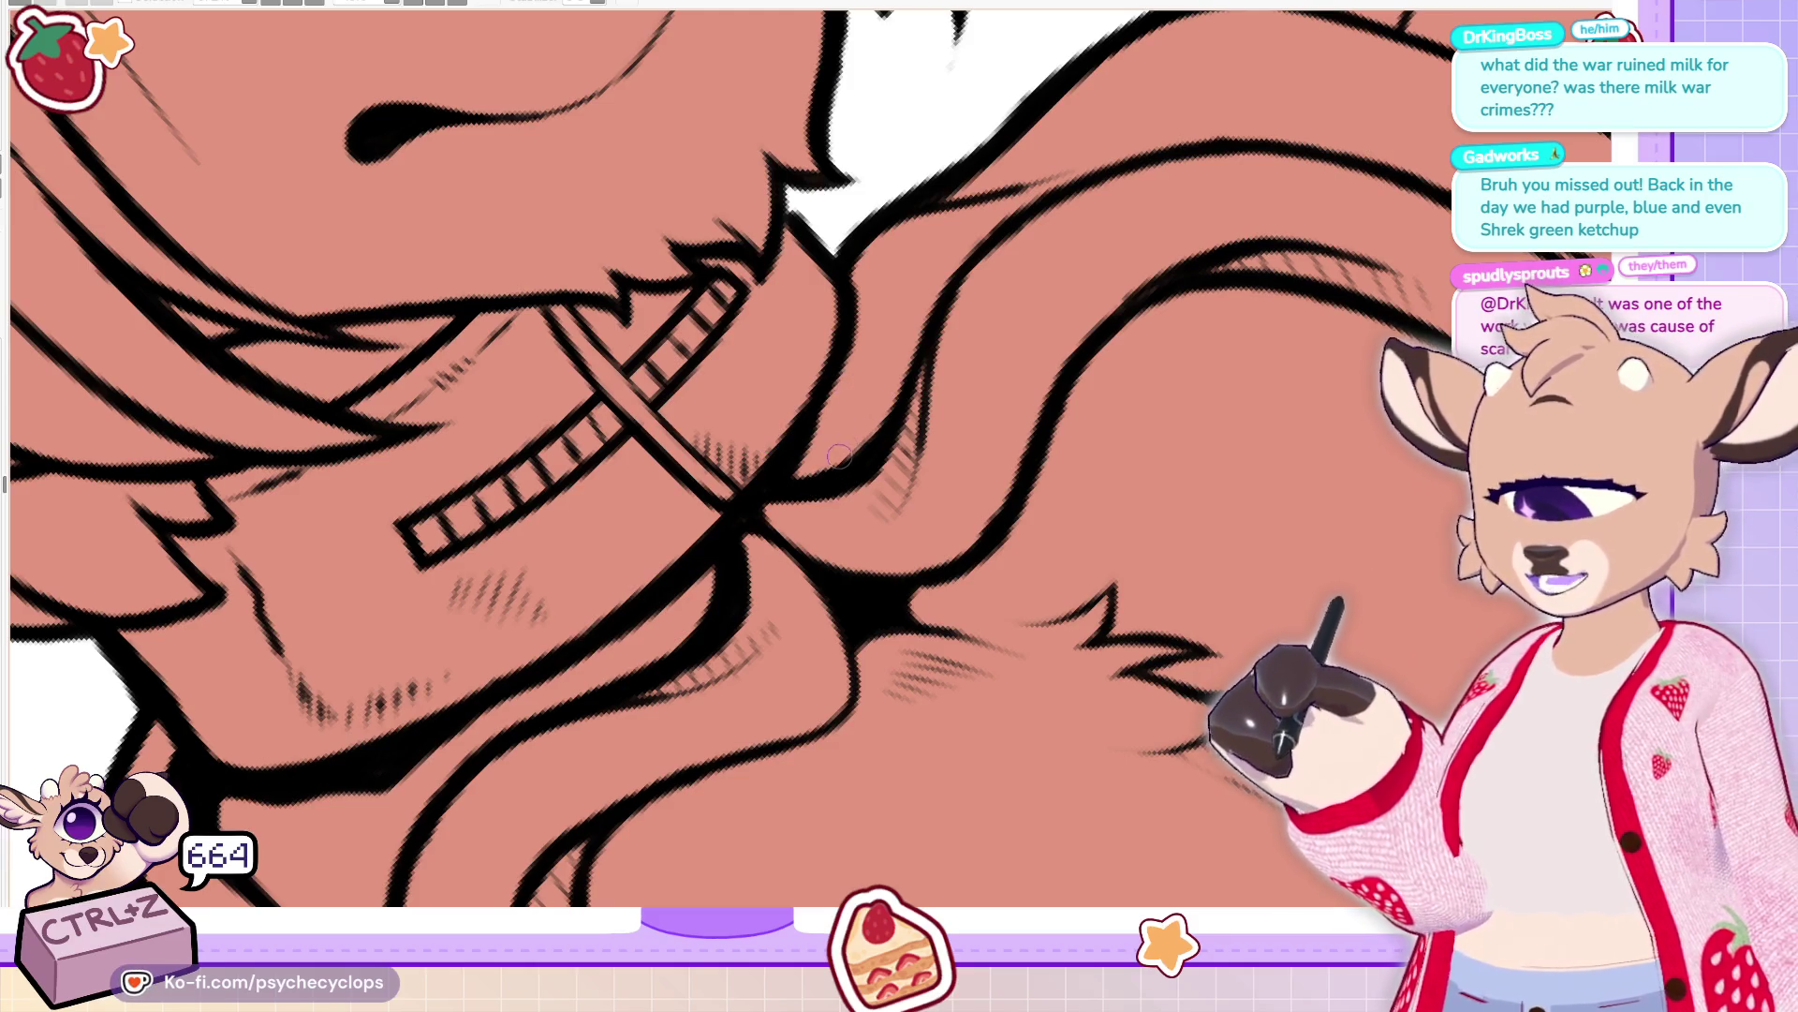
Thicken the ink line under the collar and fill in the black shadow beneath it
{"action": "left_click_drag", "start_coordinate": [795, 481], "coordinate": [829, 459]}
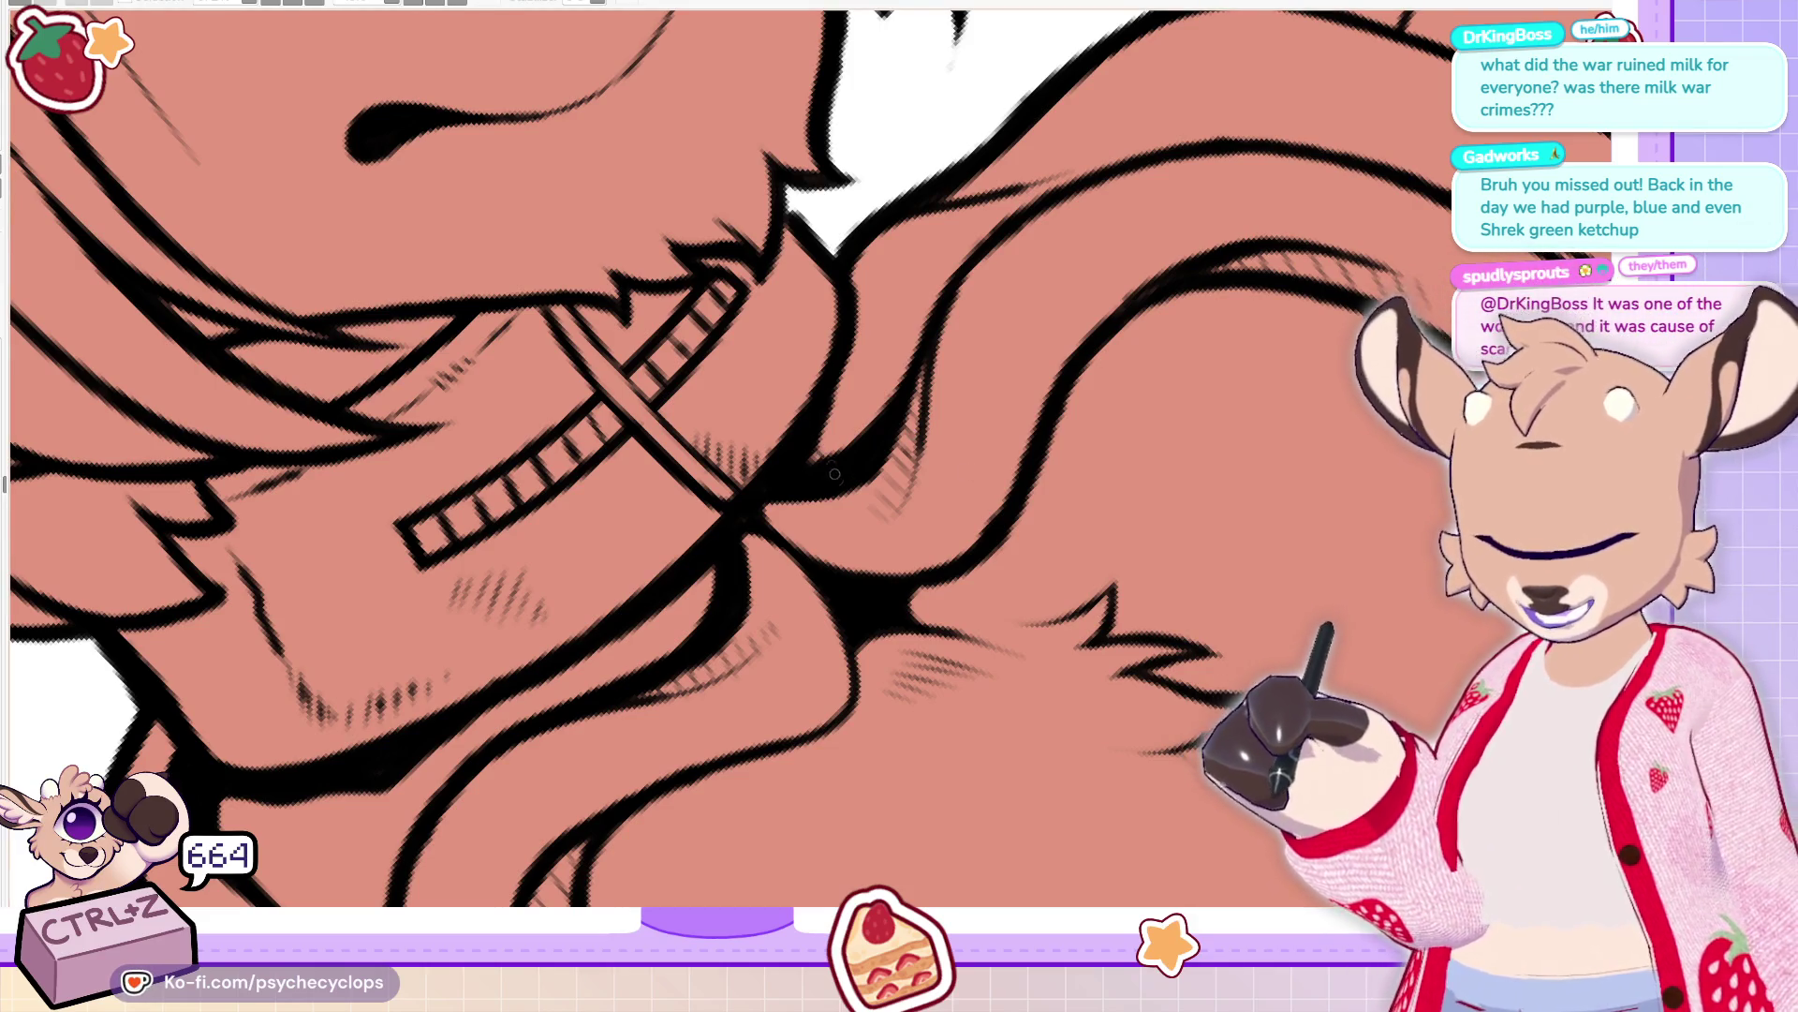
{"action": "left_click_drag", "start_coordinate": [851, 420], "coordinate": [847, 343]}
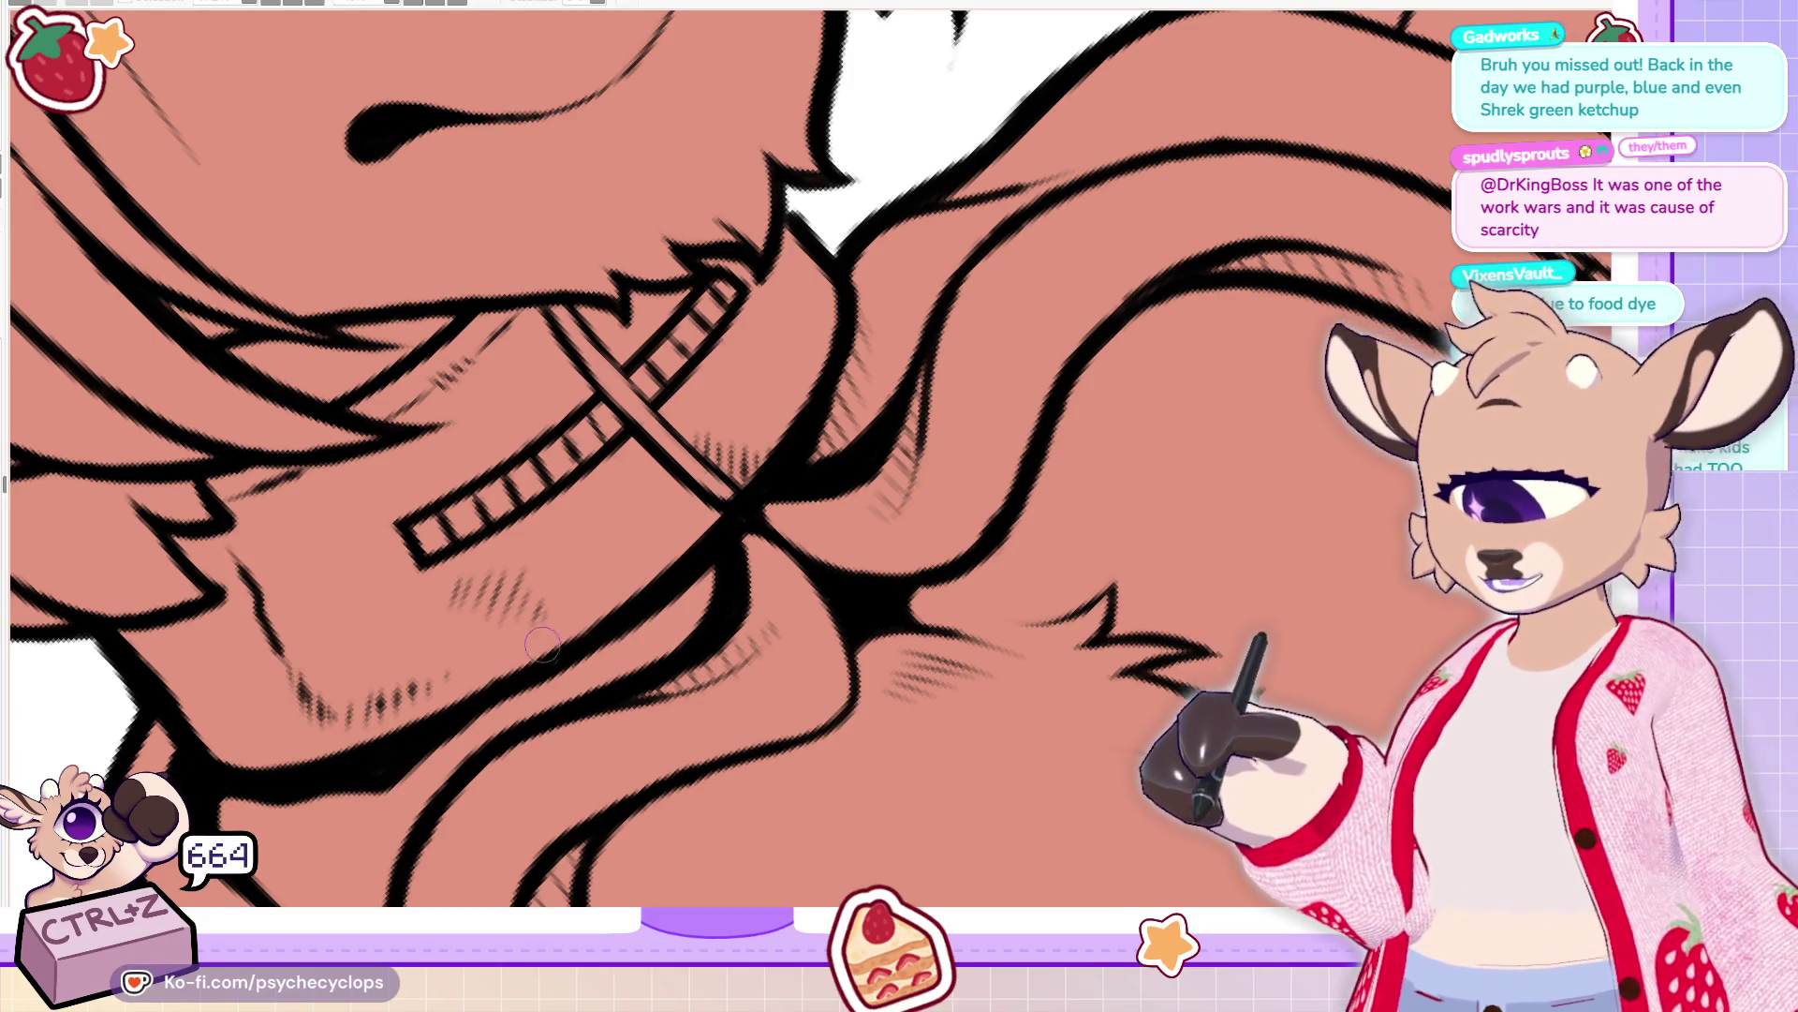
{"action": "mouse_move", "coordinate": [560, 667]}
{"action": "left_mouse_down"}
{"action": "mouse_move", "coordinate": [726, 557]}
{"action": "mouse_move", "coordinate": [698, 633]}
{"action": "mouse_move", "coordinate": [737, 560]}
{"action": "left_mouse_up"}
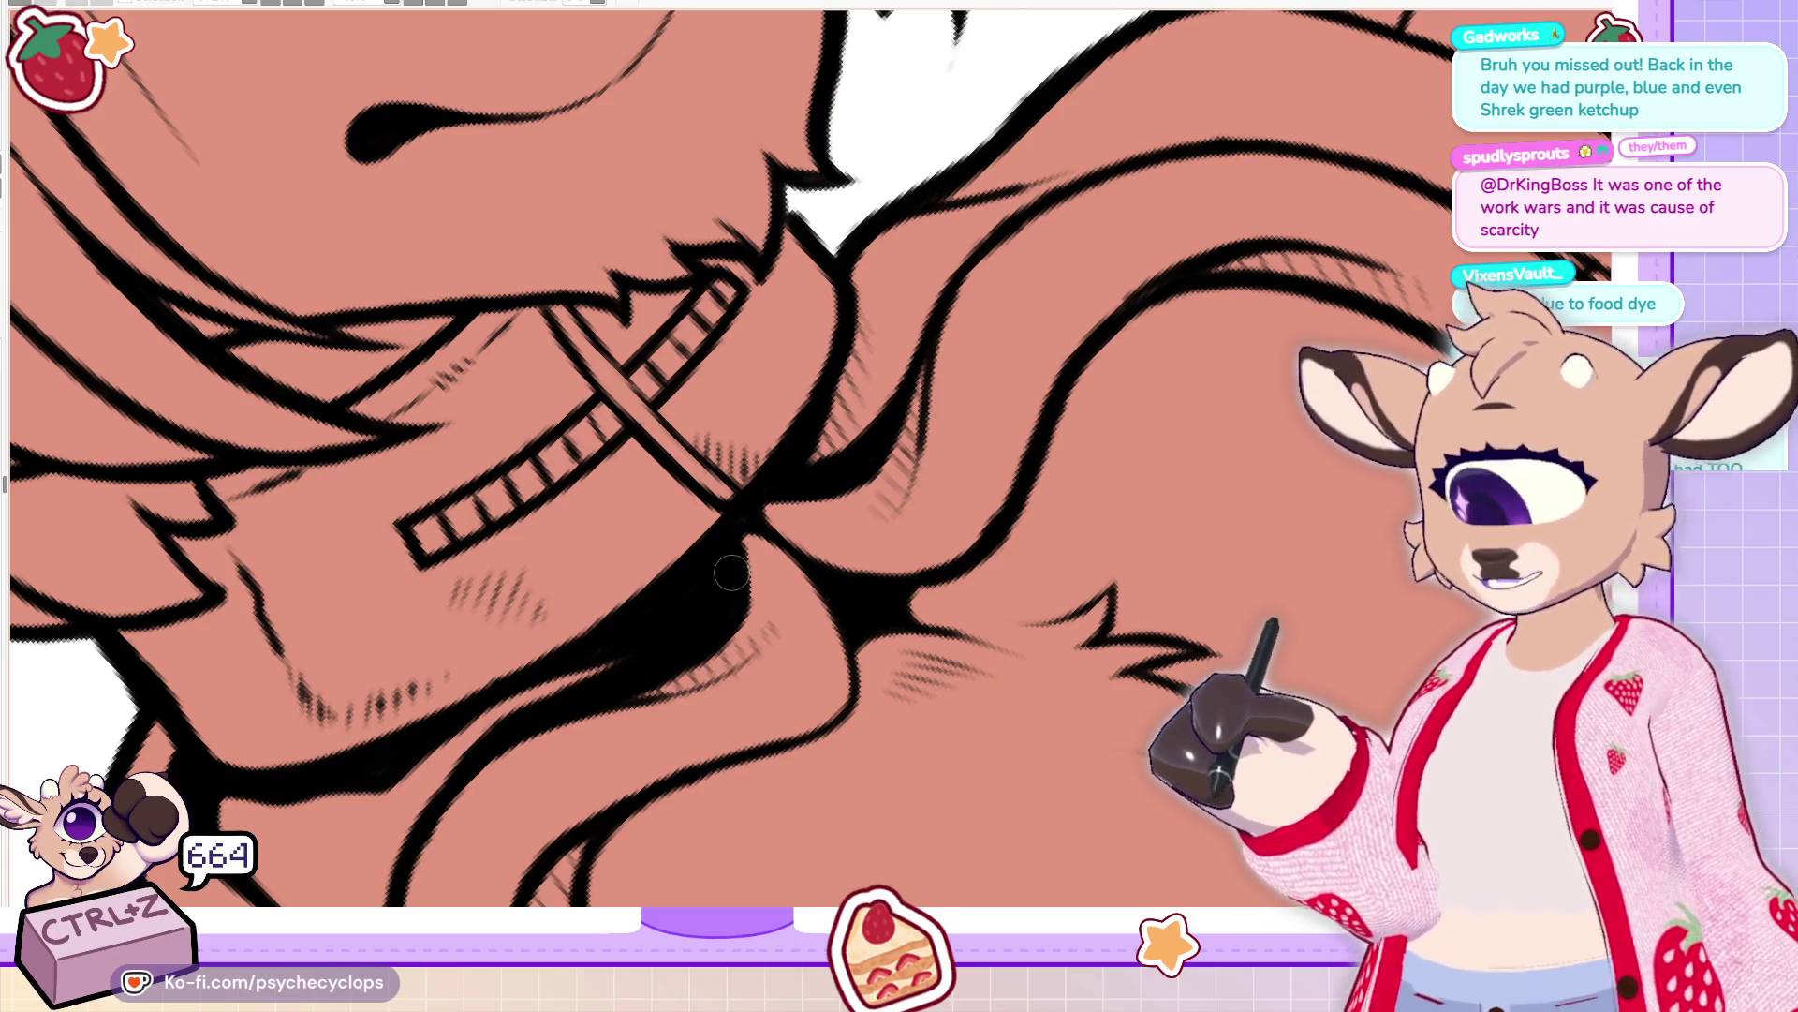
{"action": "scroll", "coordinate": [816, 476], "scroll_direction": "down", "scroll_amount": 3}
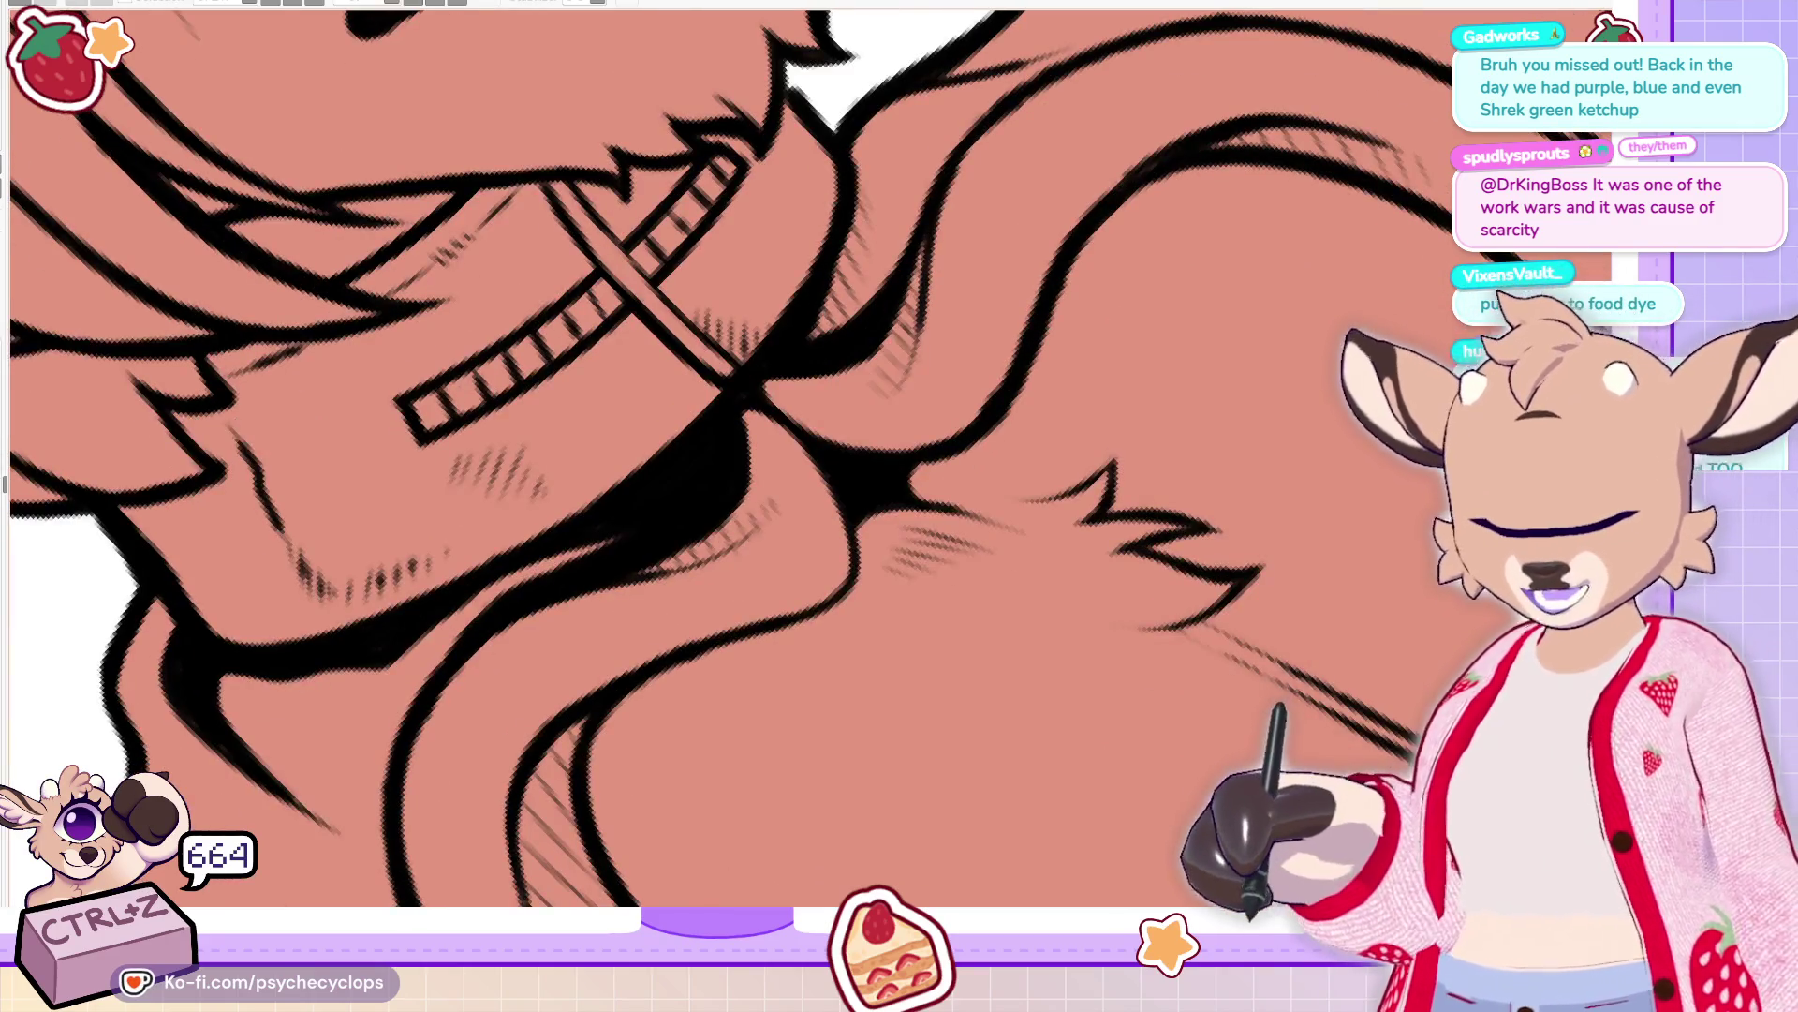
{"action": "scroll", "coordinate": [545, 635], "scroll_direction": "left", "scroll_amount": 5}
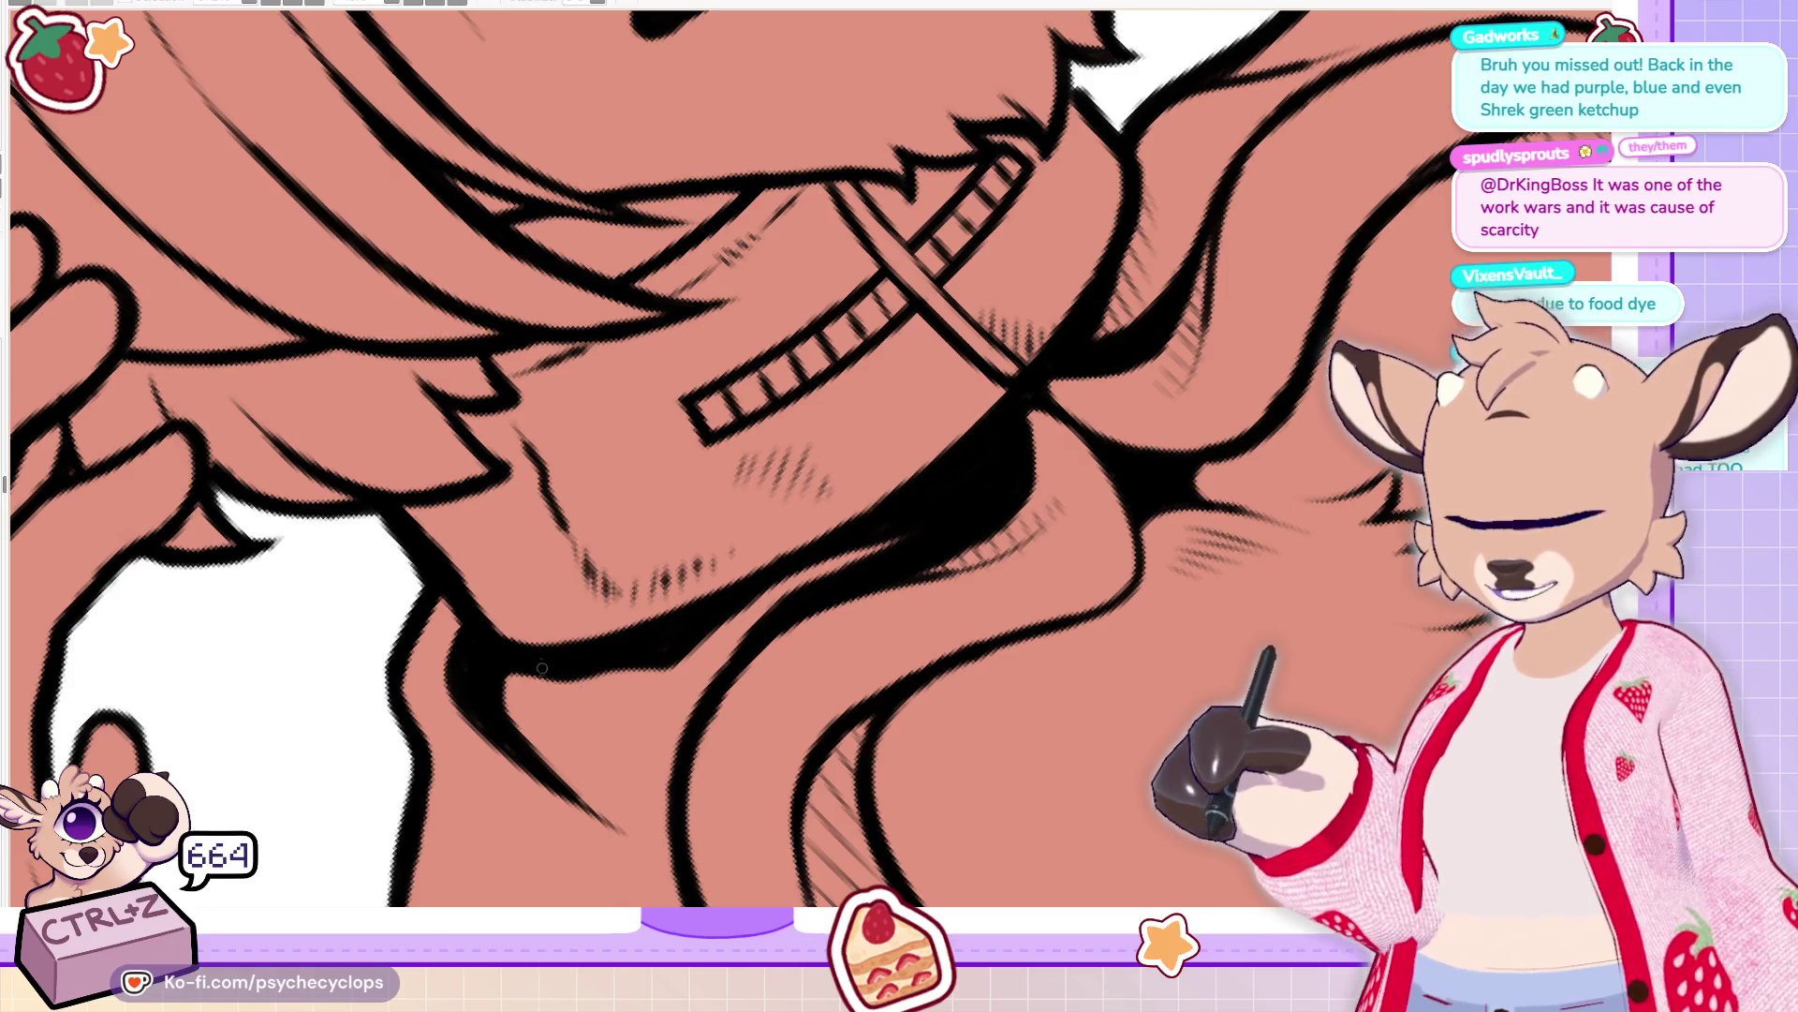
{"action": "mouse_move", "coordinate": [506, 680]}
{"action": "left_mouse_down"}
{"action": "mouse_move", "coordinate": [566, 735]}
{"action": "mouse_move", "coordinate": [581, 712]}
{"action": "mouse_move", "coordinate": [618, 721]}
{"action": "mouse_move", "coordinate": [653, 677]}
{"action": "mouse_move", "coordinate": [703, 689]}
{"action": "mouse_move", "coordinate": [753, 601]}
{"action": "left_mouse_up"}
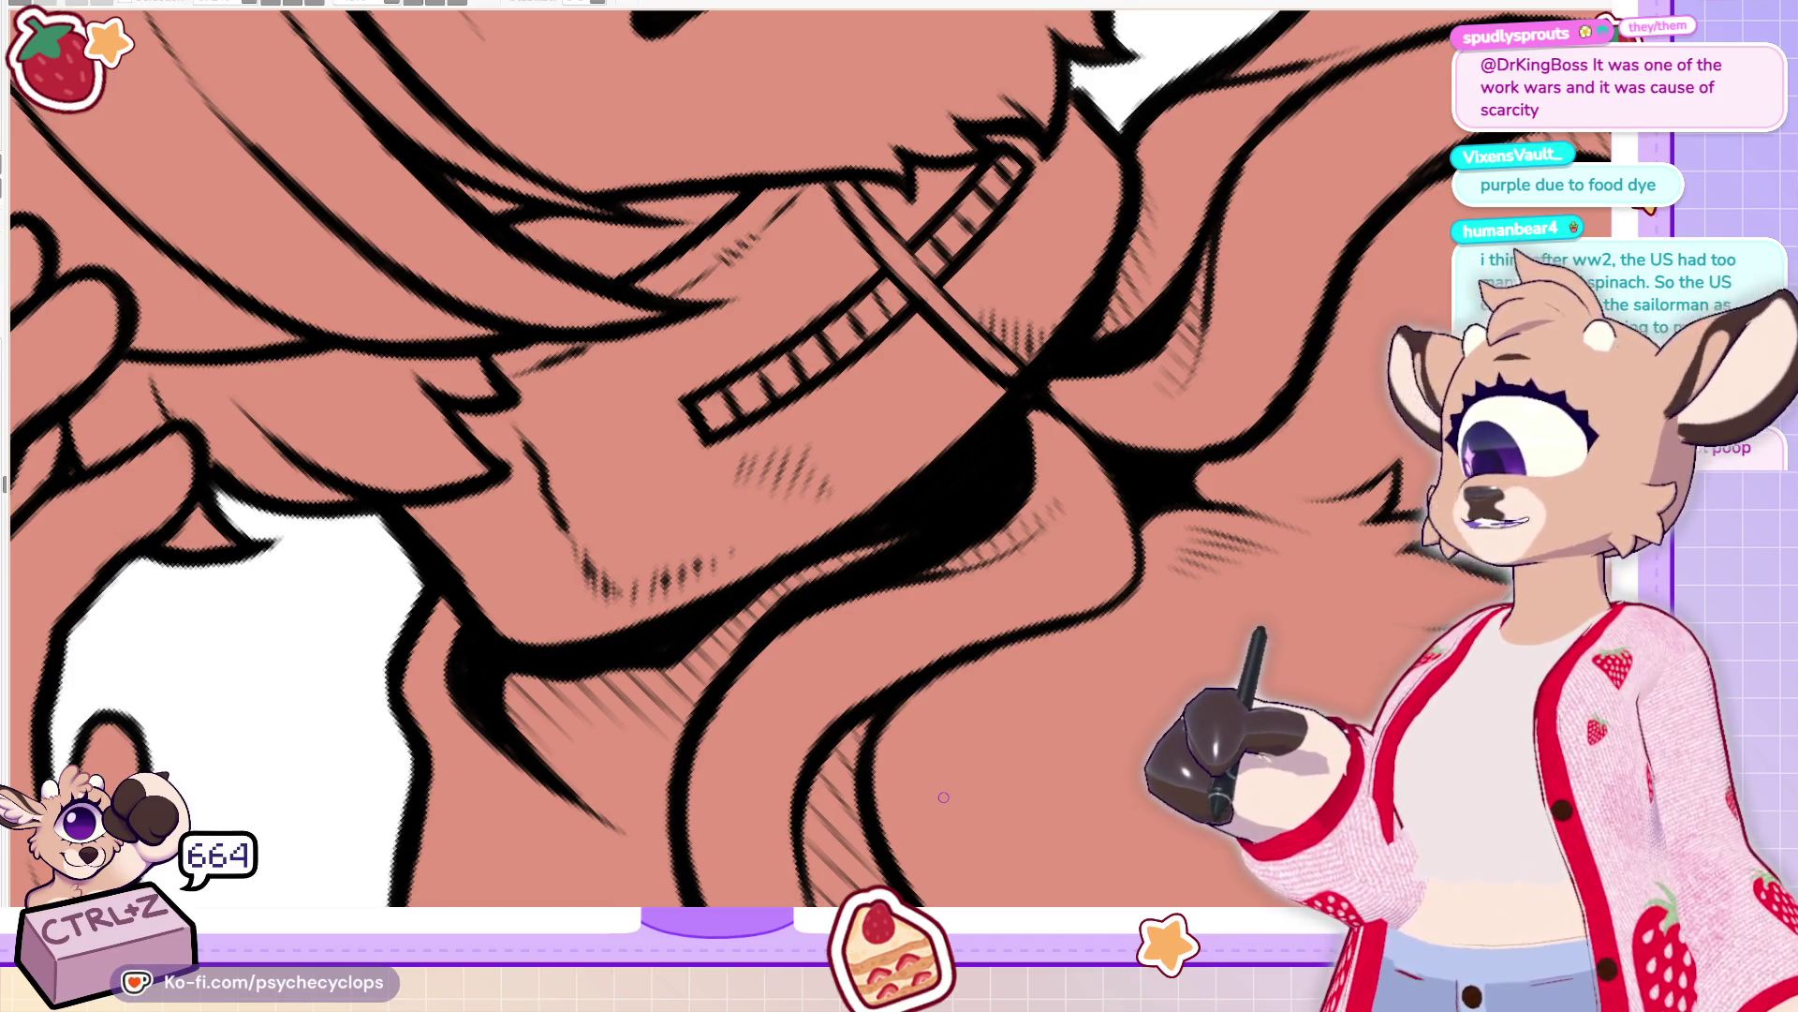
Add diagonal hatching strokes across the collar area
{"action": "scroll", "coordinate": [1106, 602], "scroll_direction": "down", "scroll_amount": 5}
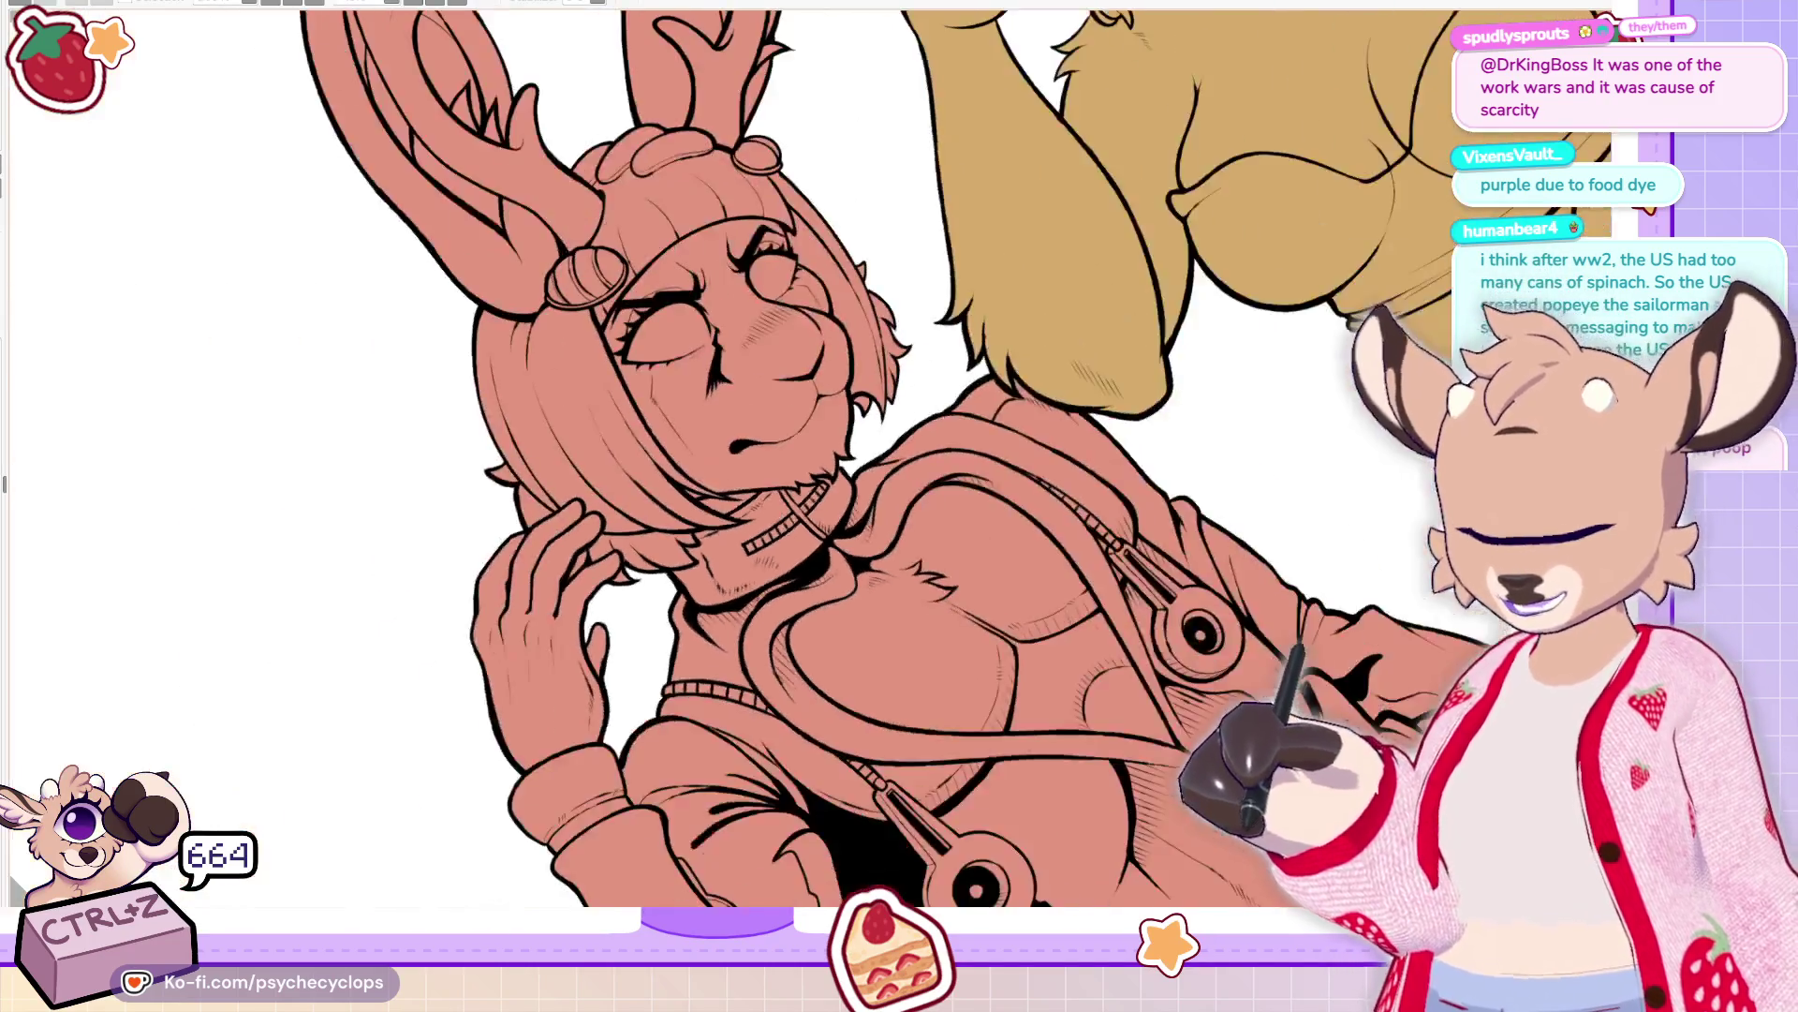
{"action": "scroll", "coordinate": [596, 517], "scroll_direction": "up", "scroll_amount": 5}
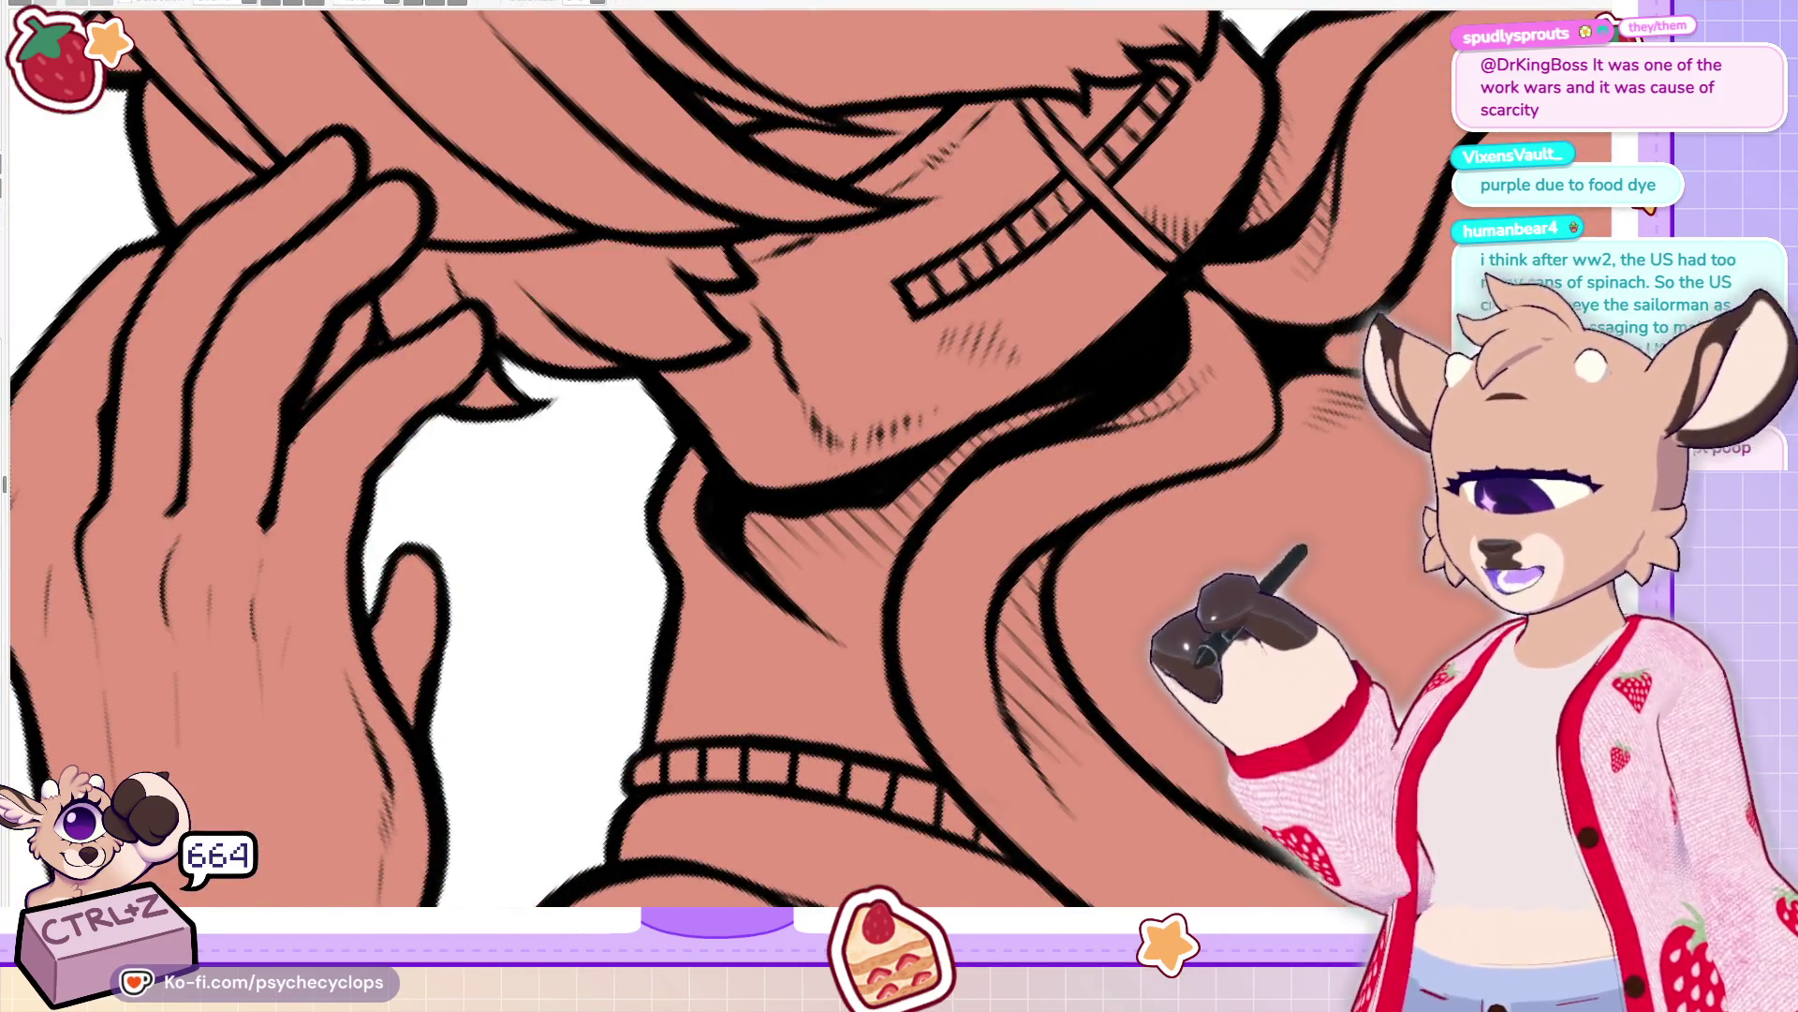
{"action": "scroll", "coordinate": [740, 458], "scroll_direction": "down", "scroll_amount": 2}
{"action": "scroll", "coordinate": [599, 731], "scroll_direction": "up", "scroll_amount": 2}
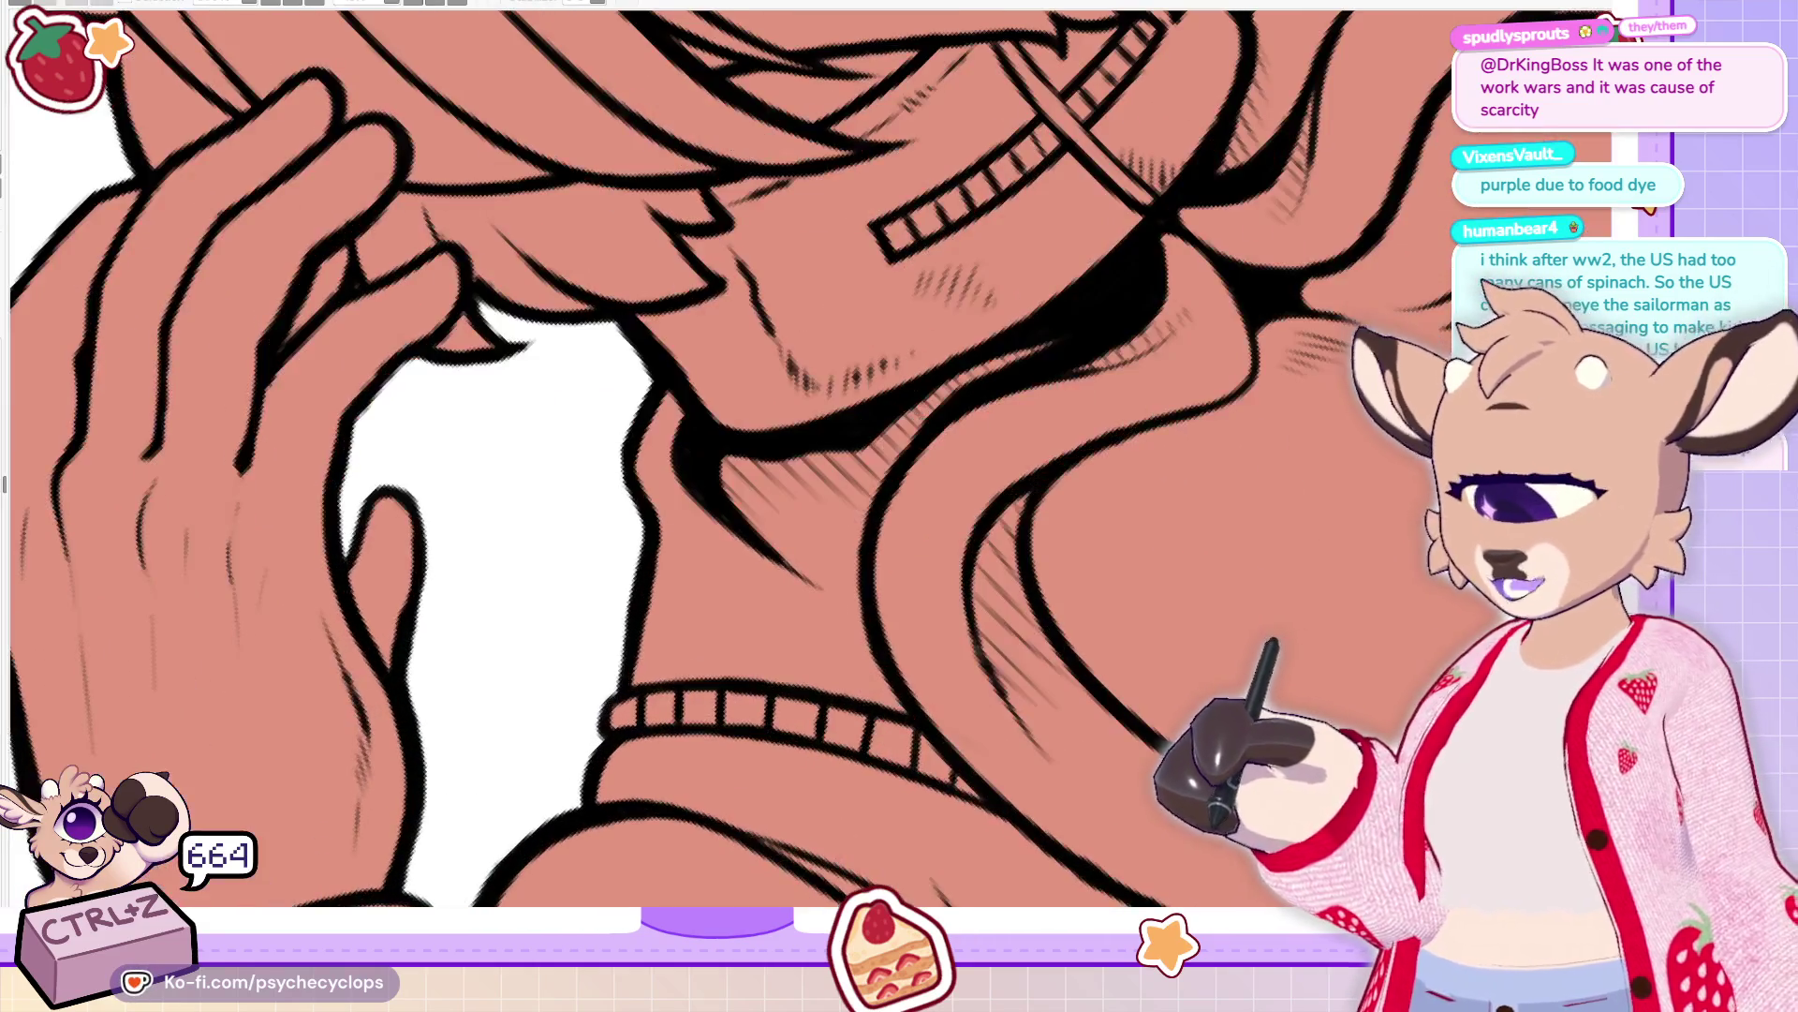
{"action": "scroll", "coordinate": [599, 468], "scroll_direction": "down", "scroll_amount": 2}
{"action": "scroll", "coordinate": [474, 456], "scroll_direction": "up", "scroll_amount": 3}
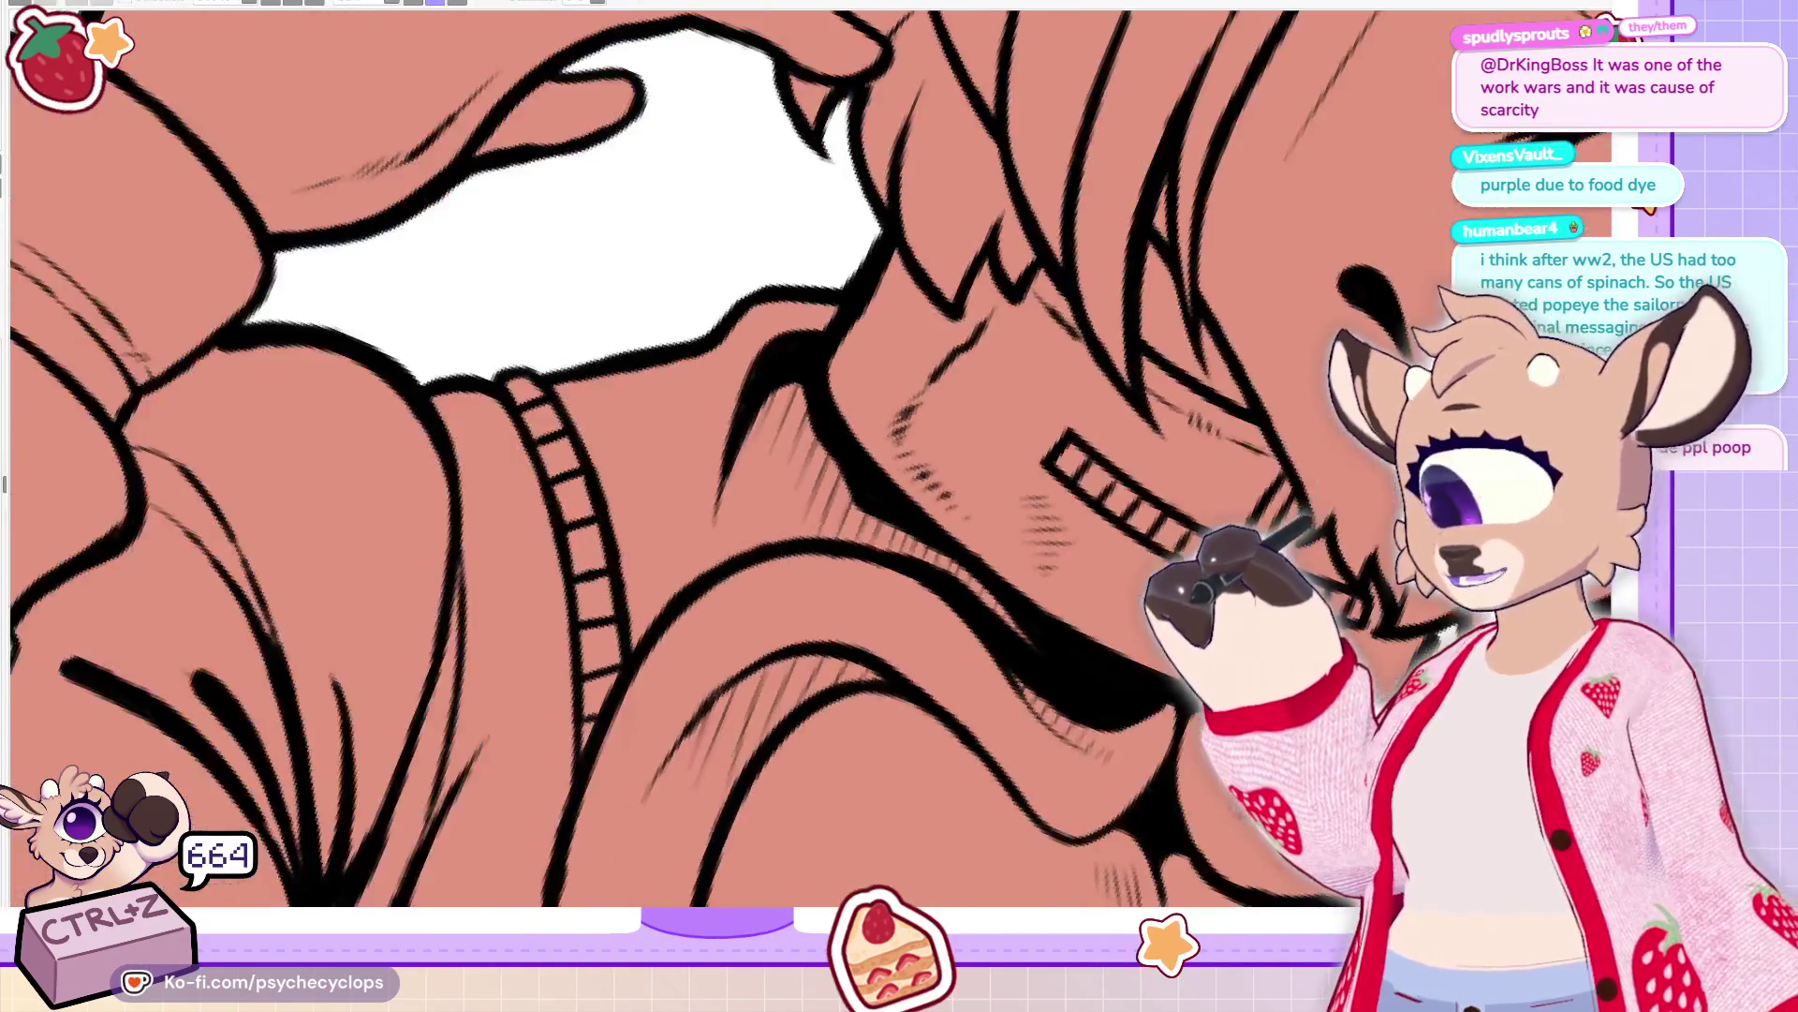
{"action": "mouse_move", "coordinate": [474, 440]}
{"action": "left_mouse_down"}
{"action": "mouse_move", "coordinate": [515, 482]}
{"action": "mouse_move", "coordinate": [618, 482]}
{"action": "left_mouse_up"}
{"action": "mouse_move", "coordinate": [607, 420]}
{"action": "left_mouse_down"}
{"action": "mouse_move", "coordinate": [646, 459]}
{"action": "mouse_move", "coordinate": [673, 417]}
{"action": "left_mouse_up"}
Rotate onto the shoulder and hatch a row of short diagonal strokes along its curve
{"action": "left_click_drag", "start_coordinate": [599, 469], "coordinate": [974, 469]}
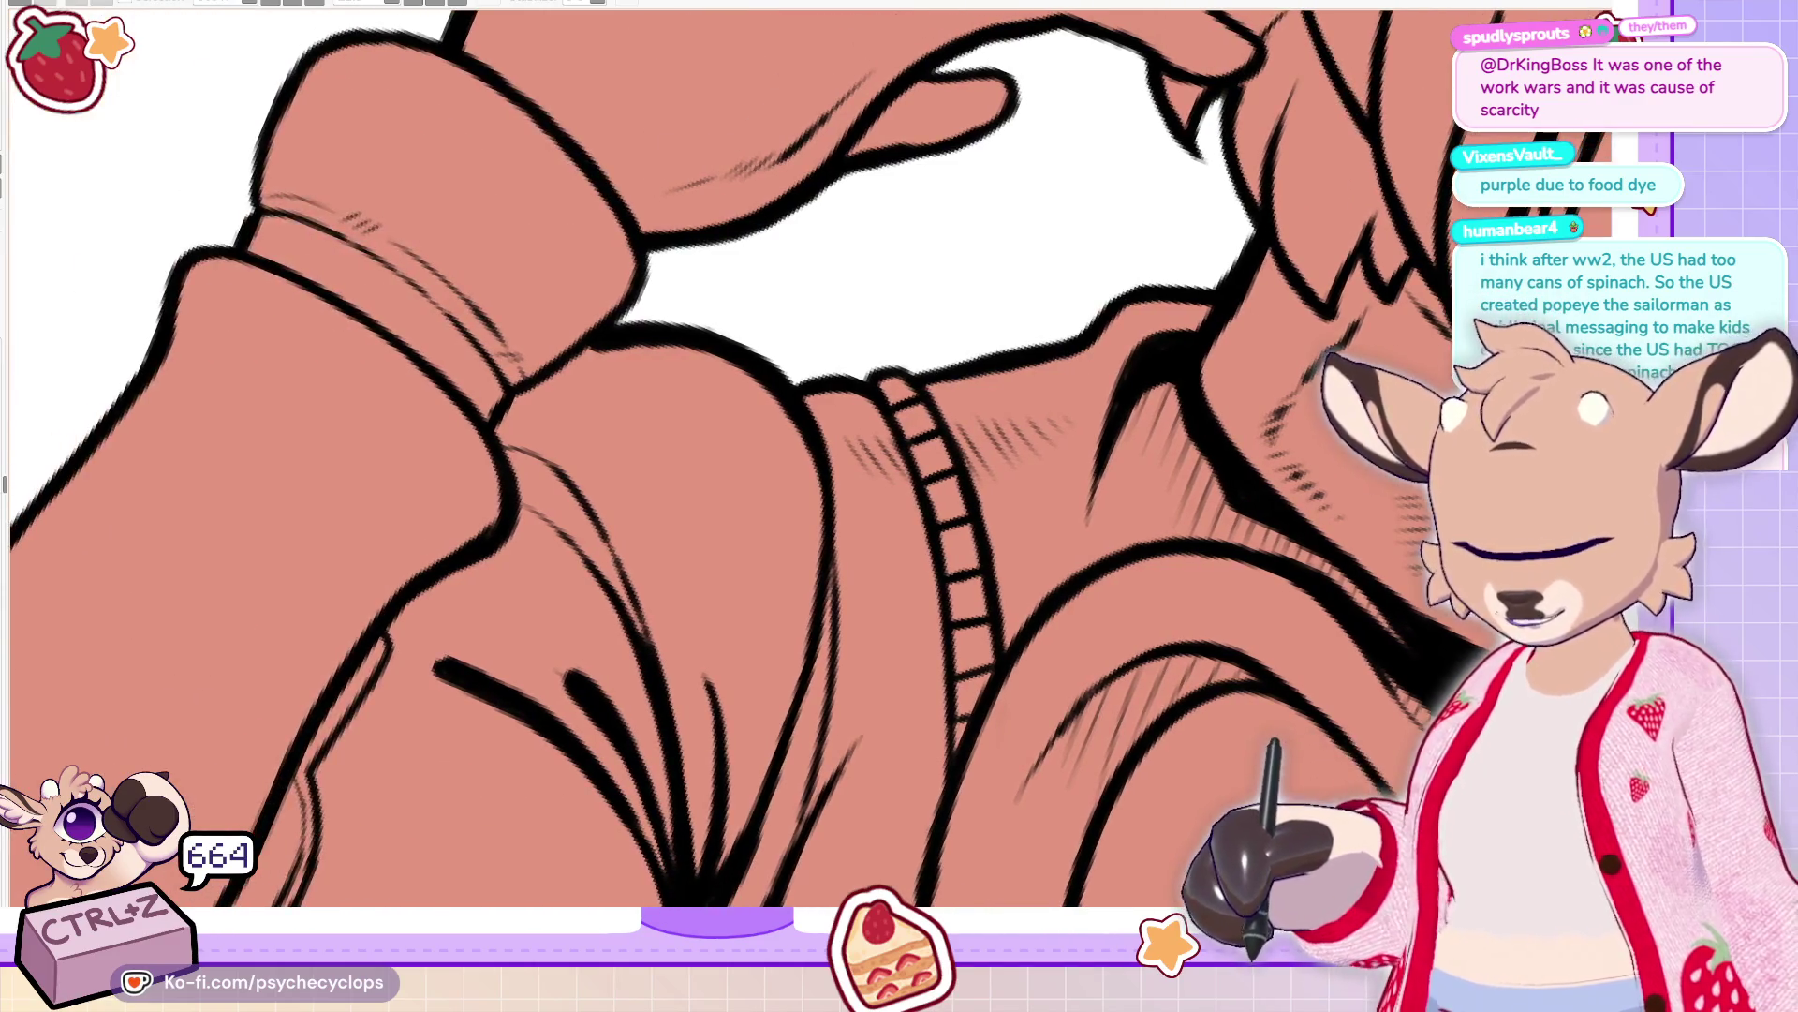
{"action": "left_click_drag", "start_coordinate": [604, 511], "coordinate": [631, 471]}
{"action": "left_click_drag", "start_coordinate": [620, 488], "coordinate": [648, 445]}
{"action": "left_click_drag", "start_coordinate": [639, 477], "coordinate": [673, 422]}
{"action": "left_click_drag", "start_coordinate": [672, 457], "coordinate": [701, 417]}
{"action": "mouse_move", "coordinate": [706, 465]}
{"action": "left_mouse_down"}
{"action": "mouse_move", "coordinate": [714, 415]}
{"action": "mouse_move", "coordinate": [742, 420]}
{"action": "left_mouse_up"}
{"action": "left_click_drag", "start_coordinate": [757, 464], "coordinate": [766, 427]}
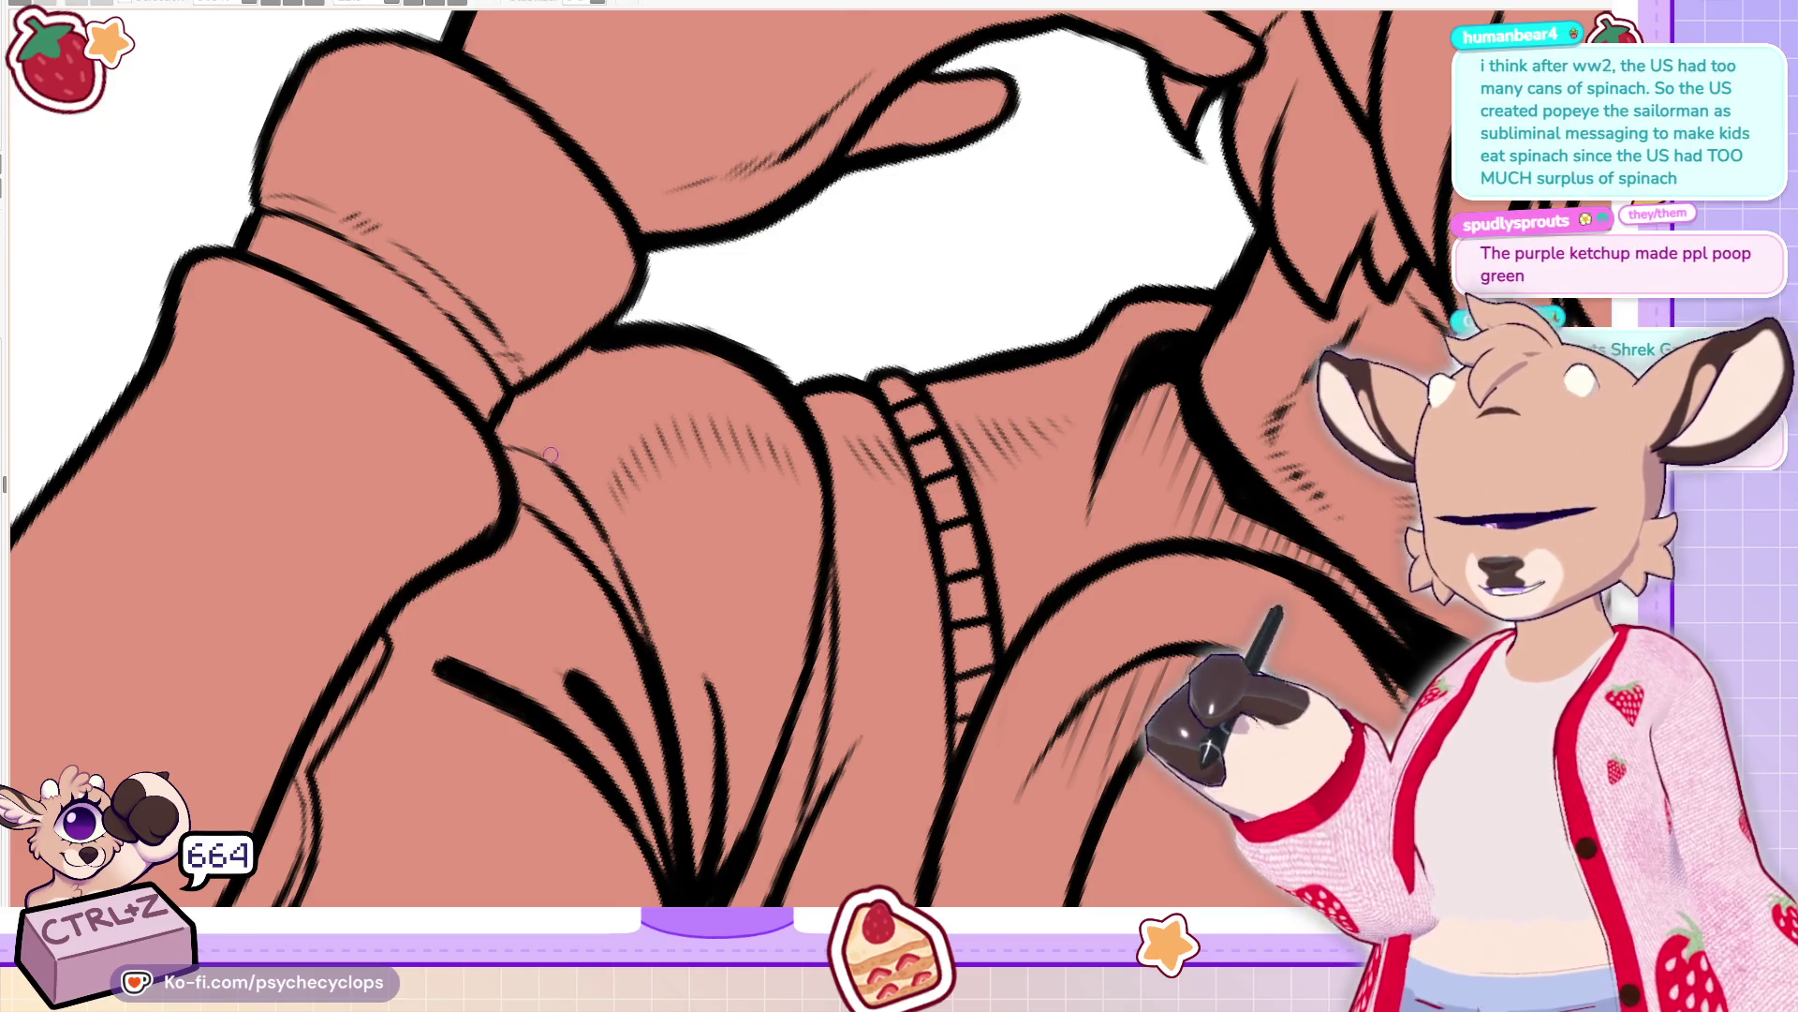
{"action": "scroll", "coordinate": [712, 459], "scroll_direction": "down", "scroll_amount": 5}
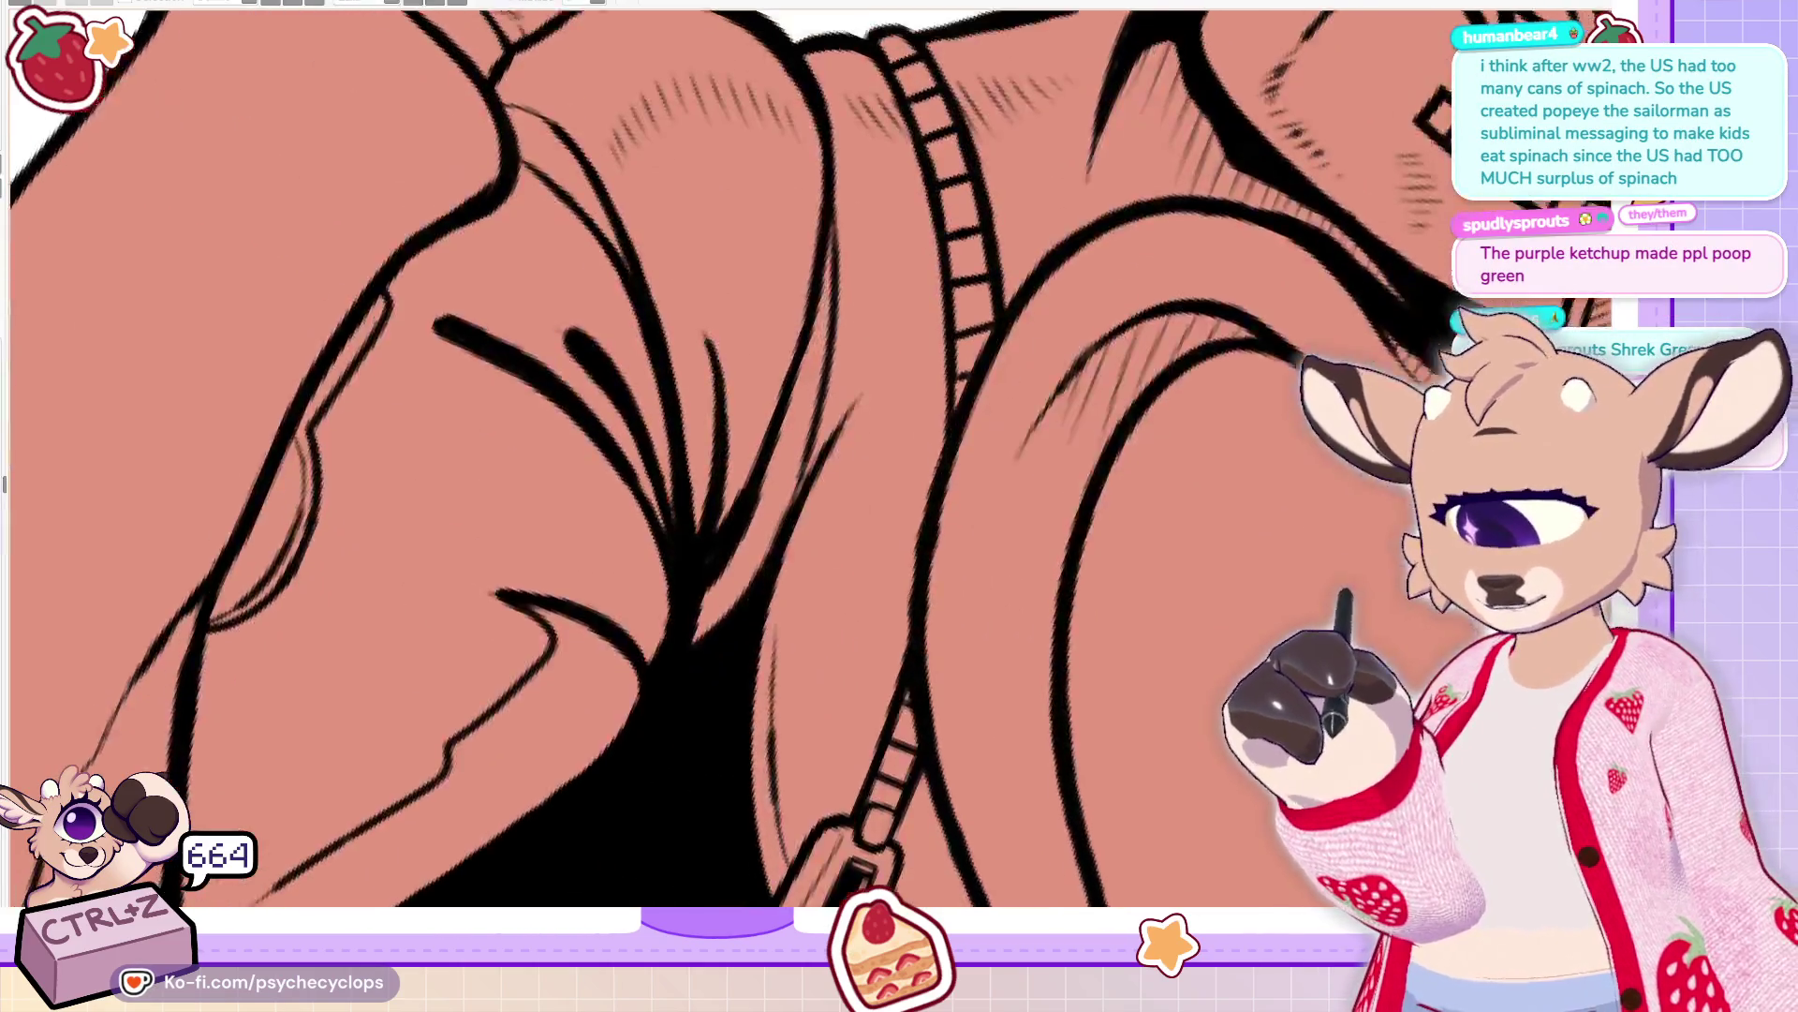
Fill the underarm wedge with black ink, hatch beside it, and thicken a nearby stroke
{"action": "left_click_drag", "start_coordinate": [684, 482], "coordinate": [712, 635]}
{"action": "mouse_move", "coordinate": [651, 567]}
{"action": "left_mouse_down"}
{"action": "mouse_move", "coordinate": [665, 645]}
{"action": "mouse_move", "coordinate": [645, 773]}
{"action": "mouse_move", "coordinate": [661, 750]}
{"action": "left_mouse_up"}
{"action": "left_click_drag", "start_coordinate": [660, 661], "coordinate": [636, 768]}
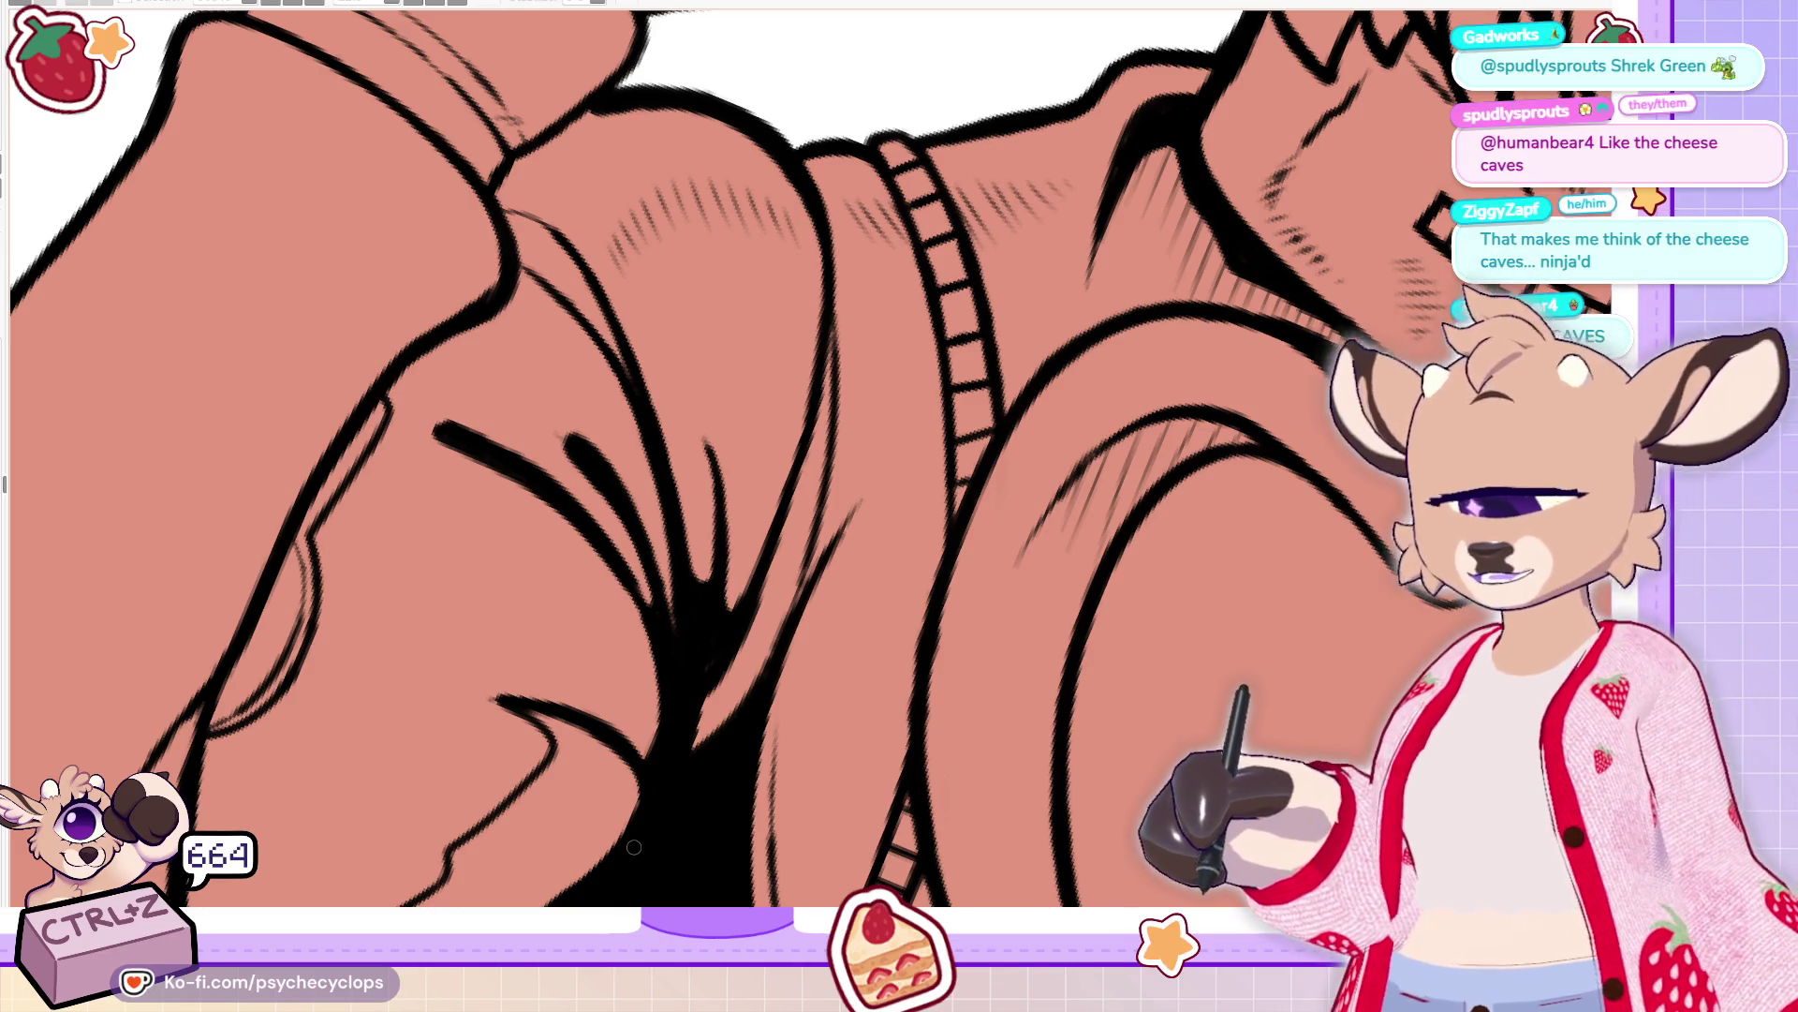
{"action": "left_click_drag", "start_coordinate": [496, 525], "coordinate": [583, 428]}
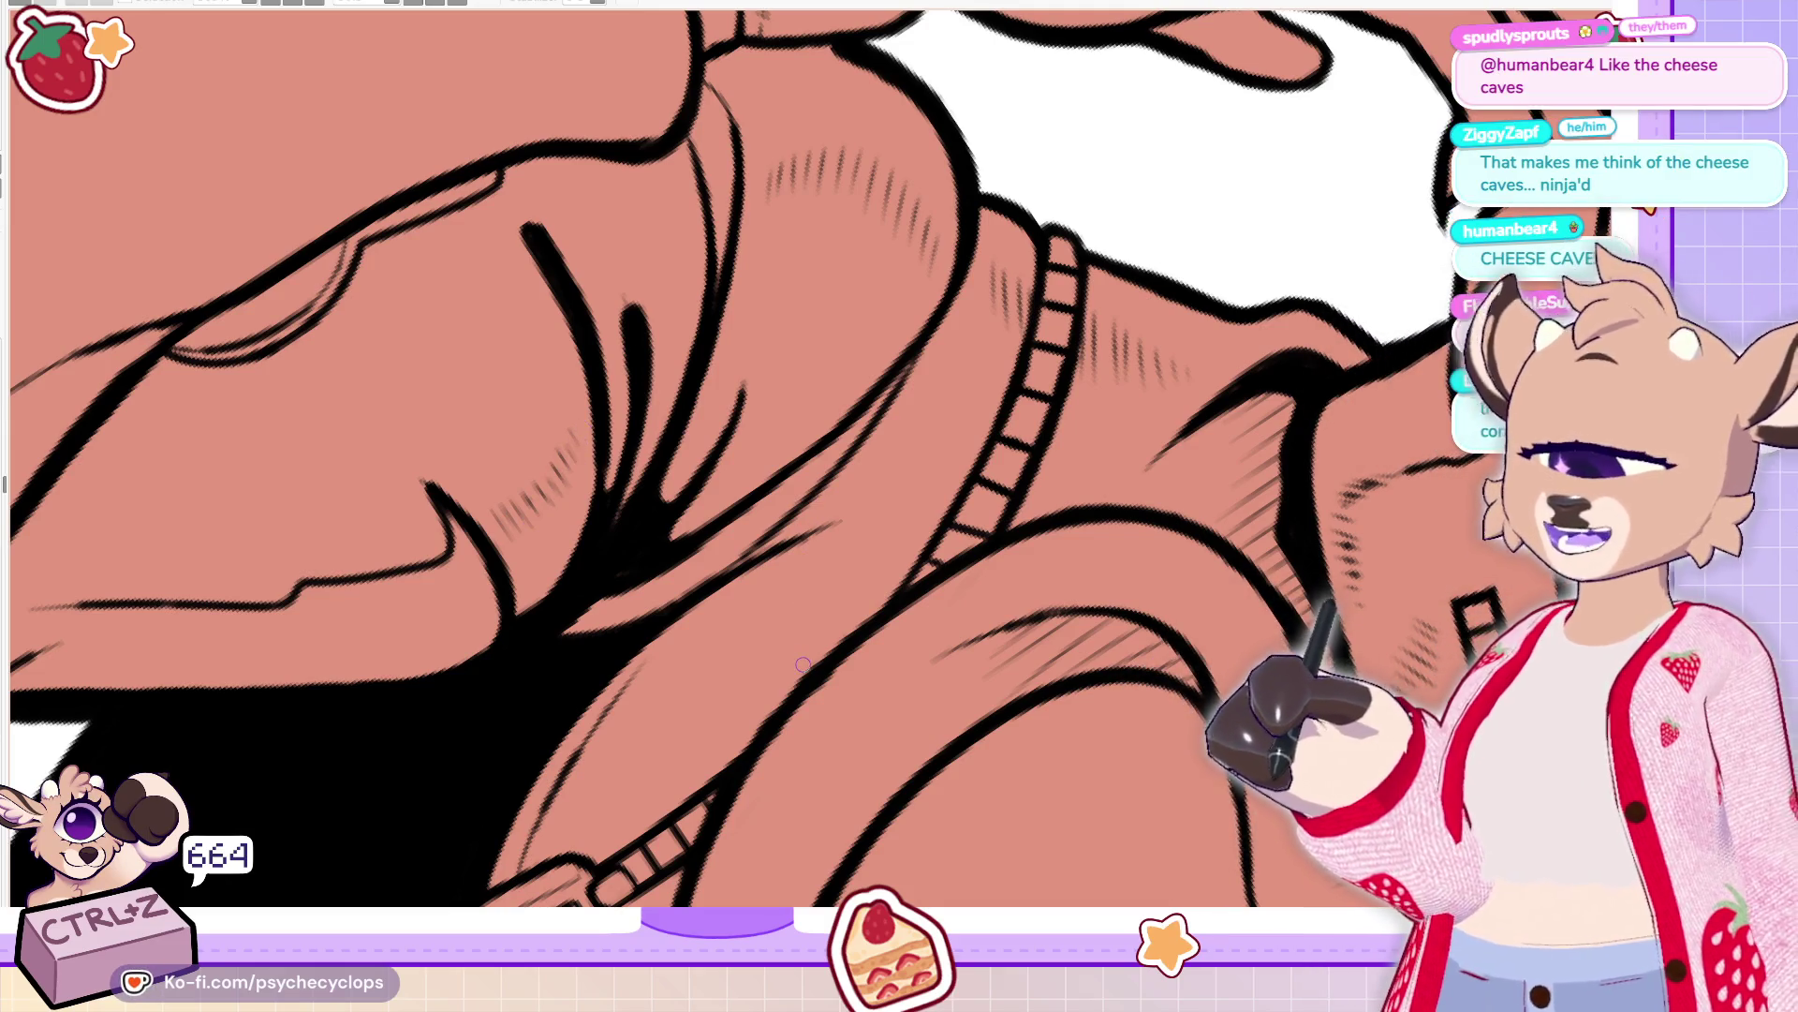
{"action": "mouse_move", "coordinate": [634, 380]}
{"action": "left_mouse_down"}
{"action": "mouse_move", "coordinate": [637, 299]}
{"action": "mouse_move", "coordinate": [647, 408]}
{"action": "left_mouse_up"}
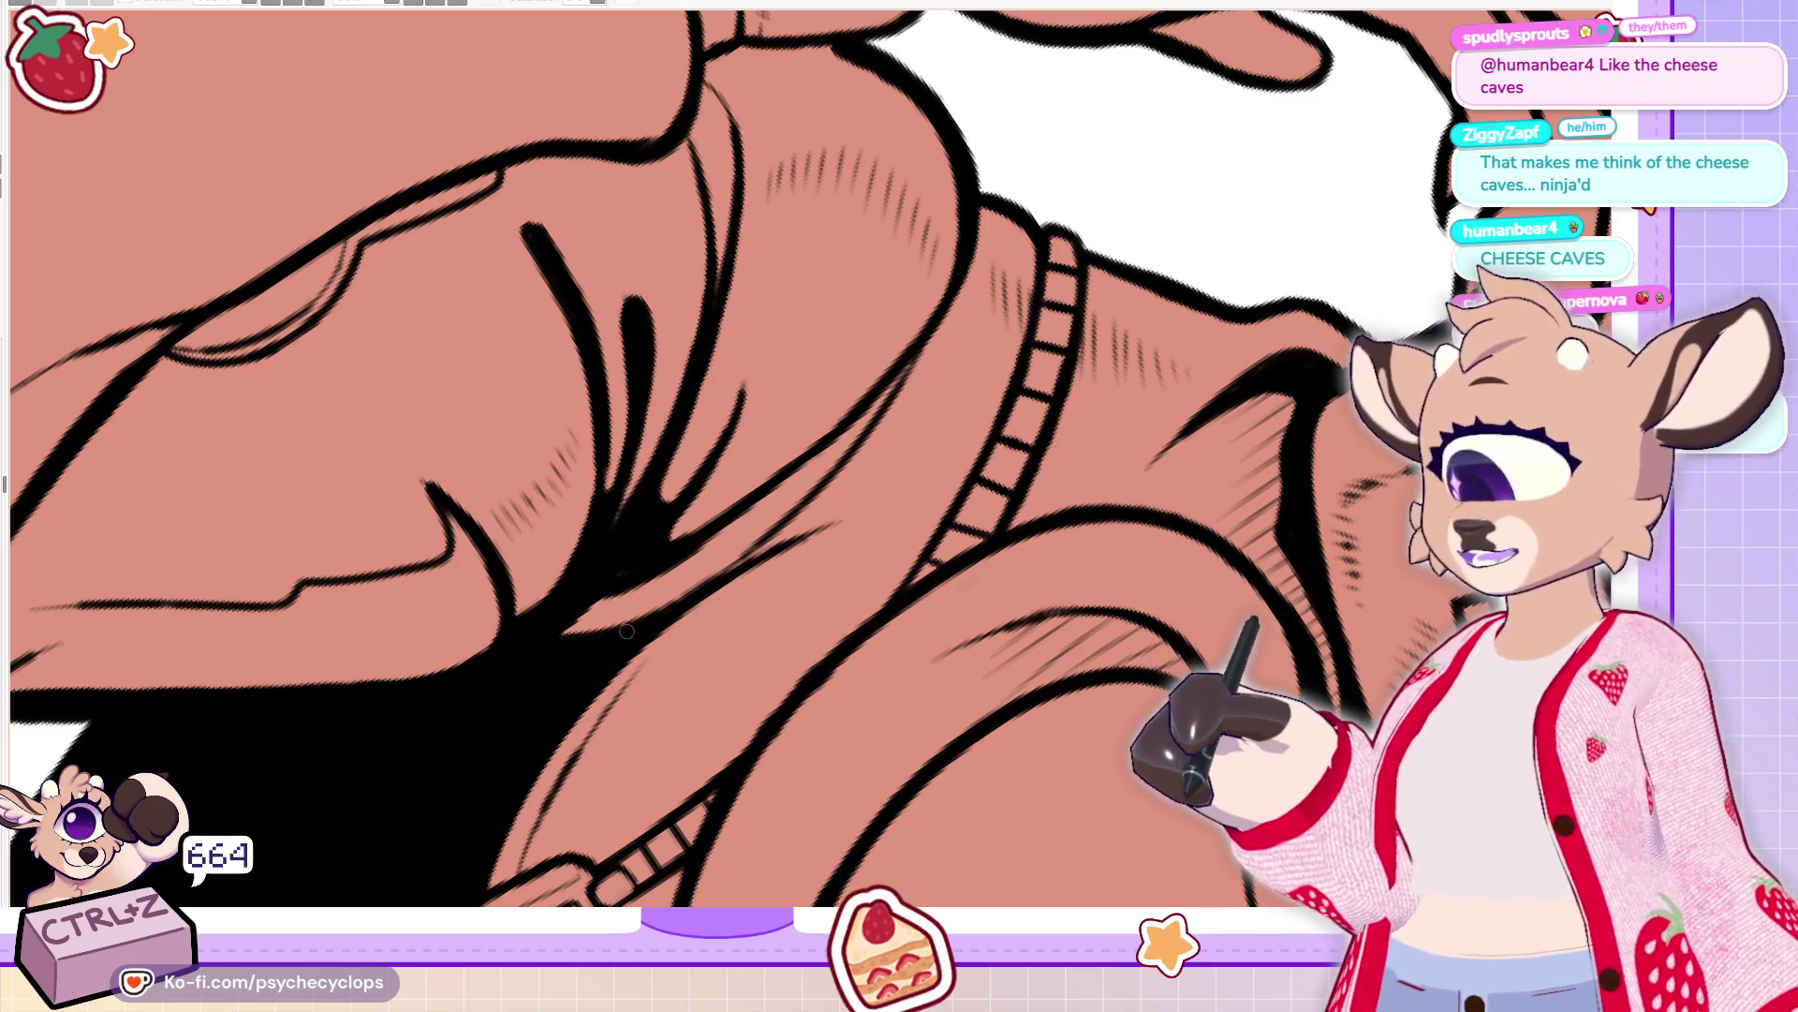
{"action": "key", "text": "ctrl+0"}
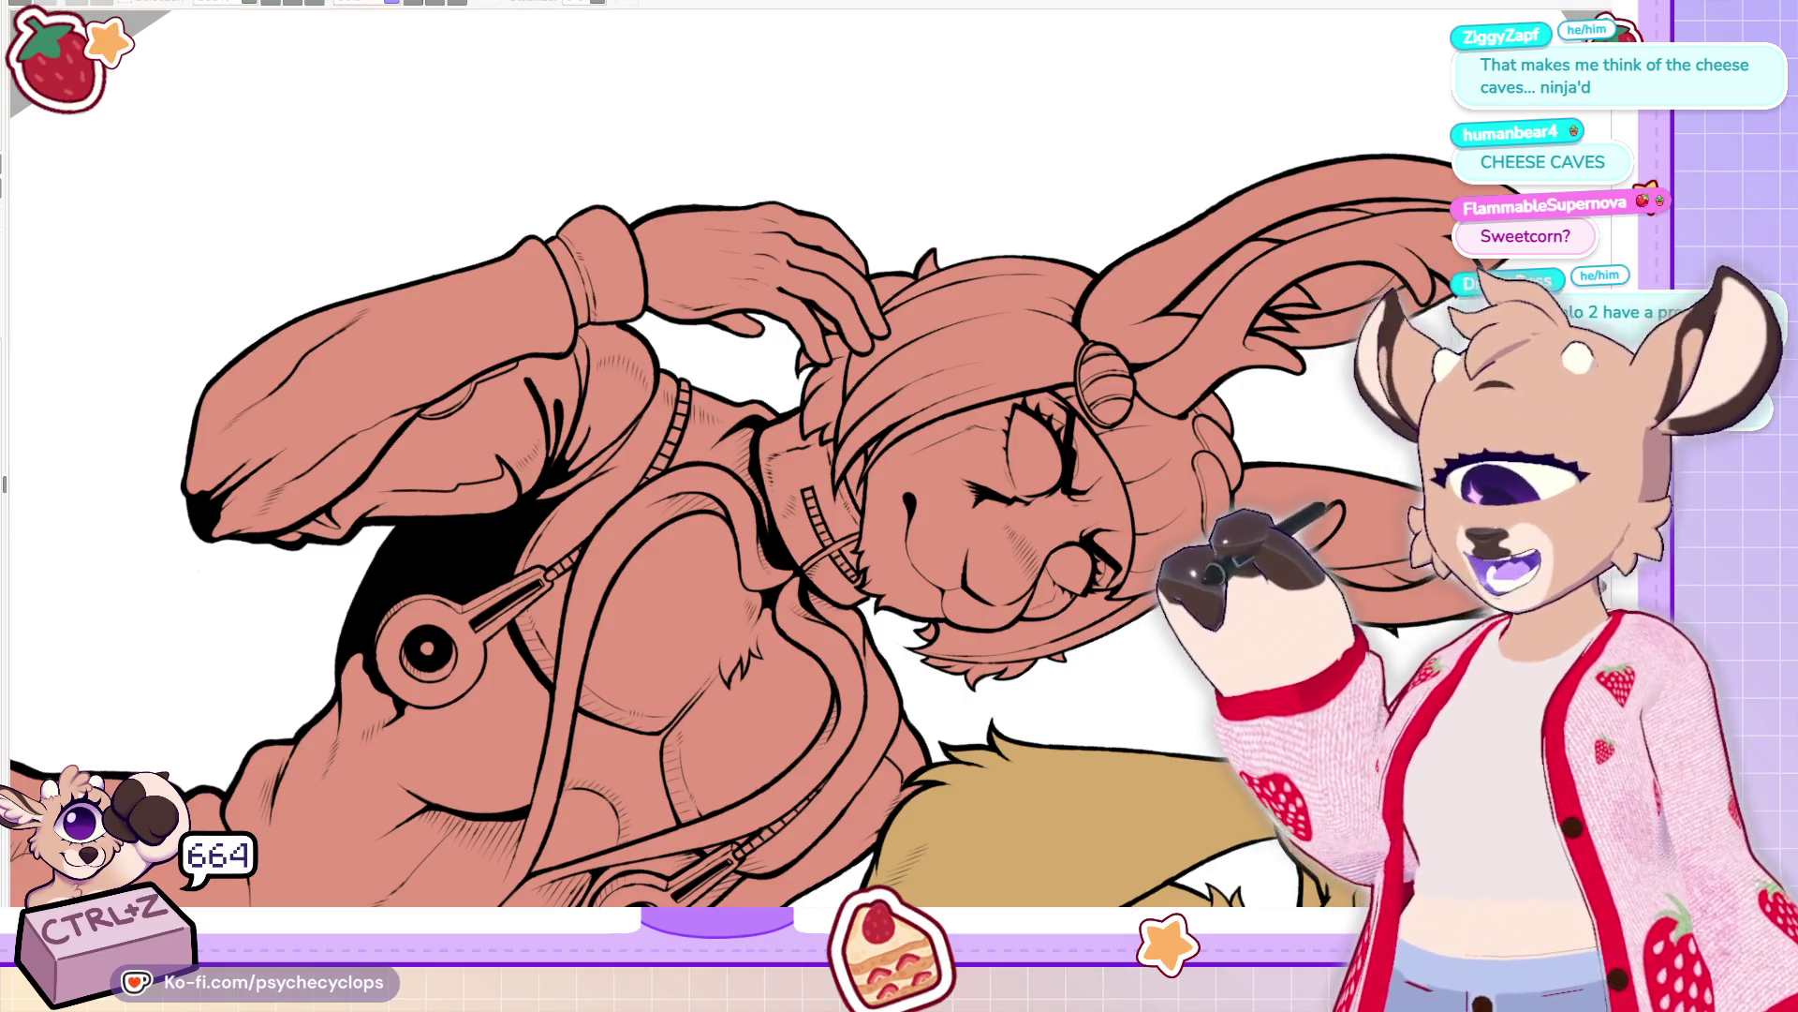
Reset the view upright and brush a row of hatching under the chest line
{"action": "key", "text": "ctrl+0"}
{"action": "scroll", "coordinate": [643, 521], "scroll_direction": "up", "scroll_amount": 5}
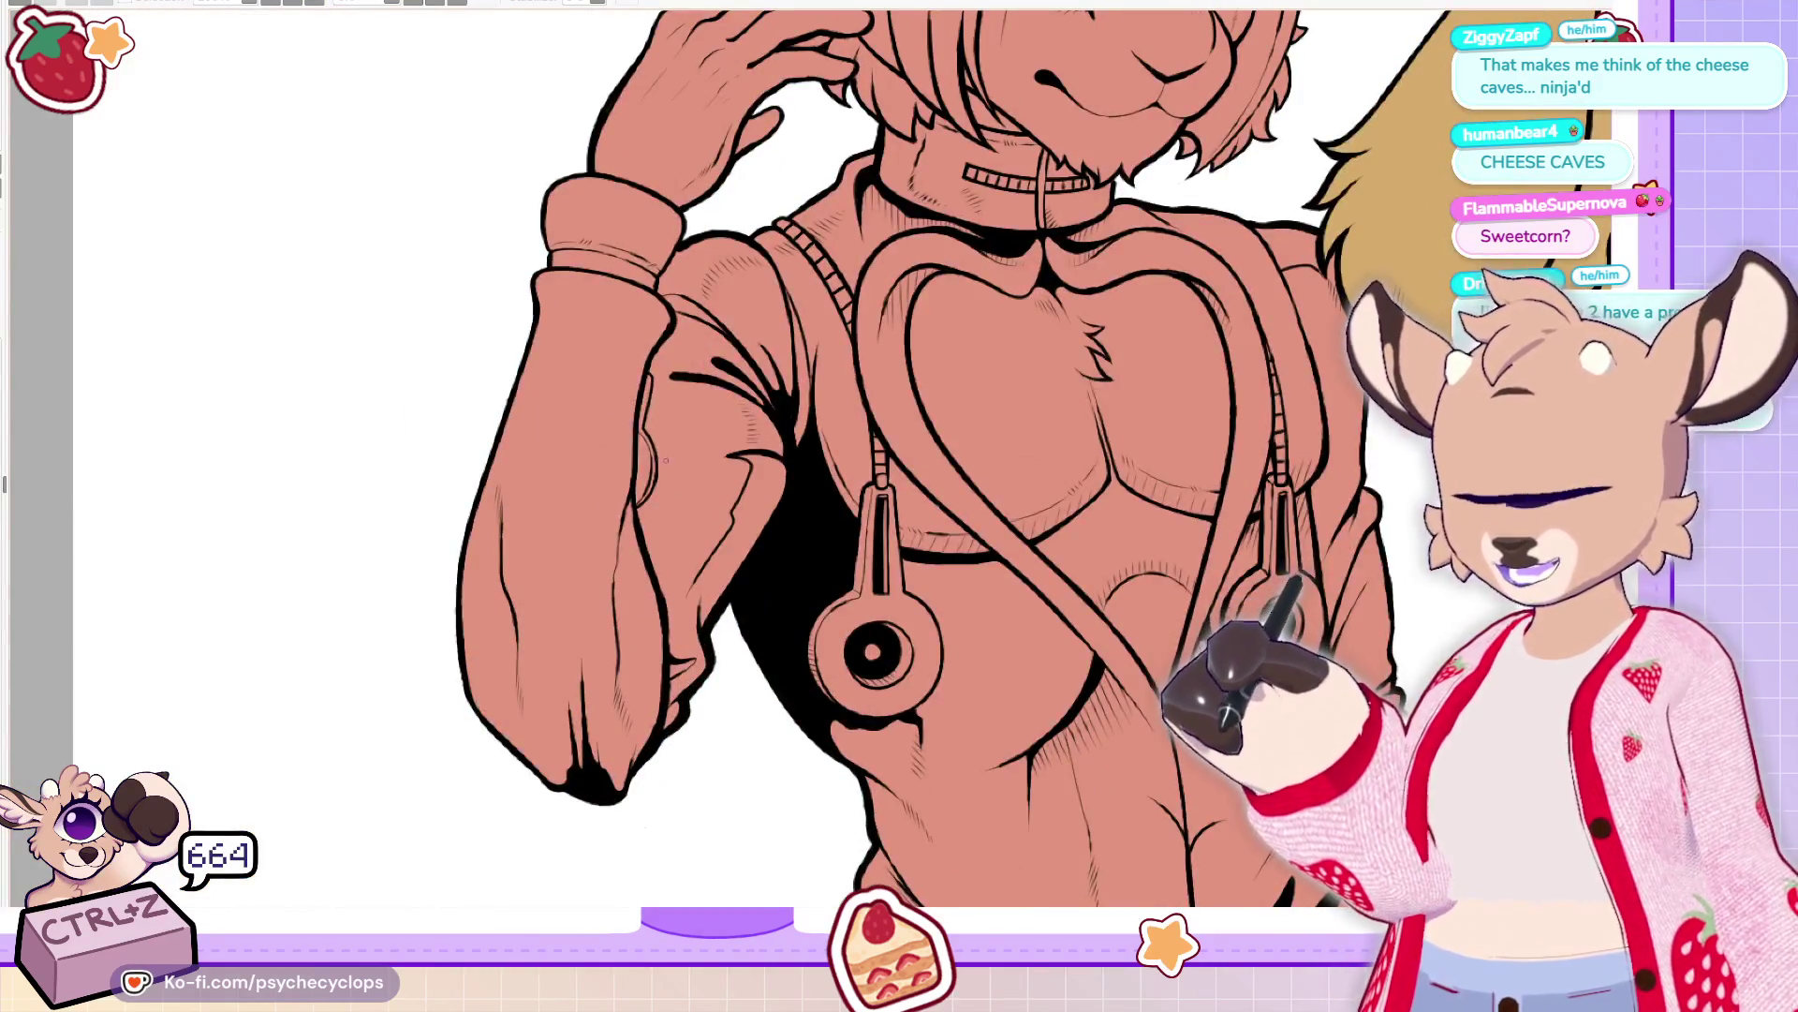
{"action": "scroll", "coordinate": [899, 469], "scroll_direction": "up", "scroll_amount": 2}
{"action": "scroll", "coordinate": [899, 468], "scroll_direction": "down", "scroll_amount": 2}
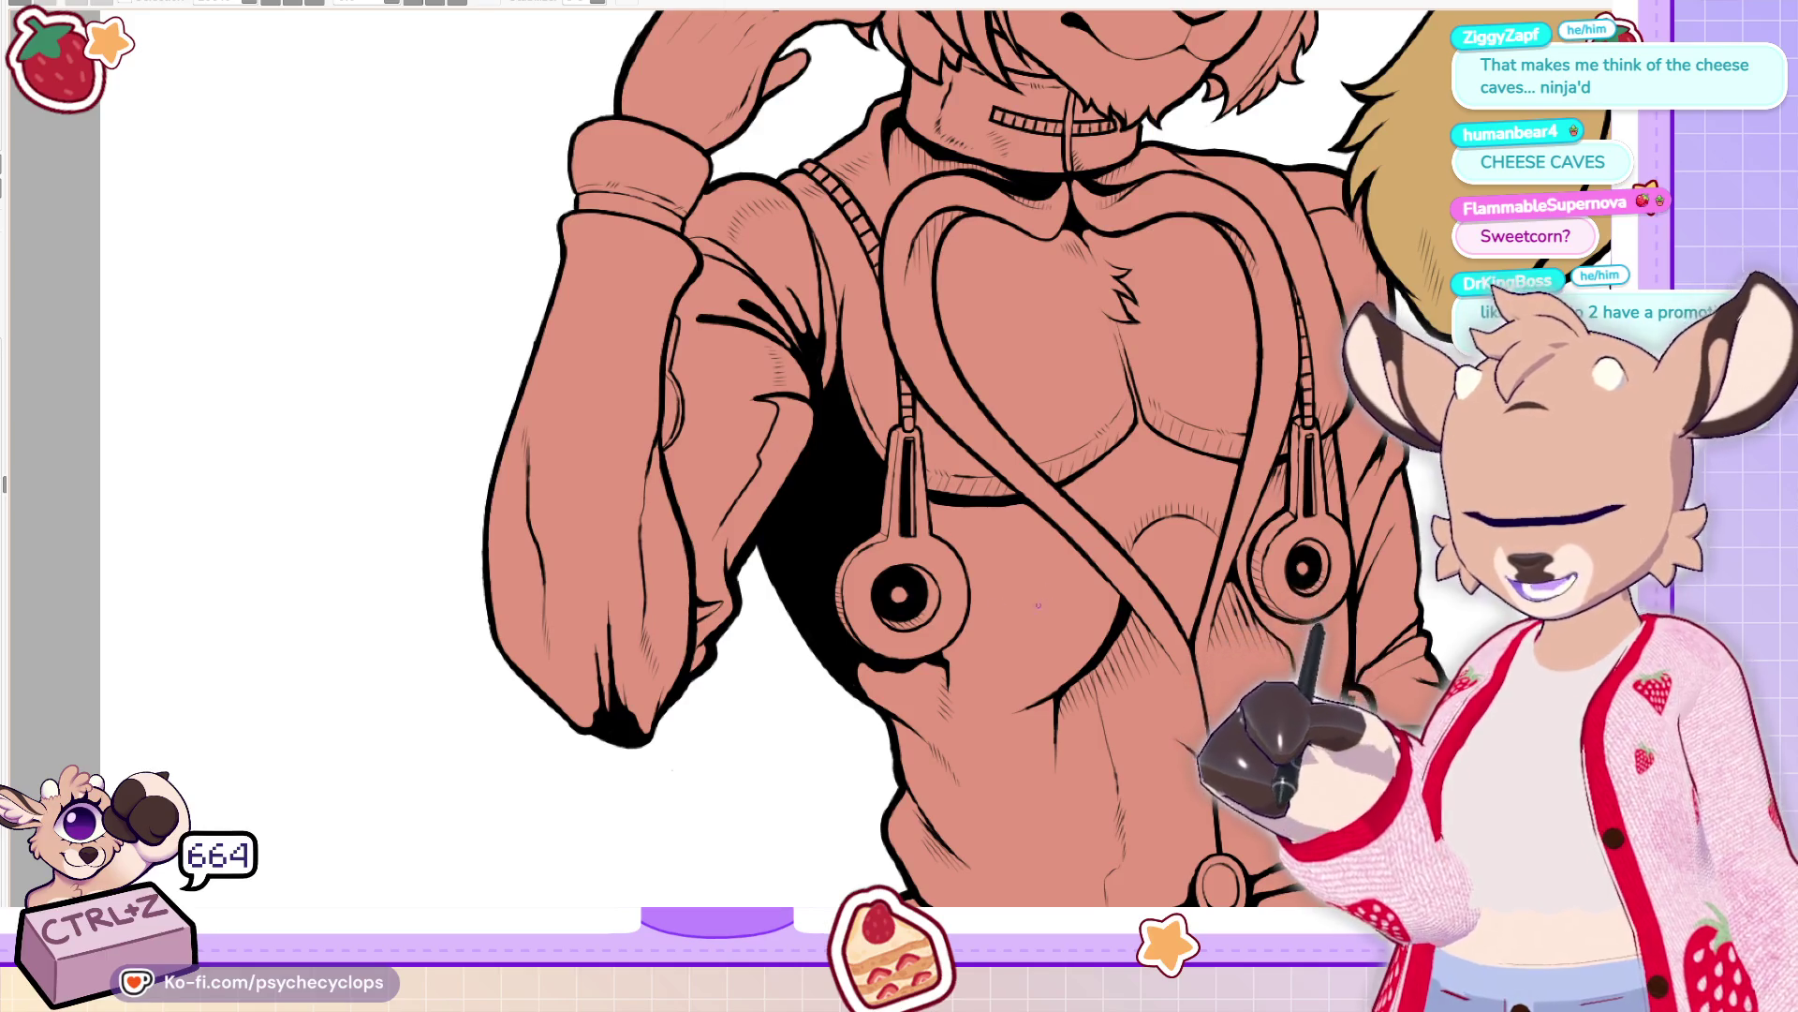
{"action": "scroll", "coordinate": [980, 515], "scroll_direction": "up", "scroll_amount": 3}
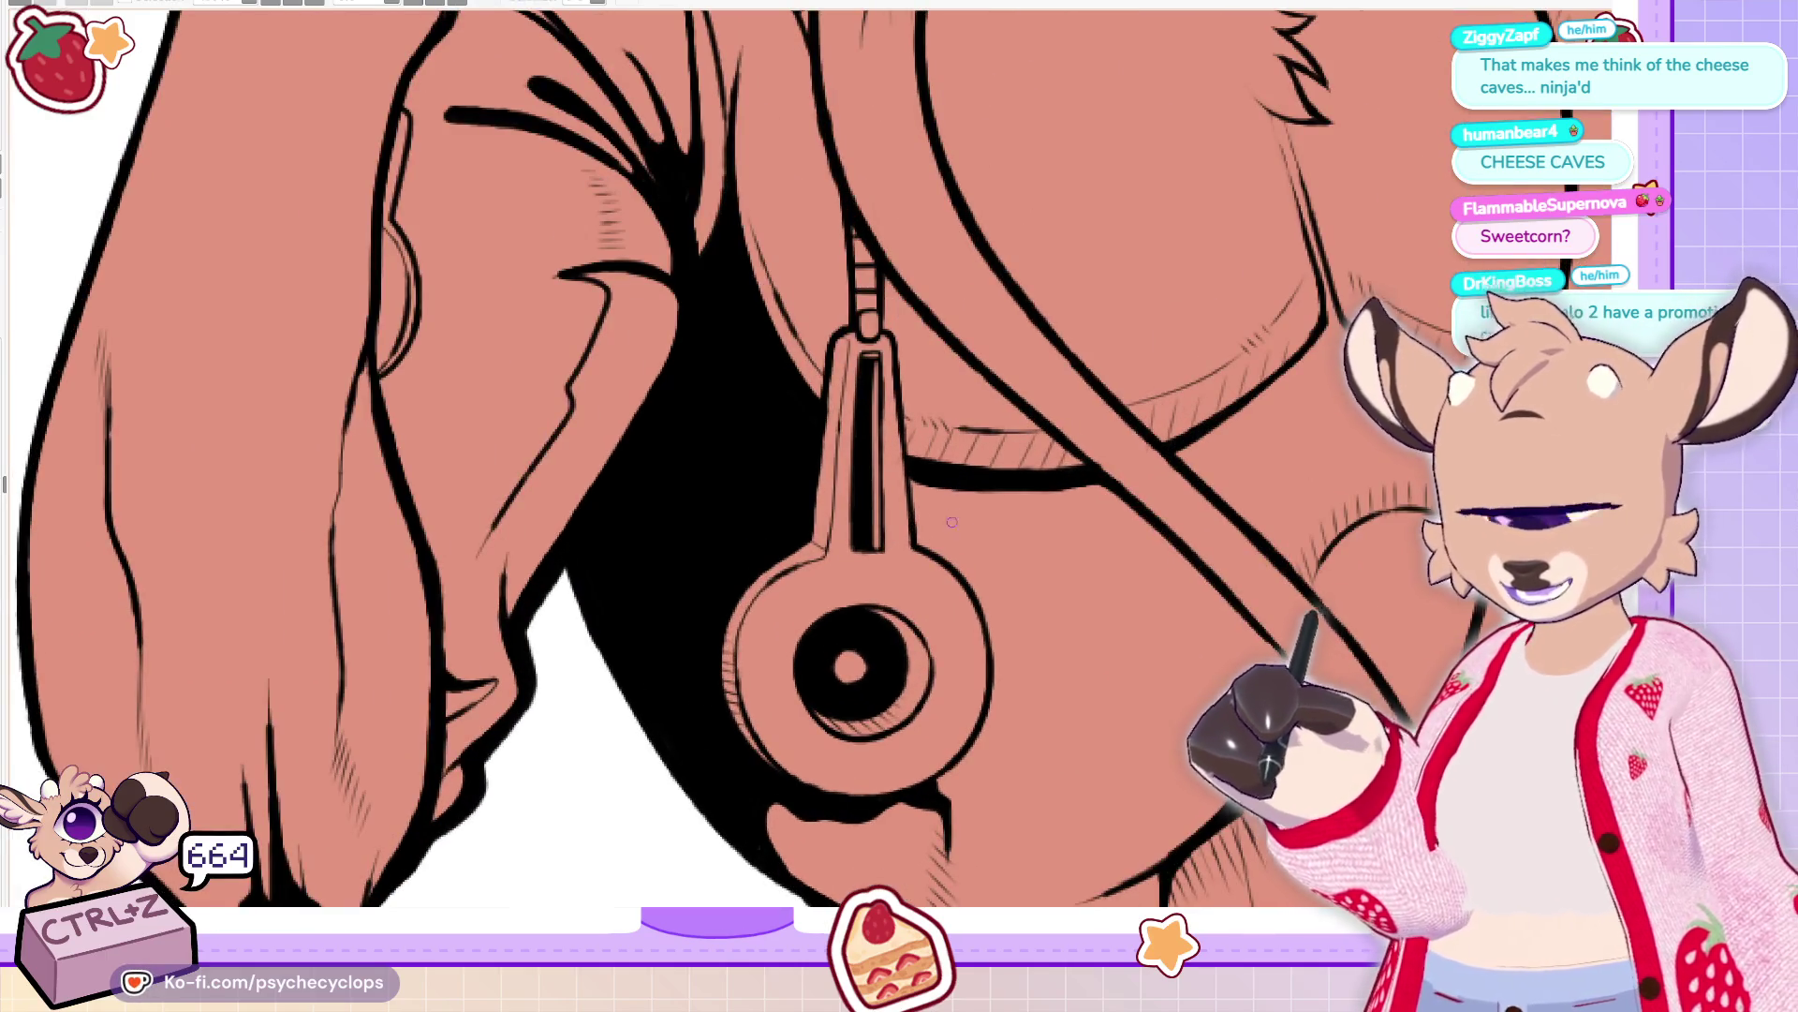
{"action": "left_click_drag", "start_coordinate": [911, 478], "coordinate": [1091, 482]}
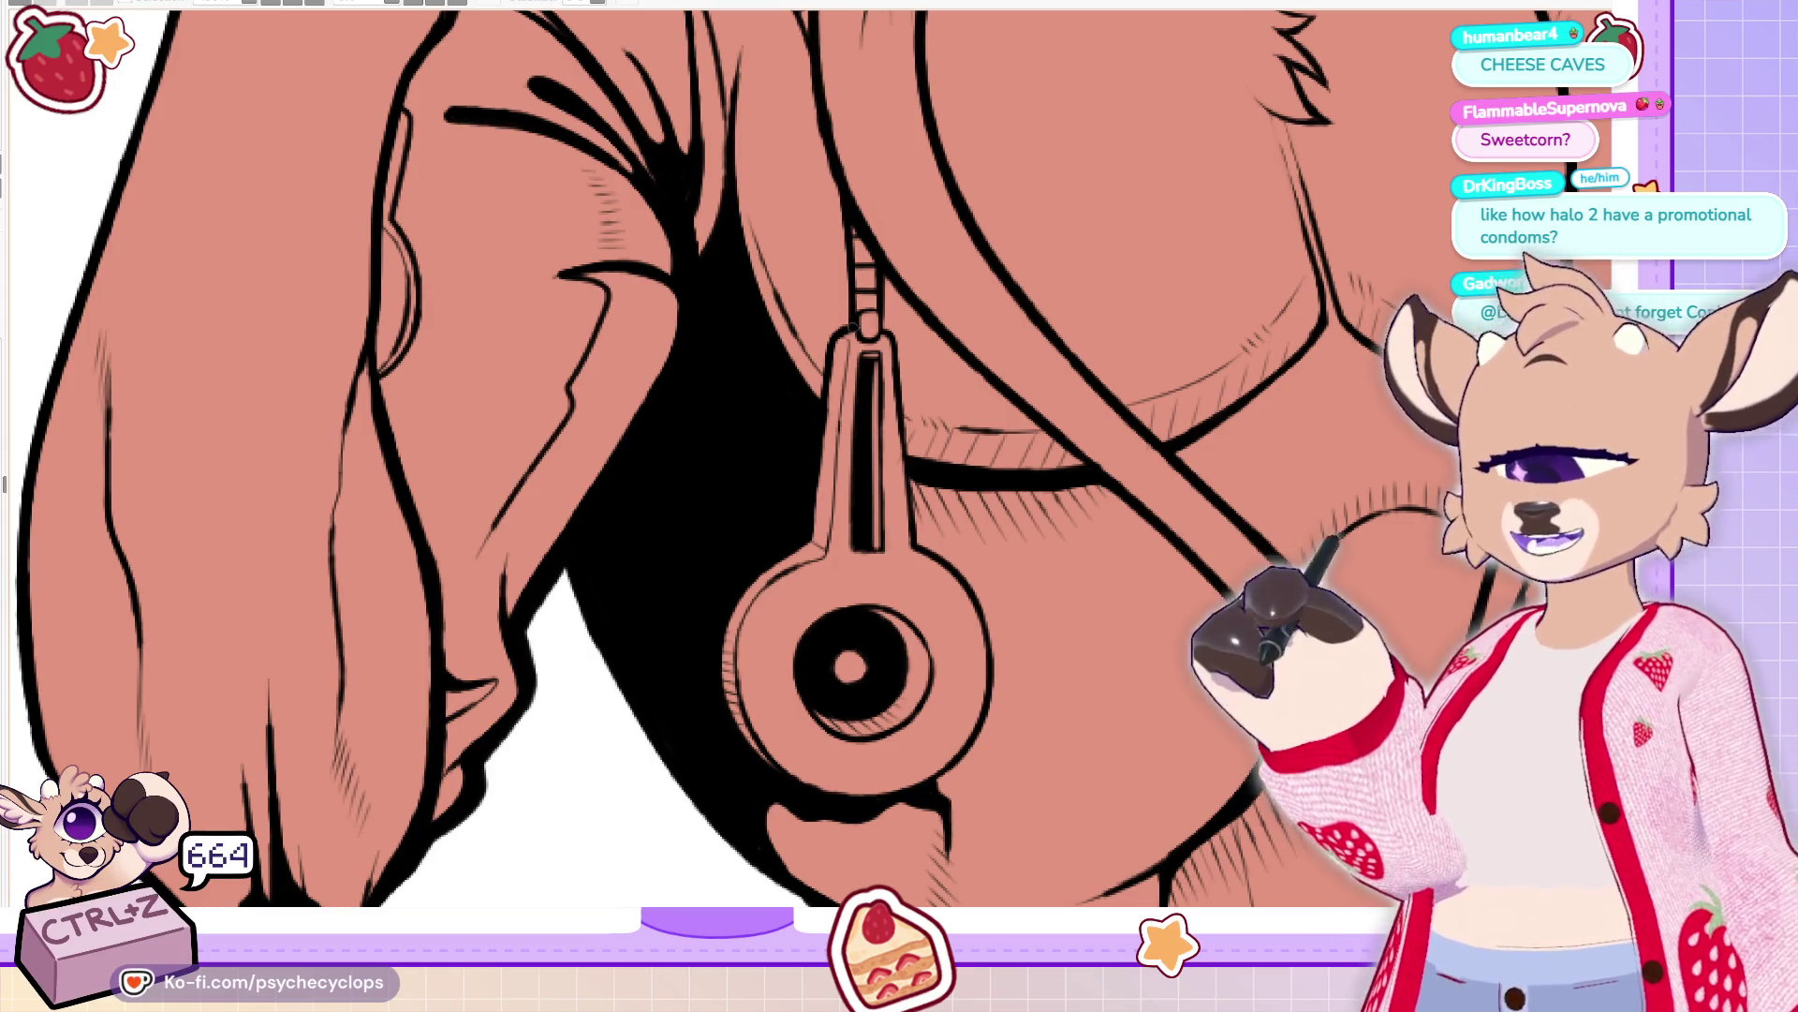
{"action": "key", "text": "ctrl+0"}
{"action": "scroll", "coordinate": [752, 194], "scroll_direction": "up", "scroll_amount": 3}
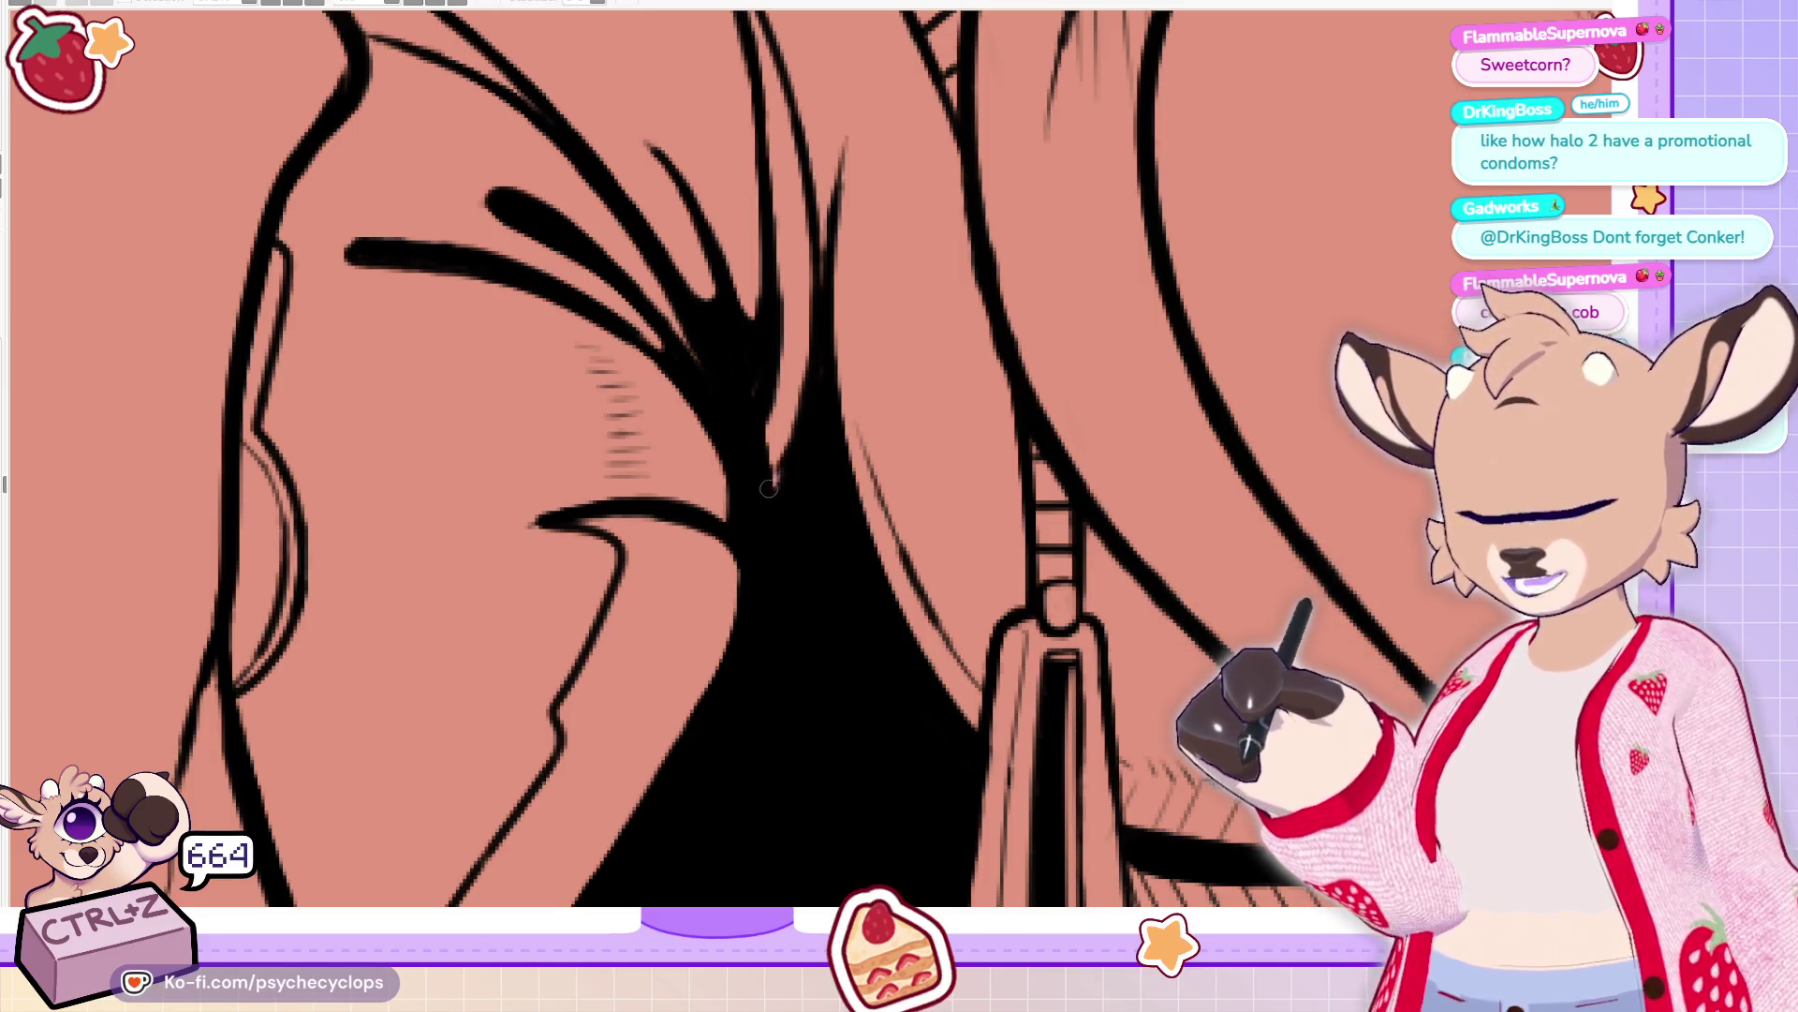
{"action": "scroll", "coordinate": [810, 380], "scroll_direction": "up", "scroll_amount": 3}
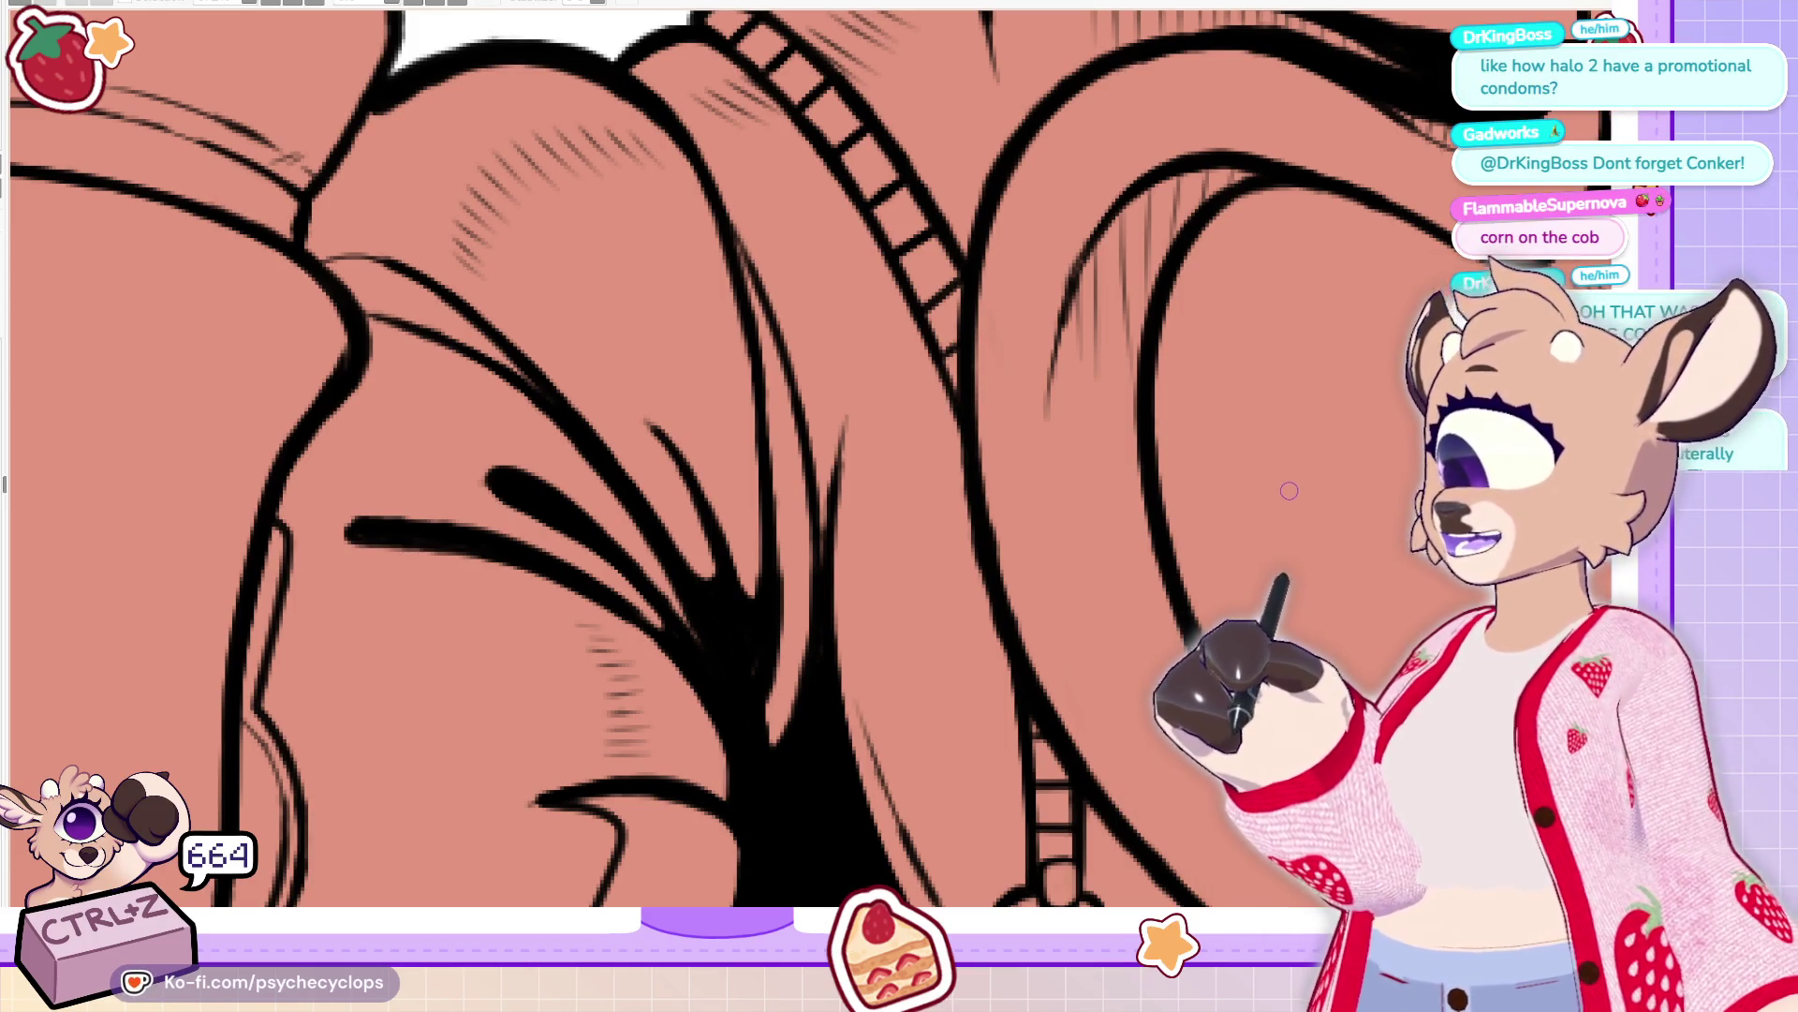
Add faint hatch strokes on the hoodie fold and a long dark ink stroke down it
{"action": "left_click_drag", "start_coordinate": [633, 410], "coordinate": [645, 381]}
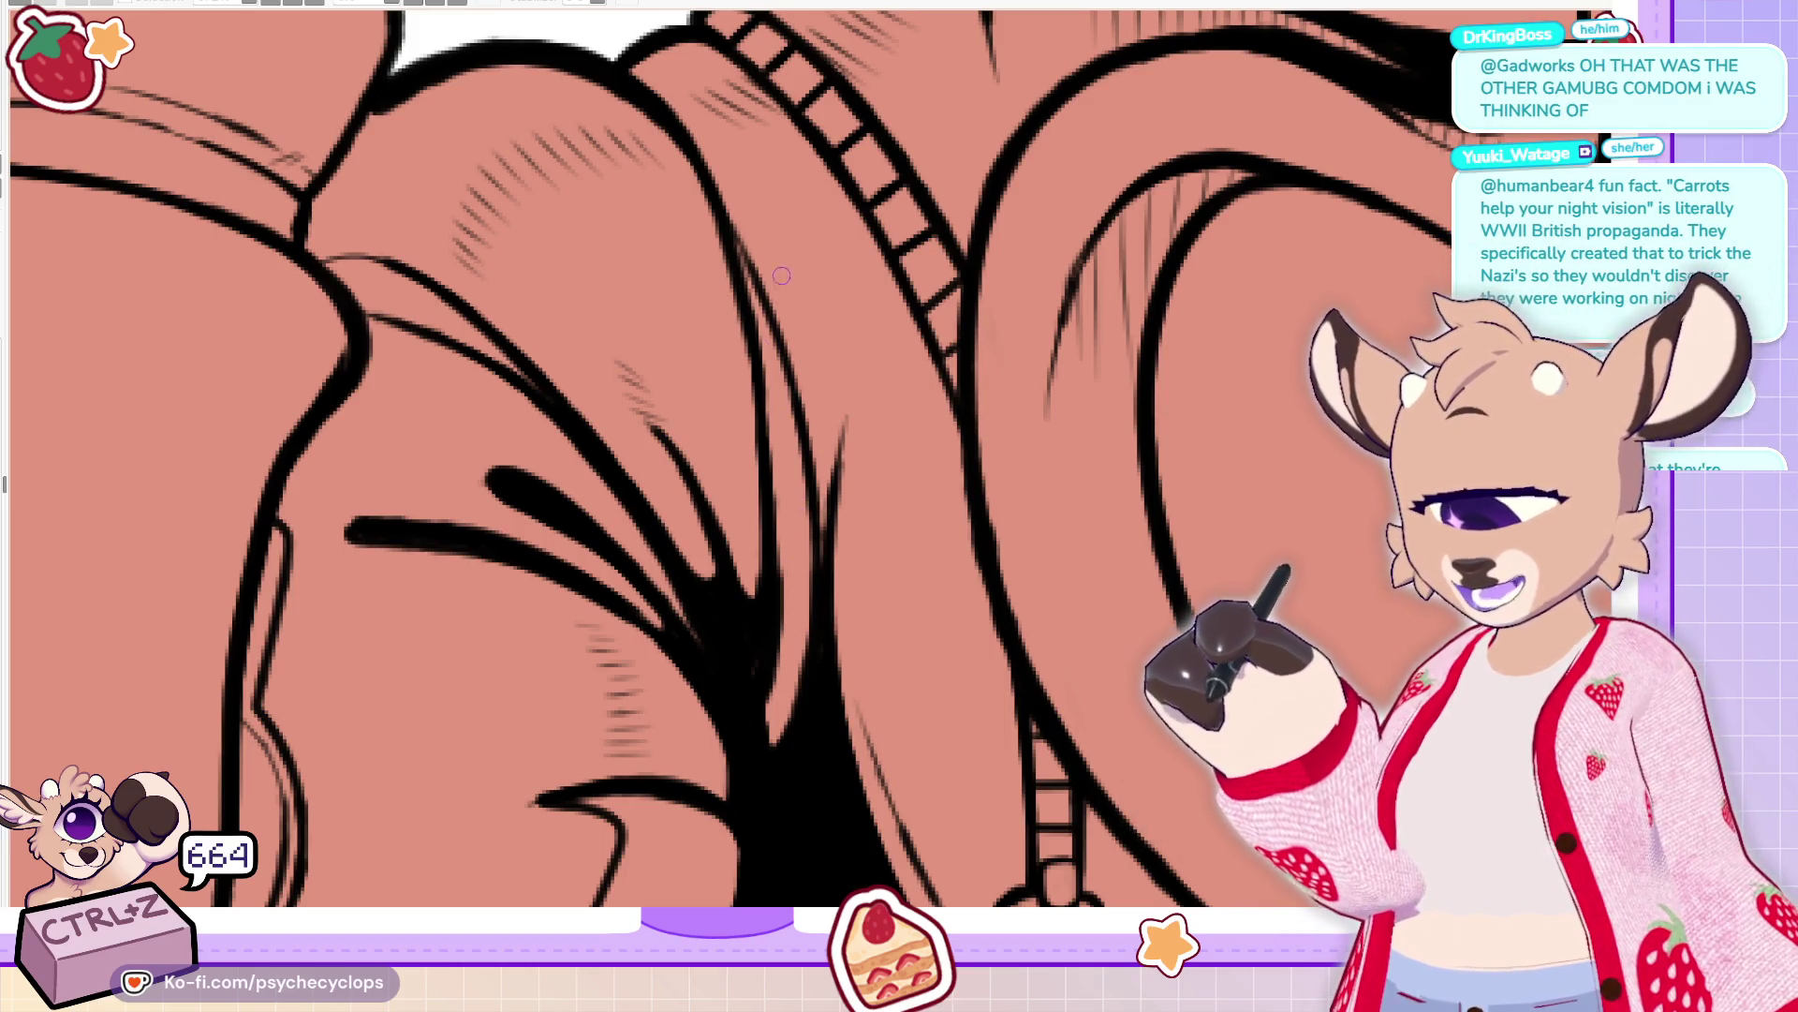
{"action": "mouse_move", "coordinate": [773, 305]}
{"action": "left_mouse_down"}
{"action": "mouse_move", "coordinate": [813, 449]}
{"action": "mouse_move", "coordinate": [766, 743]}
{"action": "mouse_move", "coordinate": [777, 689]}
{"action": "mouse_move", "coordinate": [791, 740]}
{"action": "mouse_move", "coordinate": [772, 707]}
{"action": "left_mouse_up"}
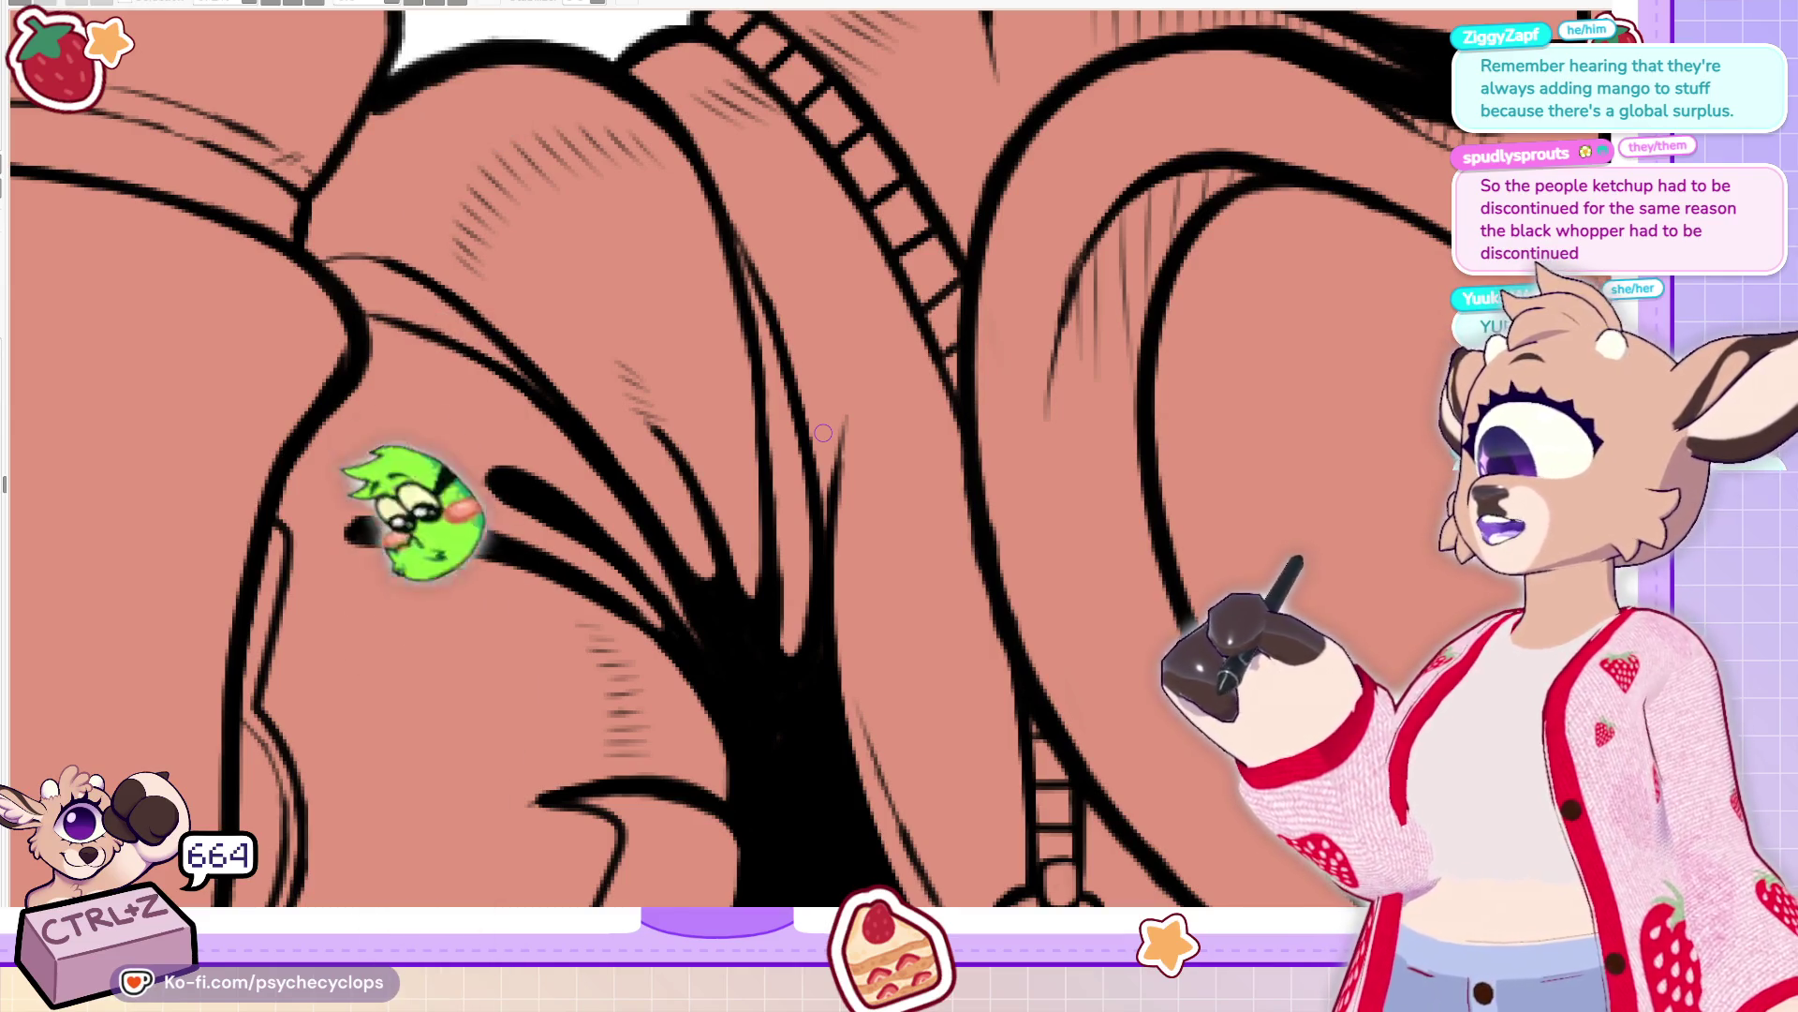
{"action": "scroll", "coordinate": [822, 432], "scroll_direction": "down", "scroll_amount": 5}
{"action": "scroll", "coordinate": [875, 404], "scroll_direction": "up", "scroll_amount": 5}
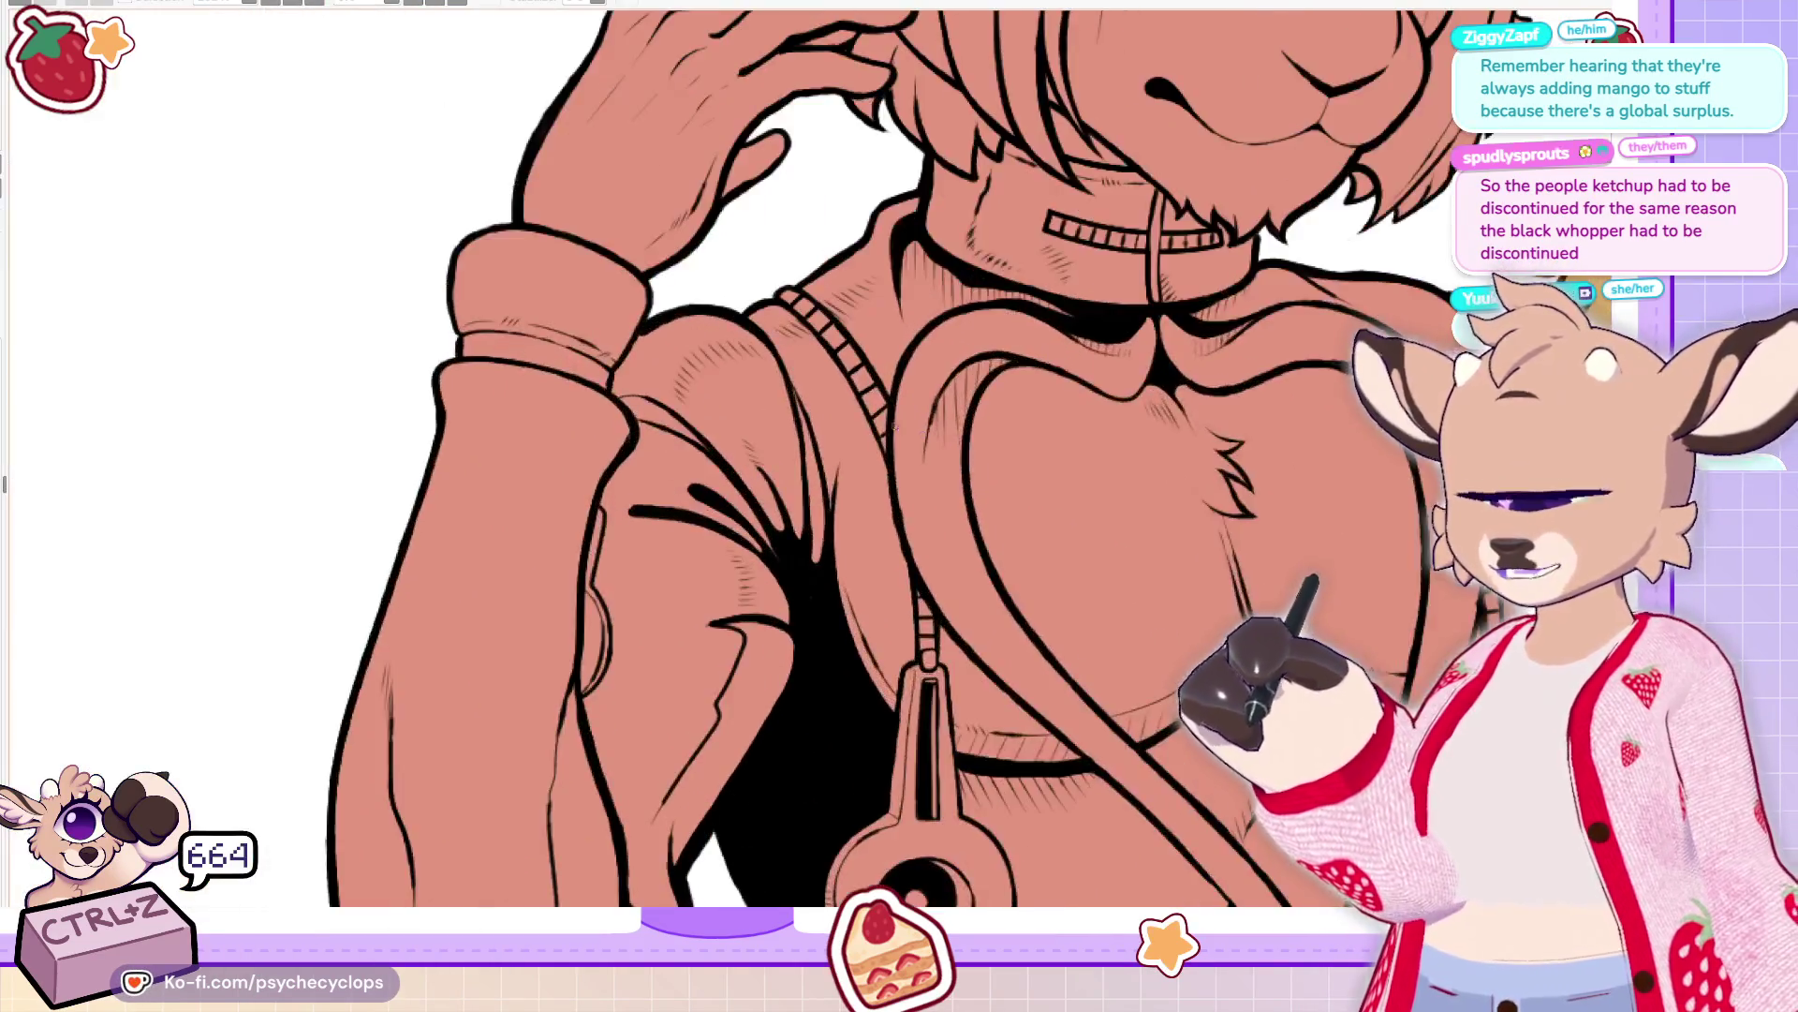
Hatch the remaining gaps beside the zipper line, then check the torso
{"action": "mouse_move", "coordinate": [801, 552]}
{"action": "left_mouse_down"}
{"action": "mouse_move", "coordinate": [828, 457]}
{"action": "mouse_move", "coordinate": [804, 534]}
{"action": "left_mouse_up"}
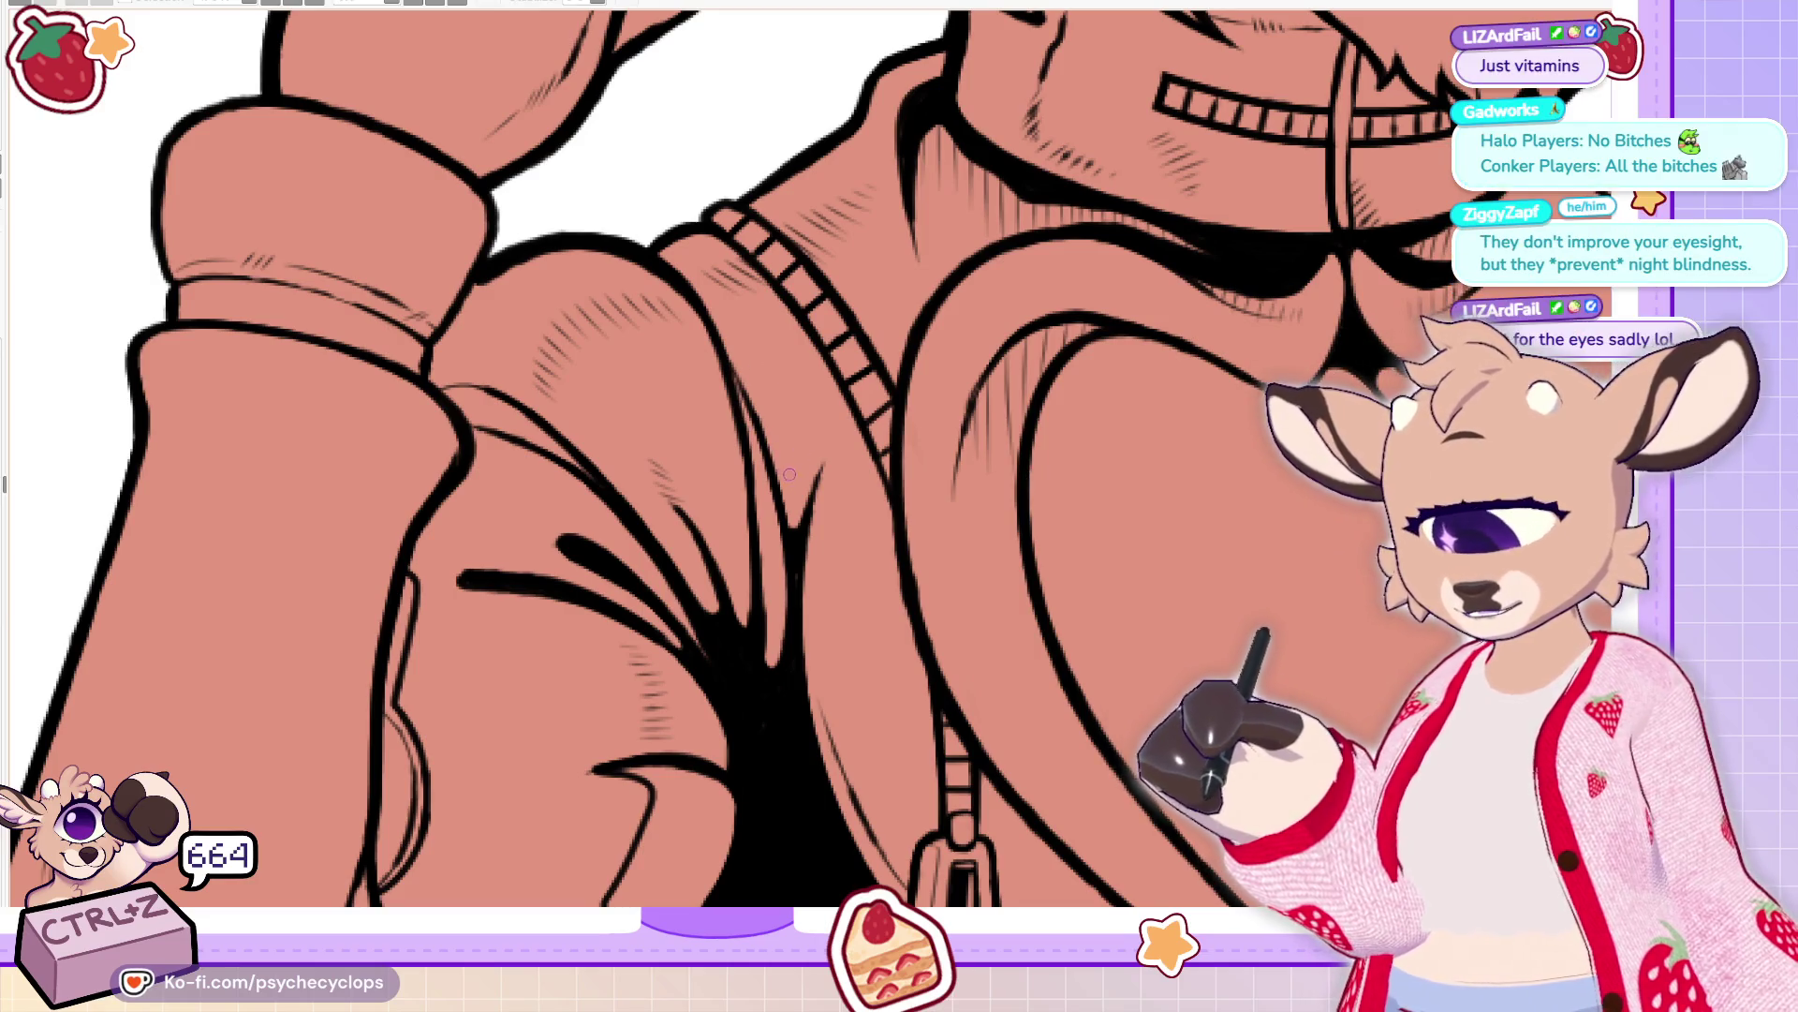
{"action": "left_click_drag", "start_coordinate": [786, 511], "coordinate": [816, 466]}
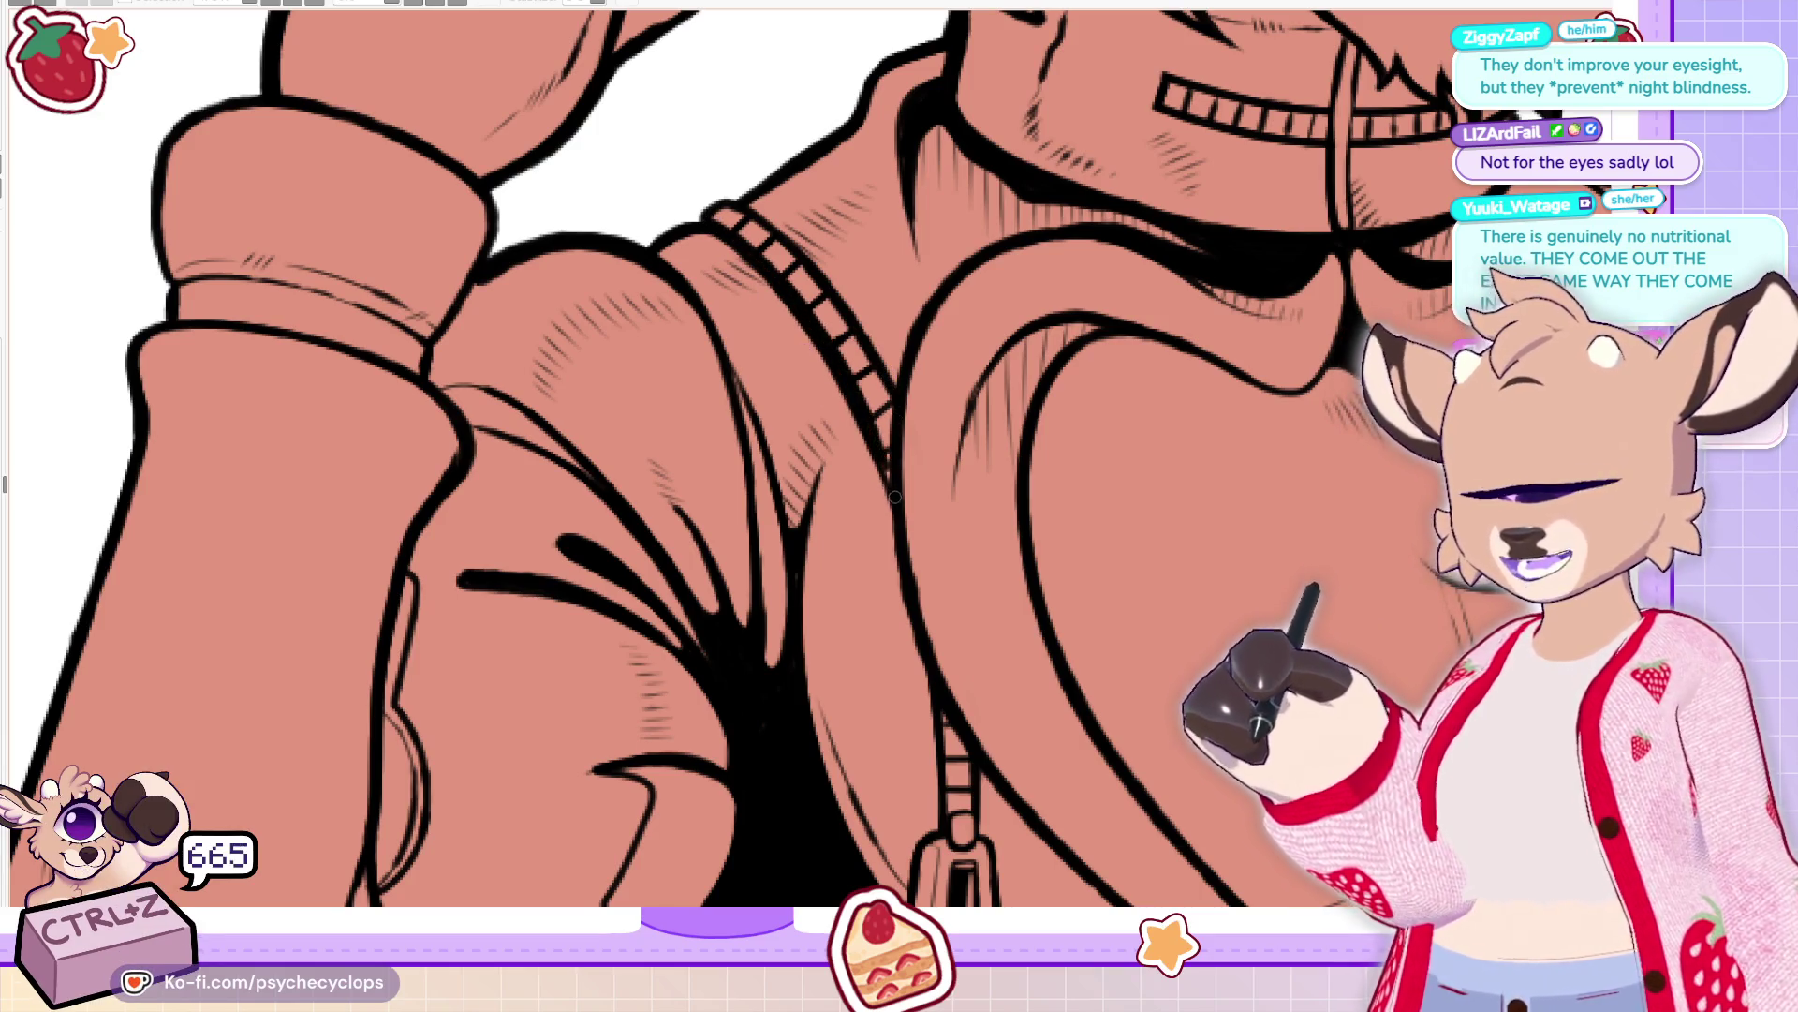
{"action": "scroll", "coordinate": [712, 459], "scroll_direction": "down", "scroll_amount": 4}
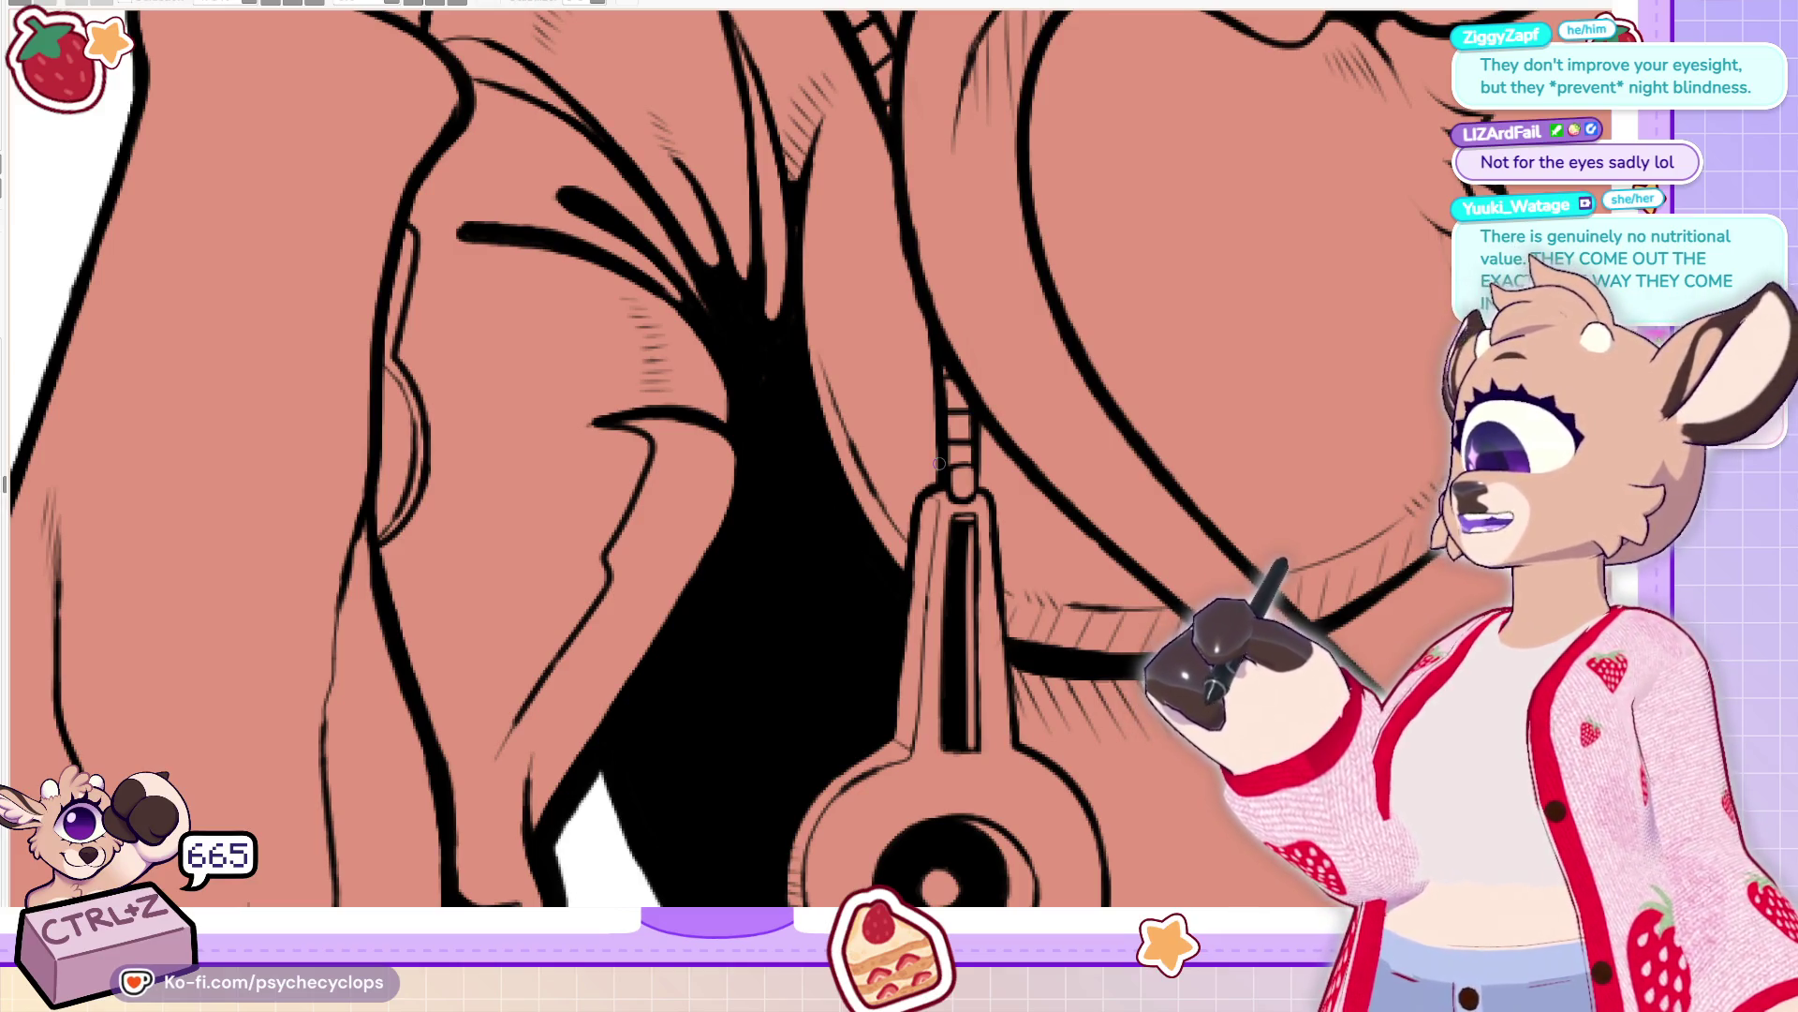
{"action": "scroll", "coordinate": [939, 464], "scroll_direction": "down", "scroll_amount": 5}
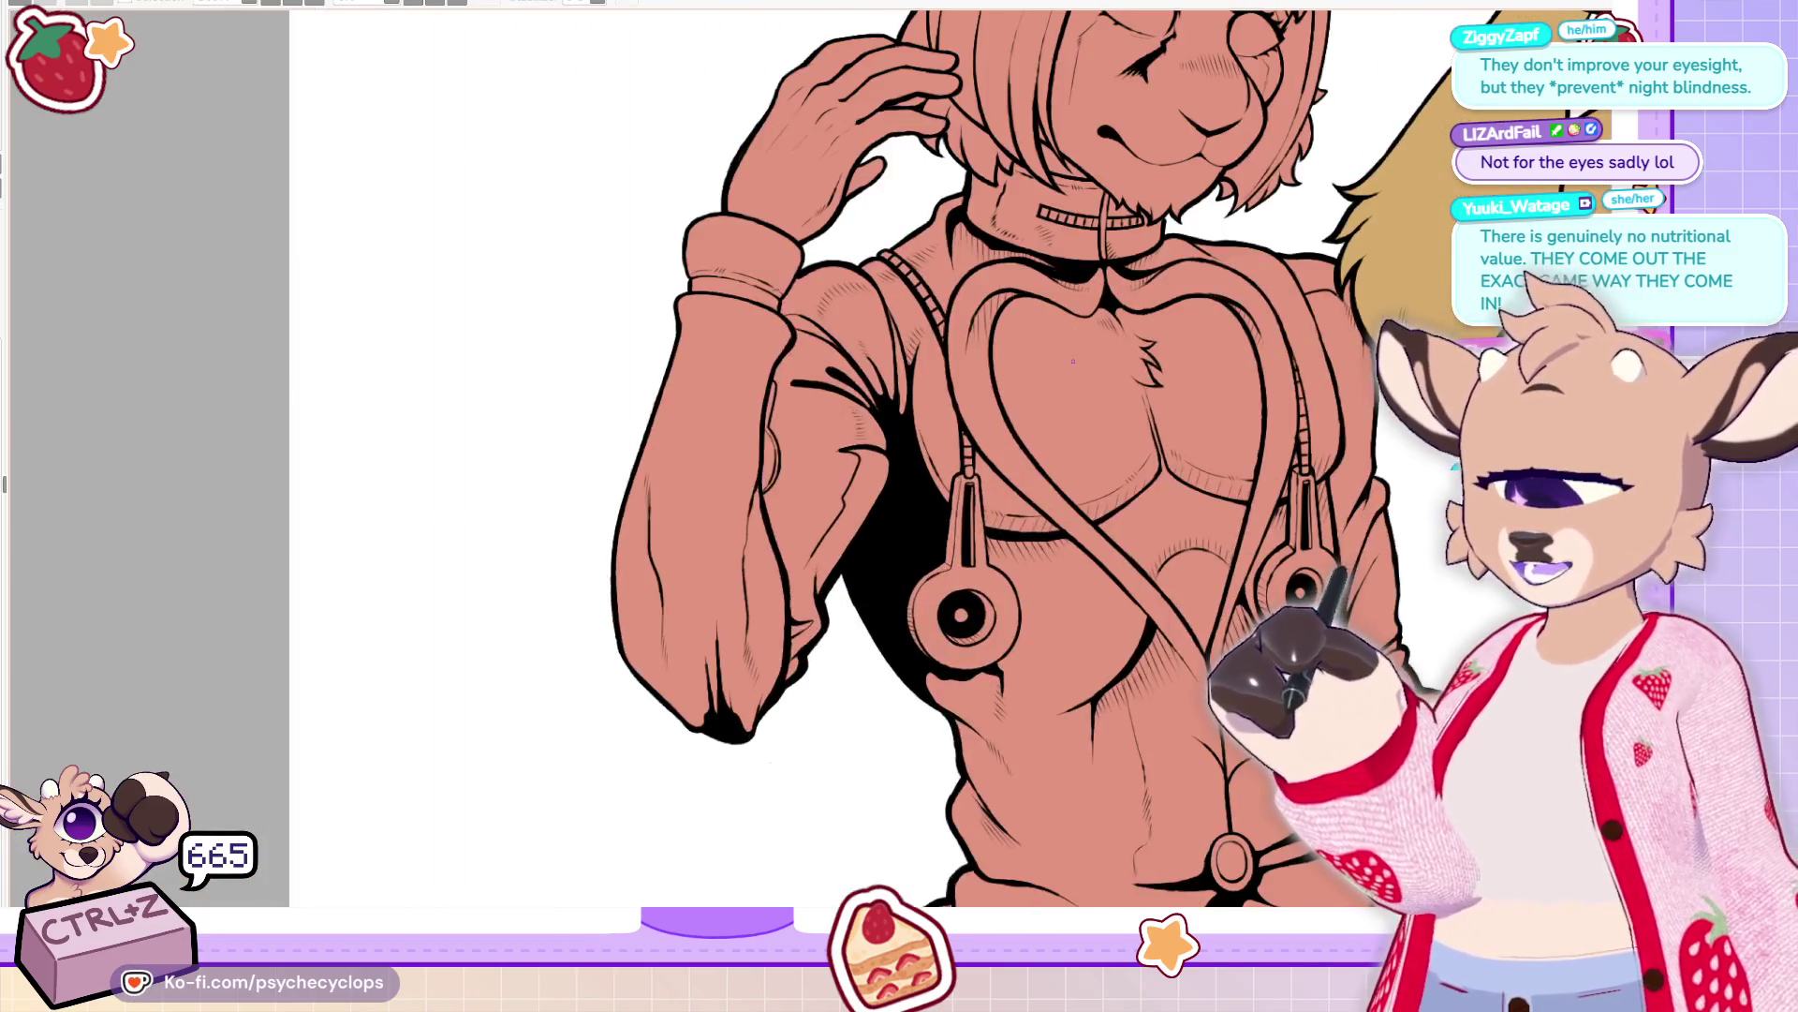
Mirror the view horizontally and trace a heavier ink line down the zipper pull's left edge
{"action": "scroll", "coordinate": [1053, 384], "scroll_direction": "up", "scroll_amount": 4}
{"action": "scroll", "coordinate": [1053, 384], "scroll_direction": "down", "scroll_amount": 6}
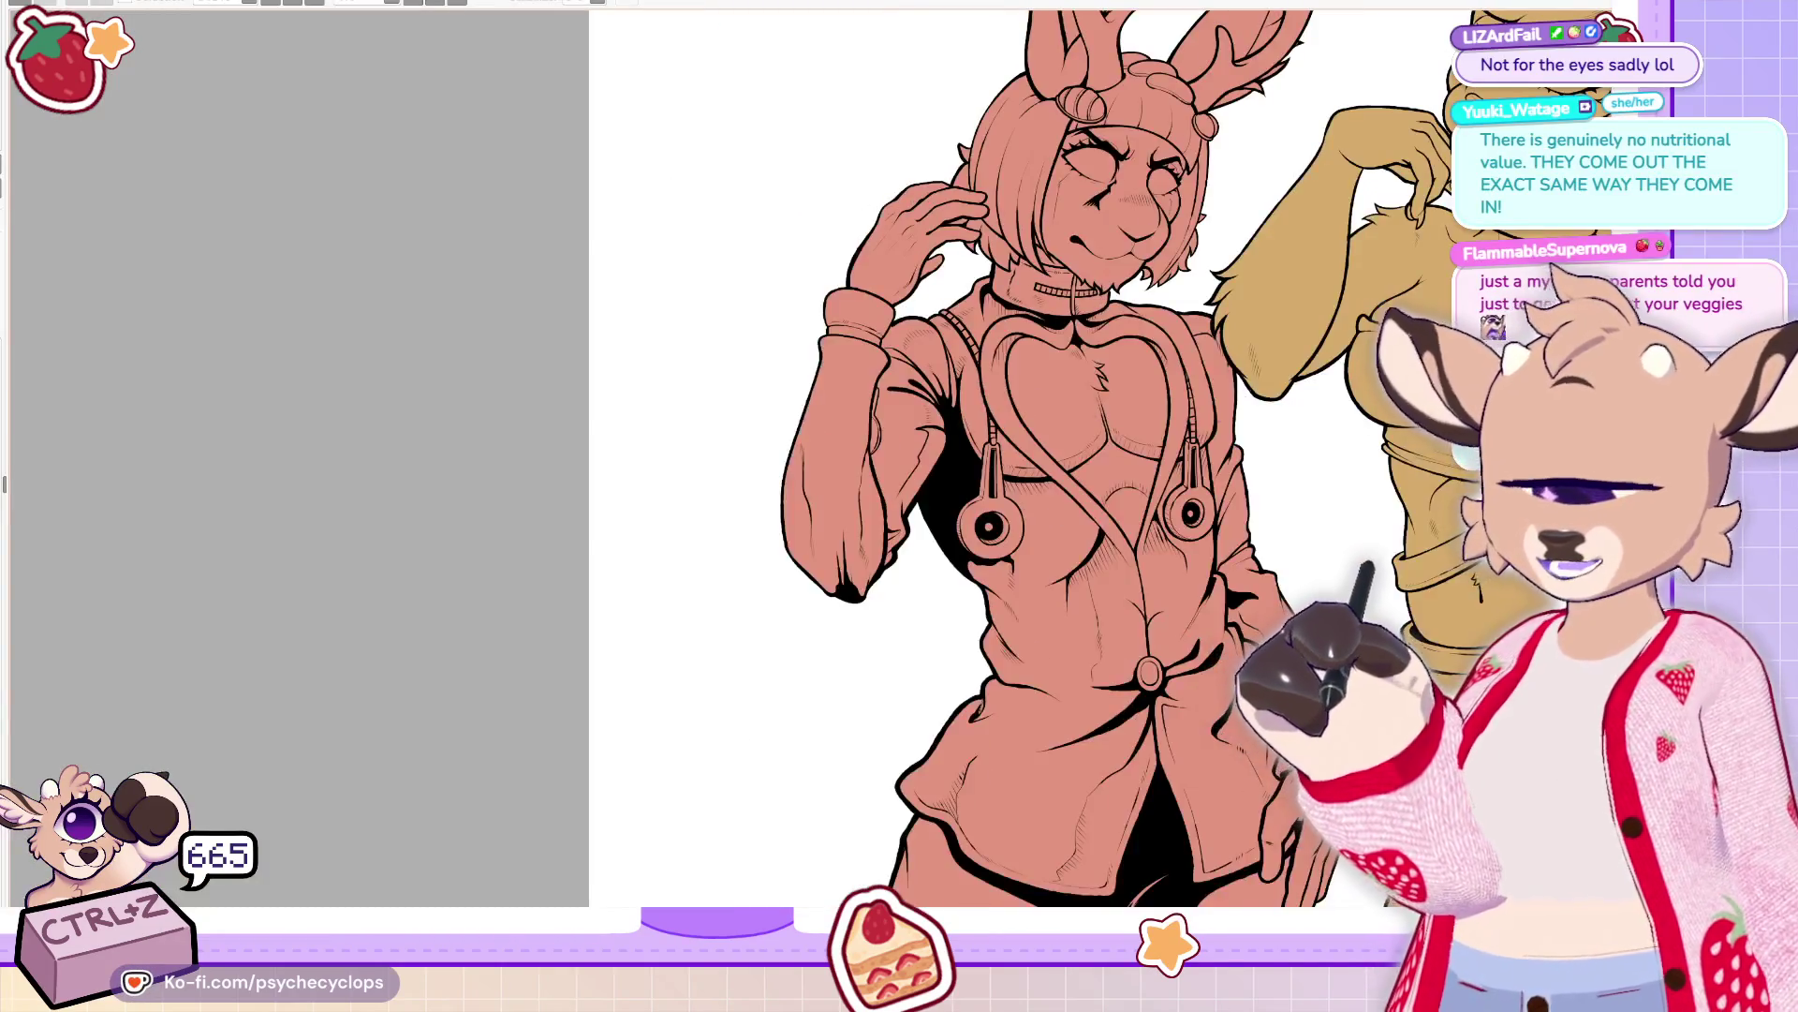
{"action": "scroll", "coordinate": [1138, 316], "scroll_direction": "up", "scroll_amount": 5}
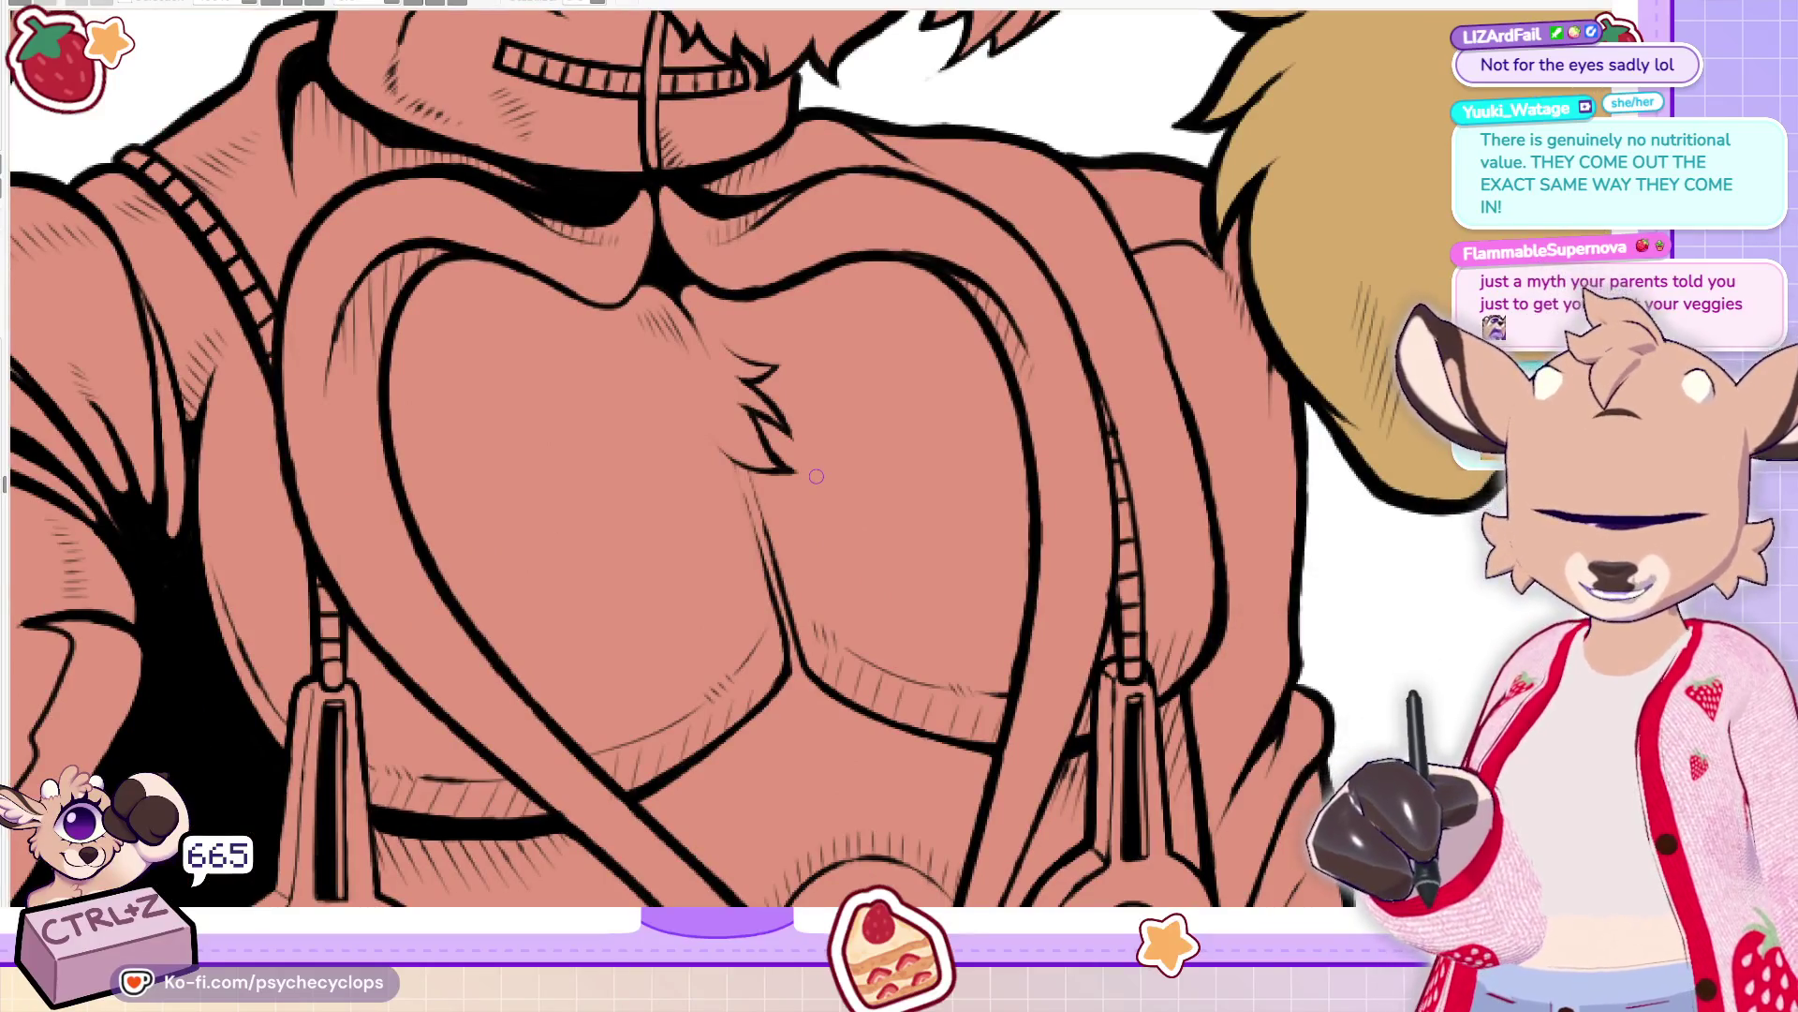
{"action": "key", "text": "h"}
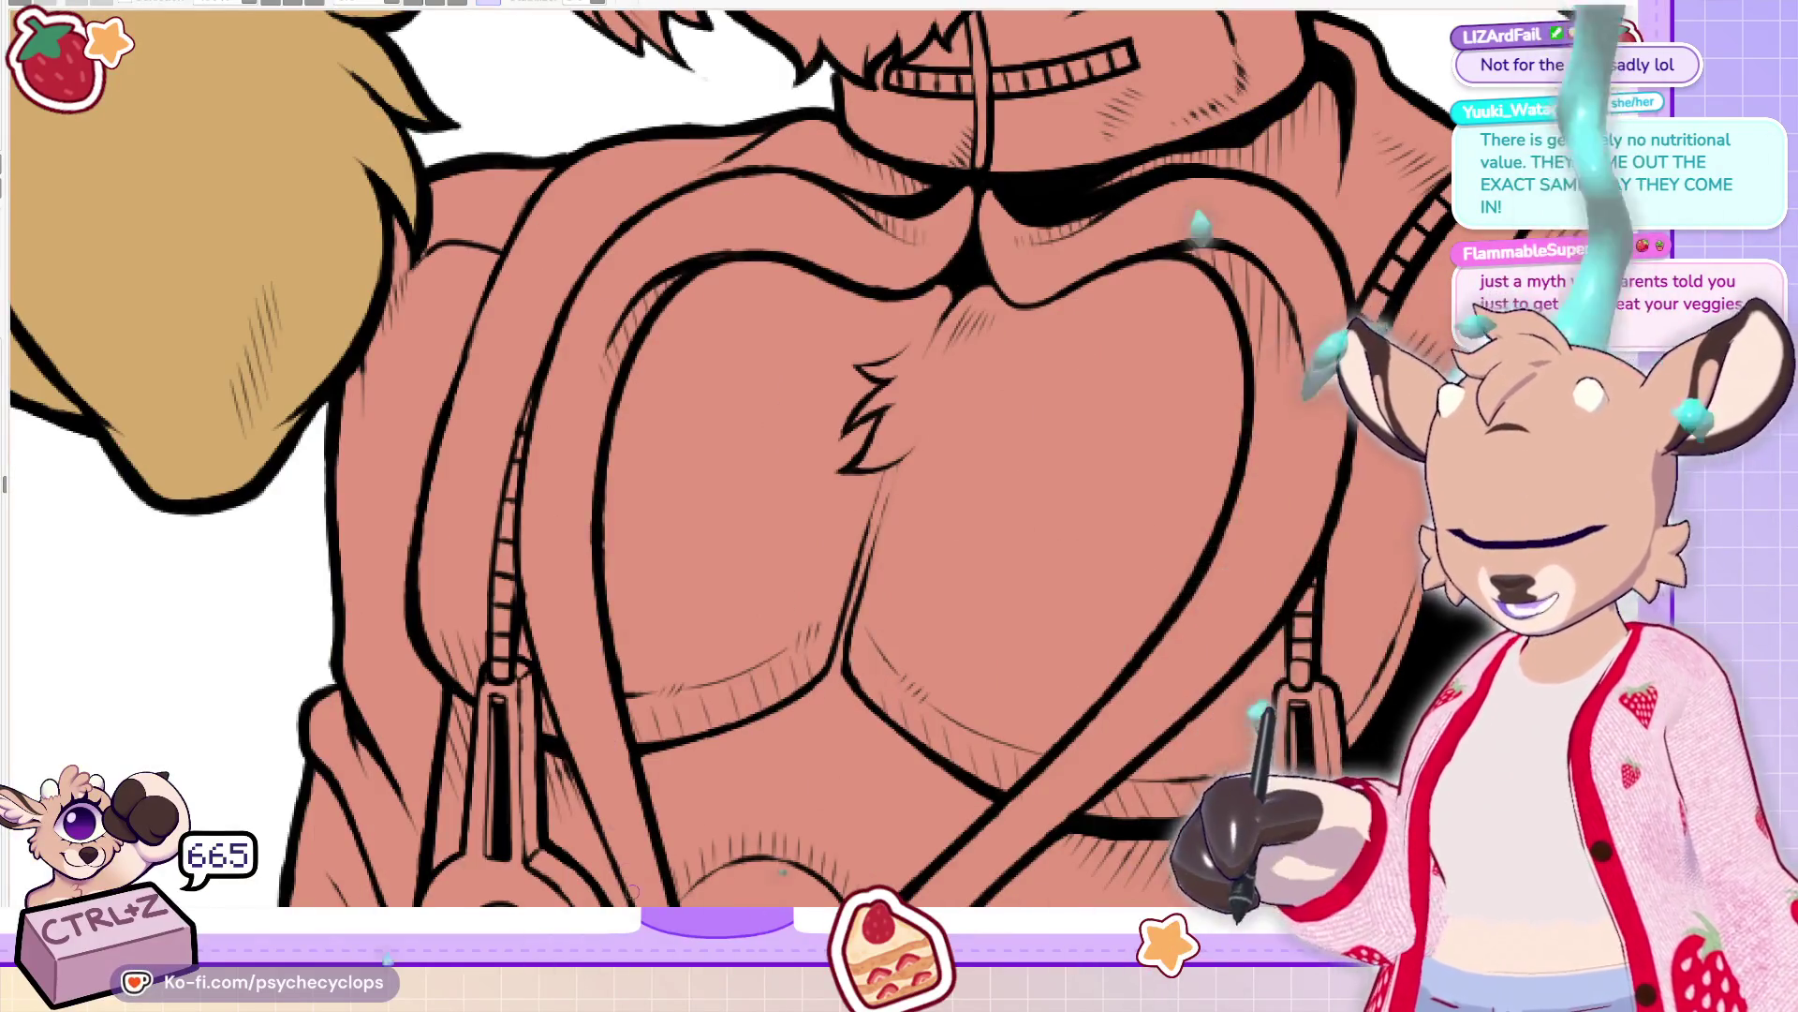
{"action": "left_click_drag", "start_coordinate": [475, 292], "coordinate": [990, 310]}
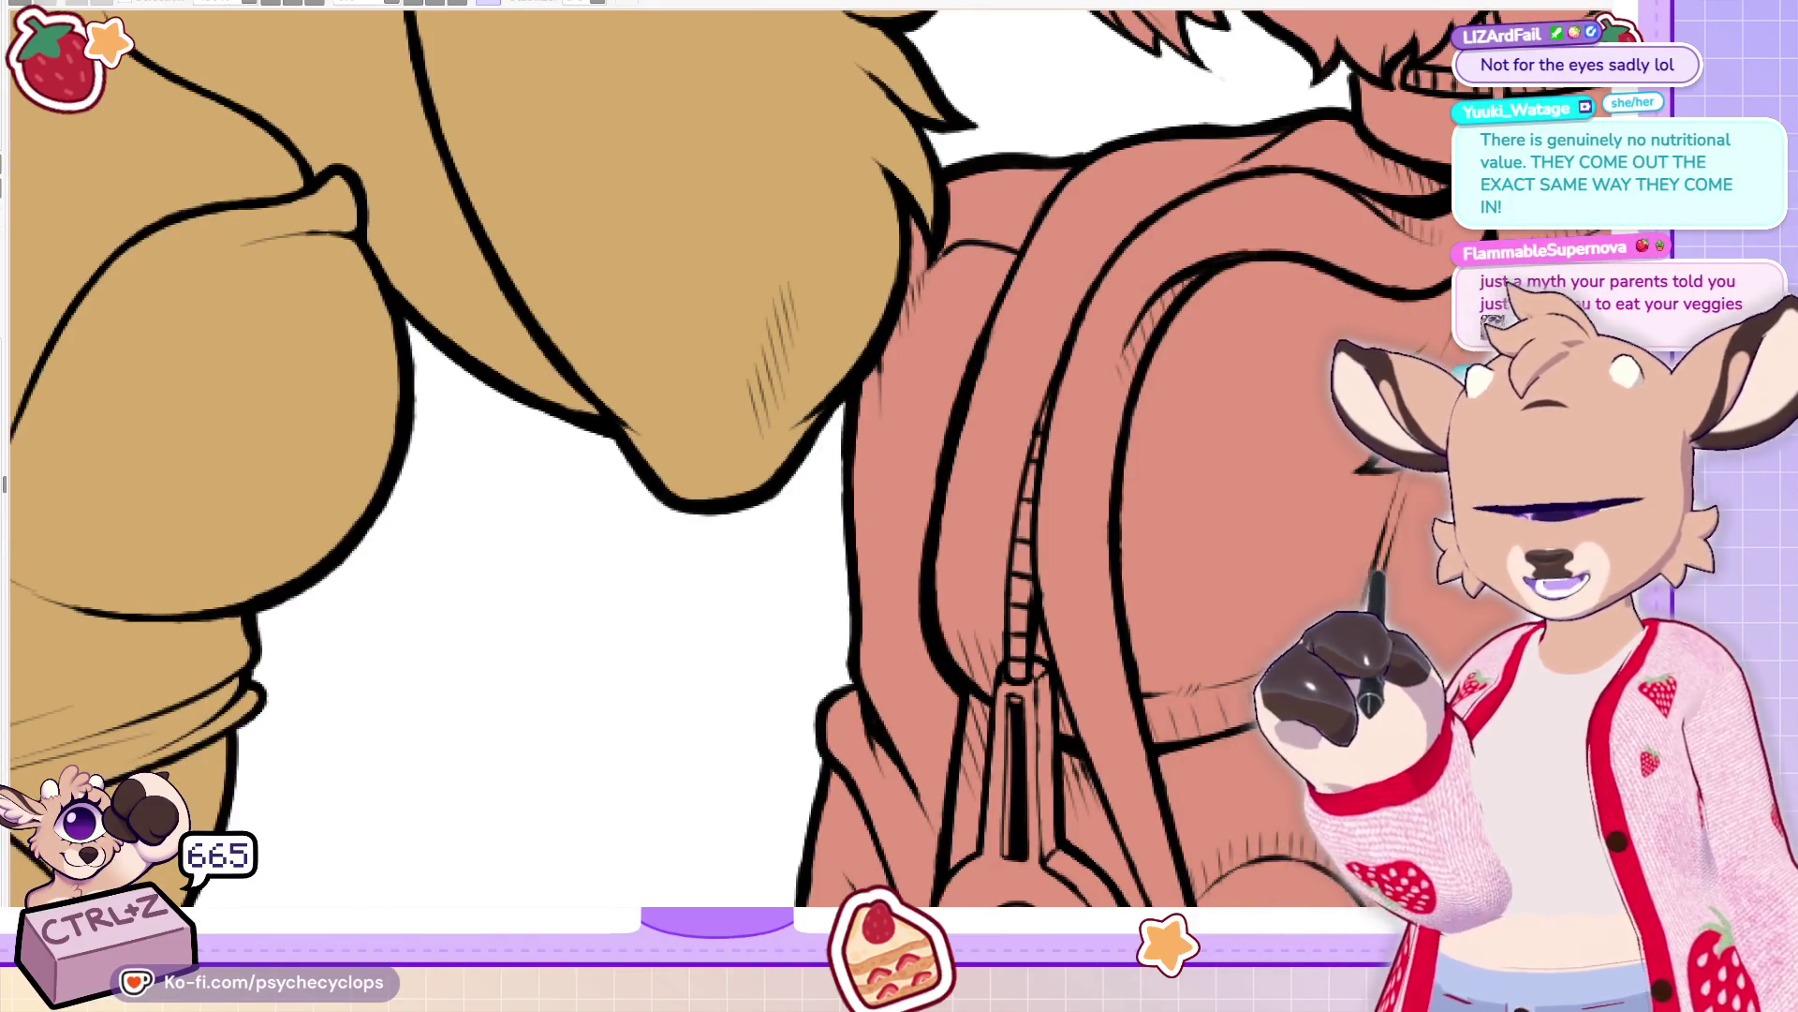
{"action": "scroll", "coordinate": [956, 423], "scroll_direction": "down", "scroll_amount": 8}
{"action": "scroll", "coordinate": [957, 423], "scroll_direction": "up", "scroll_amount": 4}
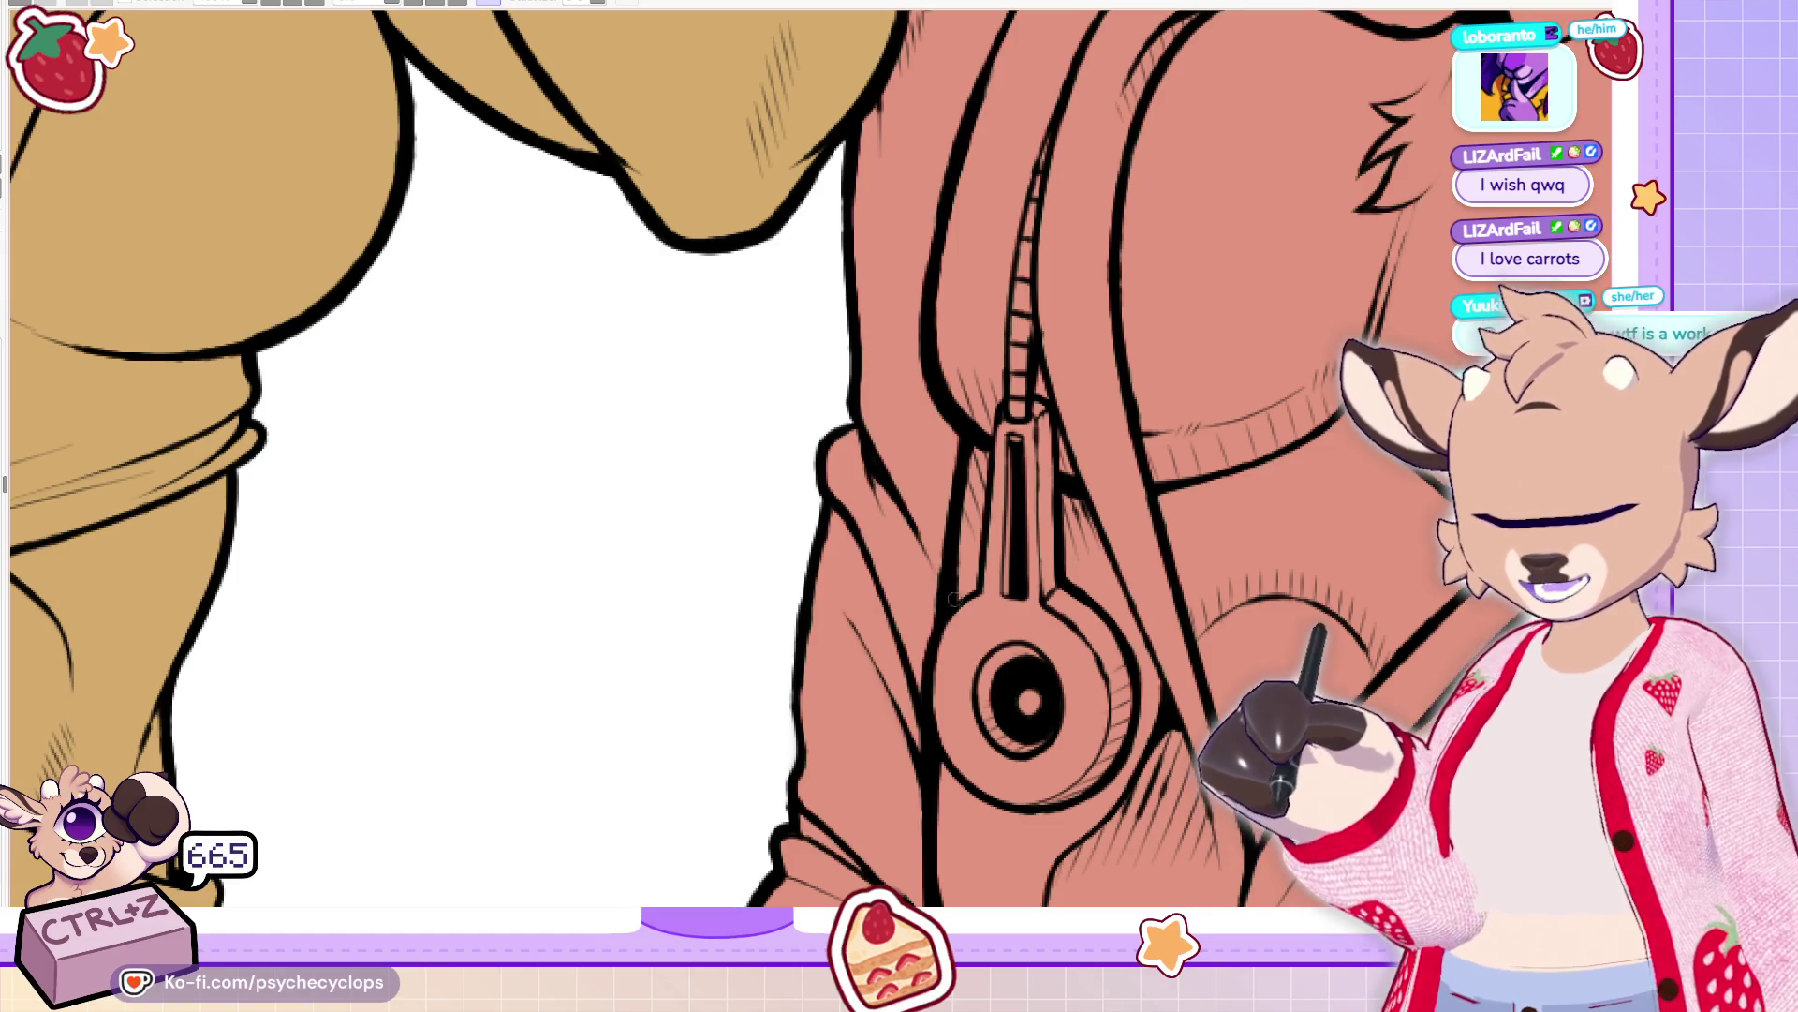
{"action": "left_click_drag", "start_coordinate": [985, 451], "coordinate": [974, 592]}
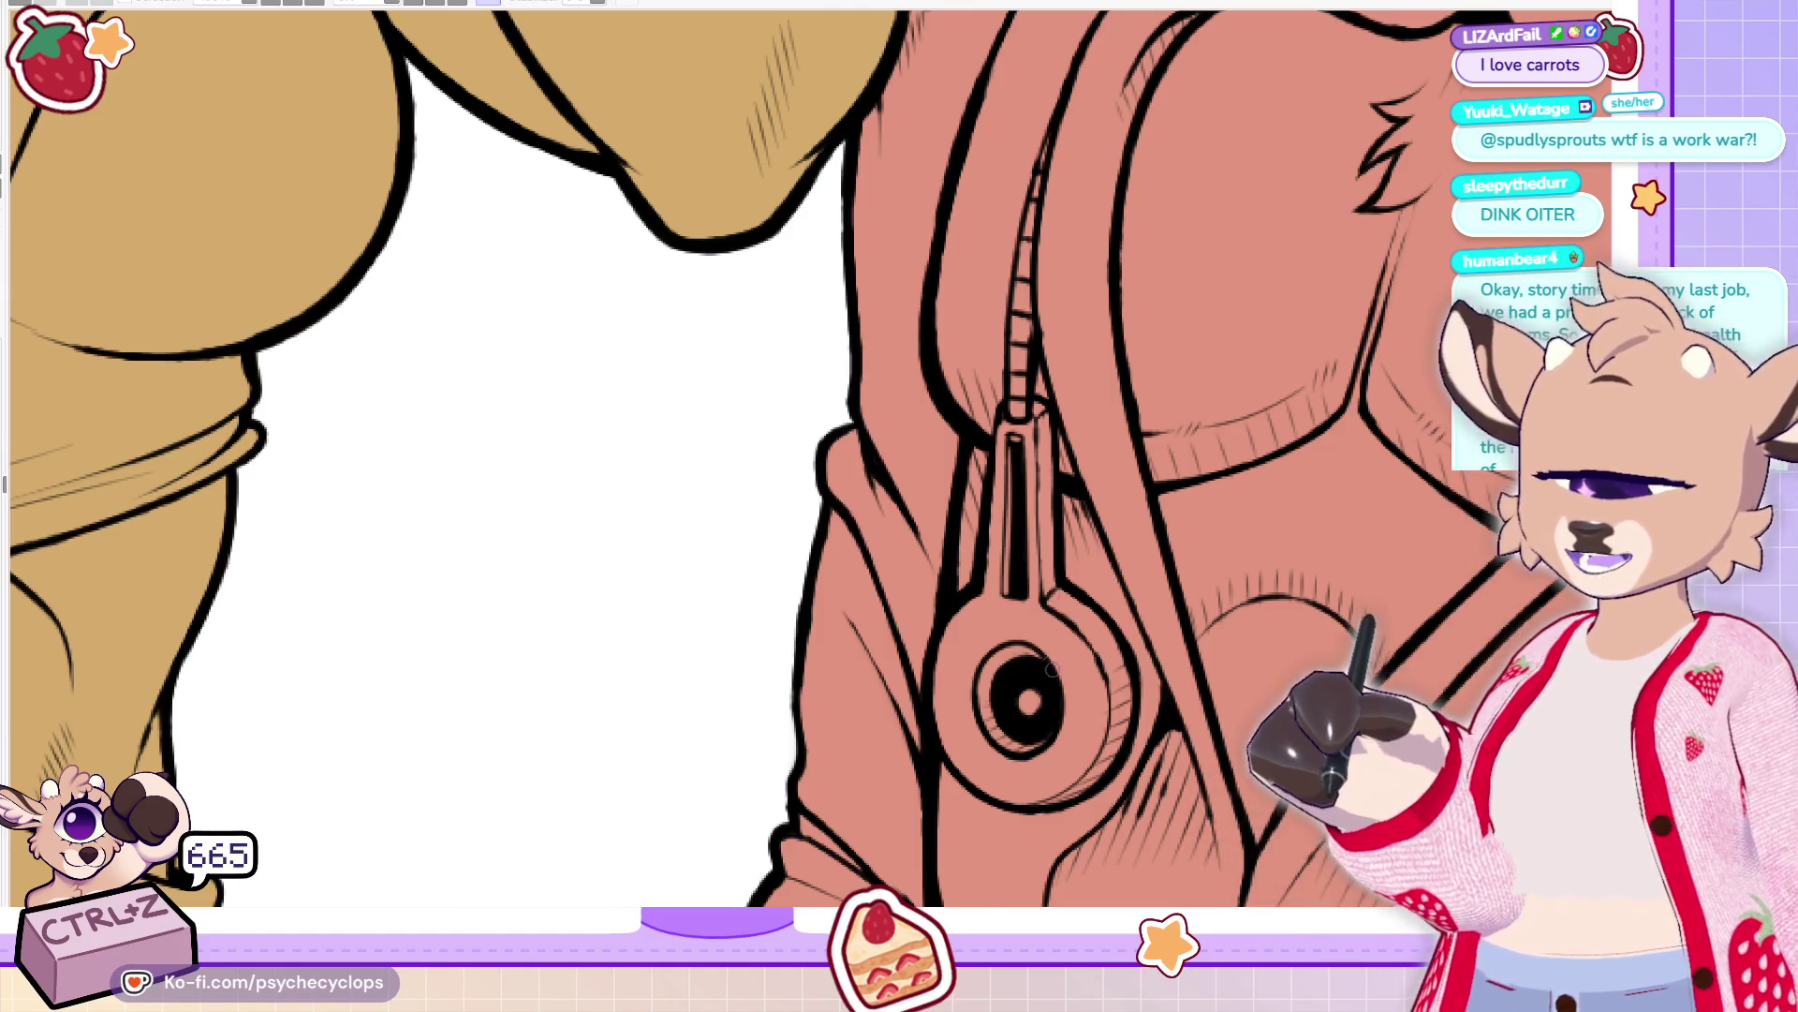
Ink the earpiece's left outline, undoing the unwanted recent strokes
{"action": "scroll", "coordinate": [1052, 670], "scroll_direction": "down", "scroll_amount": 5}
{"action": "scroll", "coordinate": [1052, 670], "scroll_direction": "up", "scroll_amount": 5}
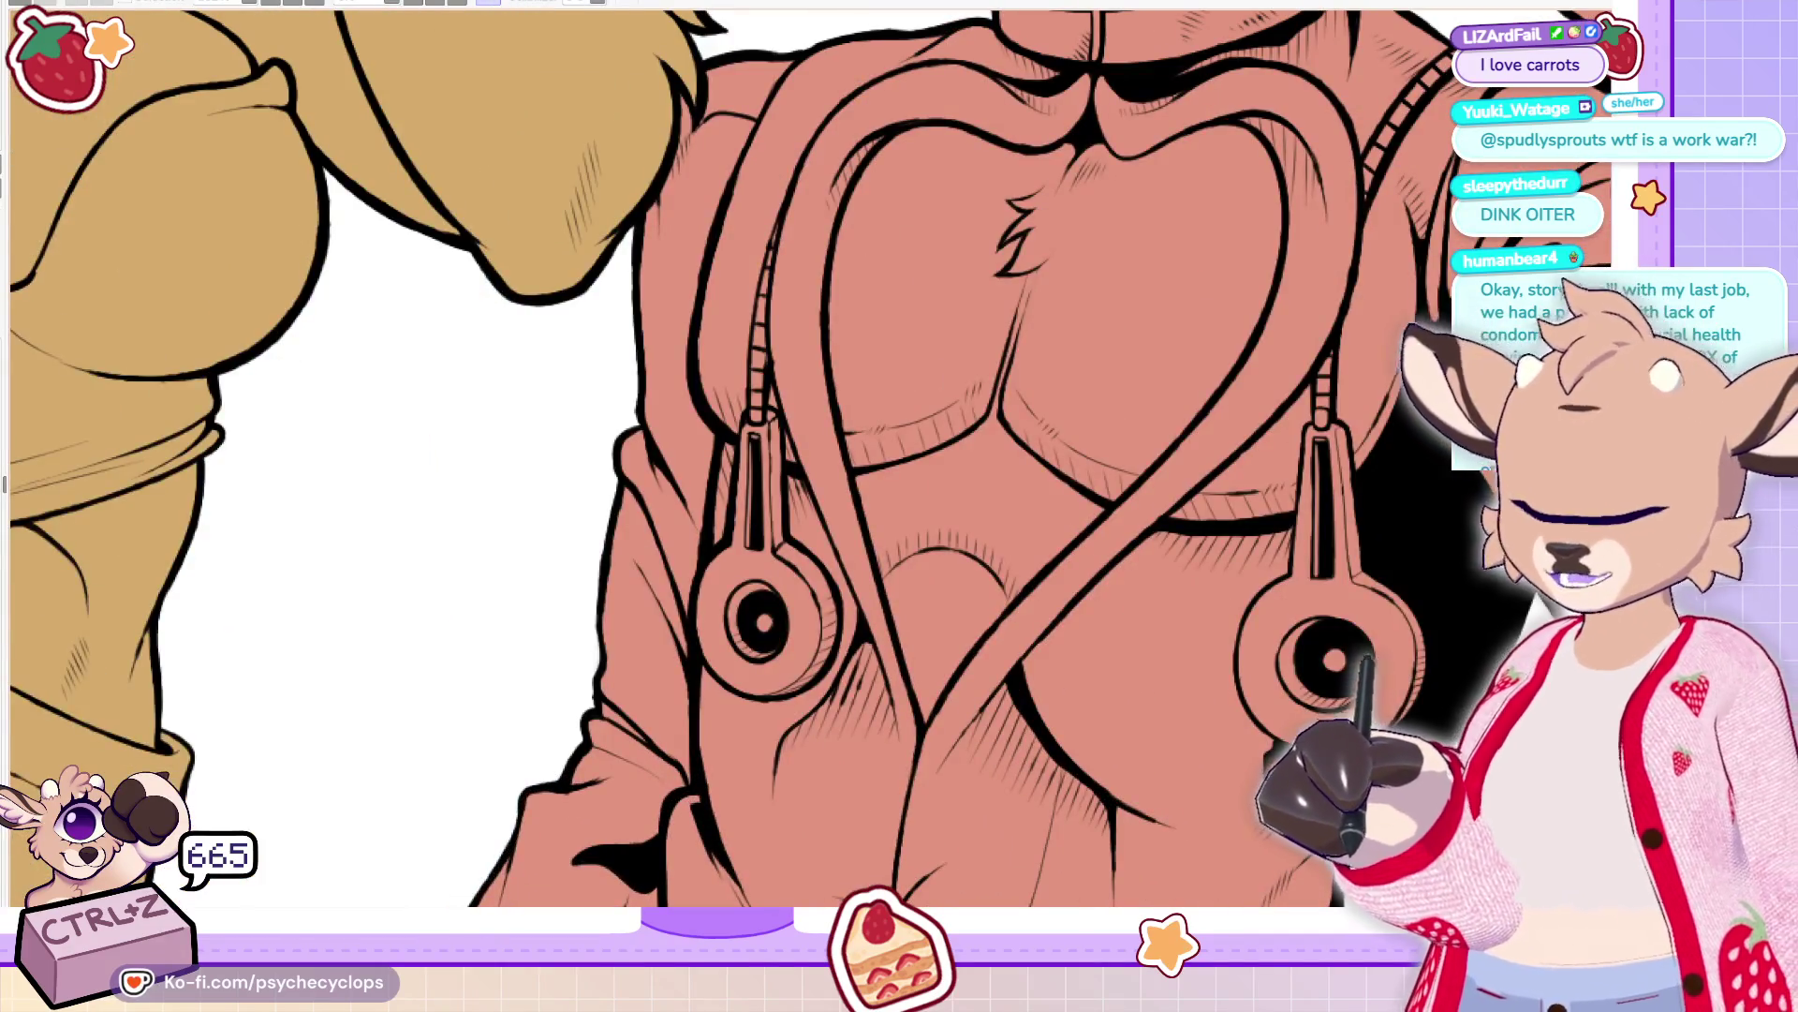
{"action": "scroll", "coordinate": [605, 628], "scroll_direction": "up", "scroll_amount": 5}
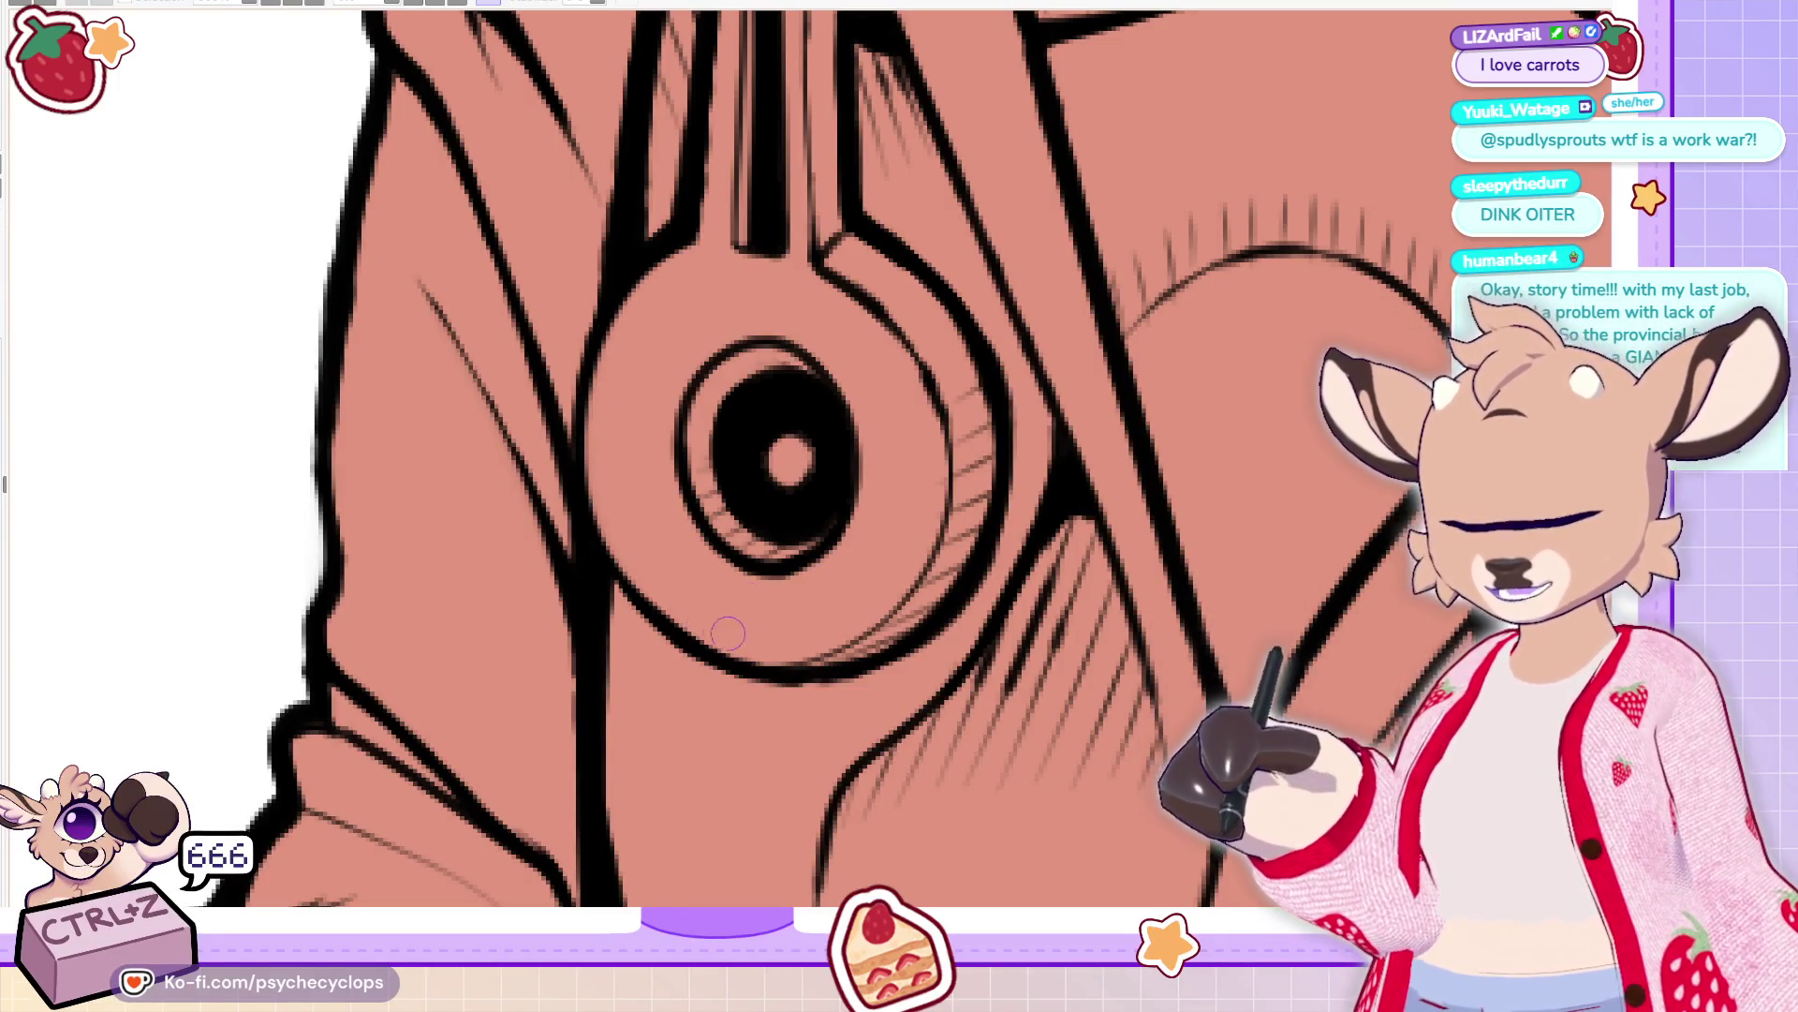
{"action": "key", "text": "ctrl+z"}
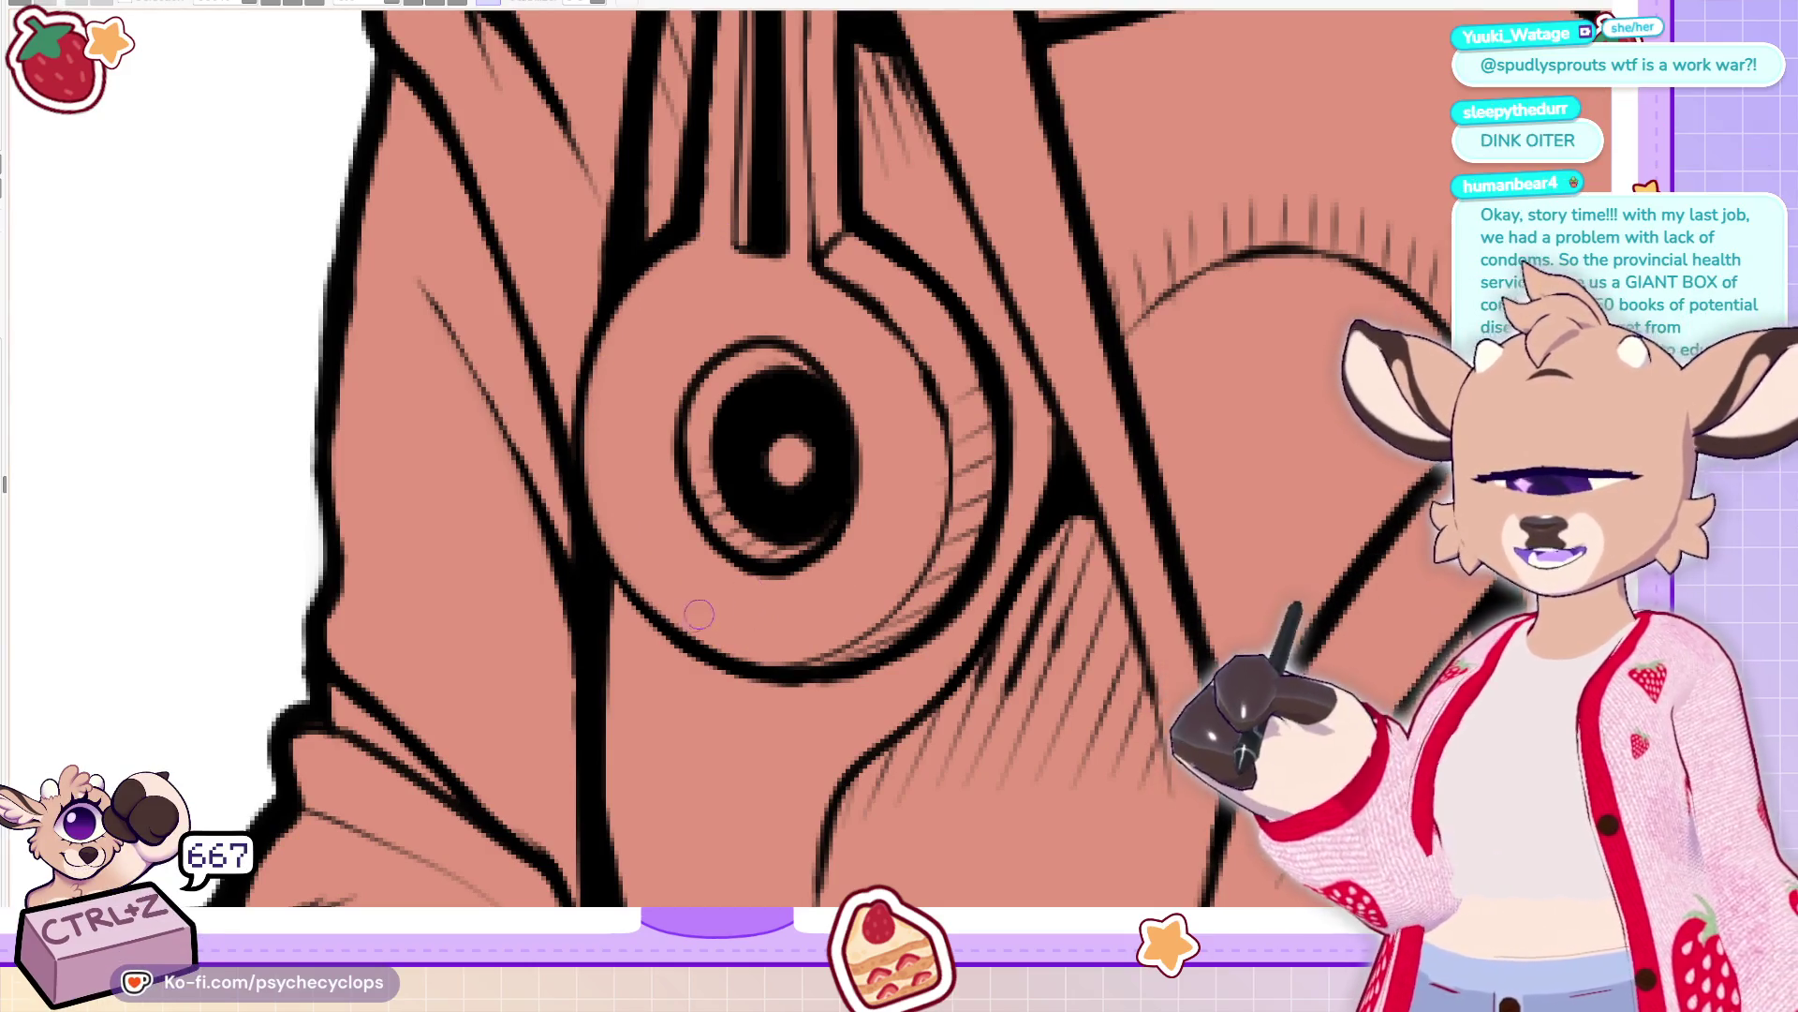
{"action": "left_click_drag", "start_coordinate": [560, 419], "coordinate": [634, 258]}
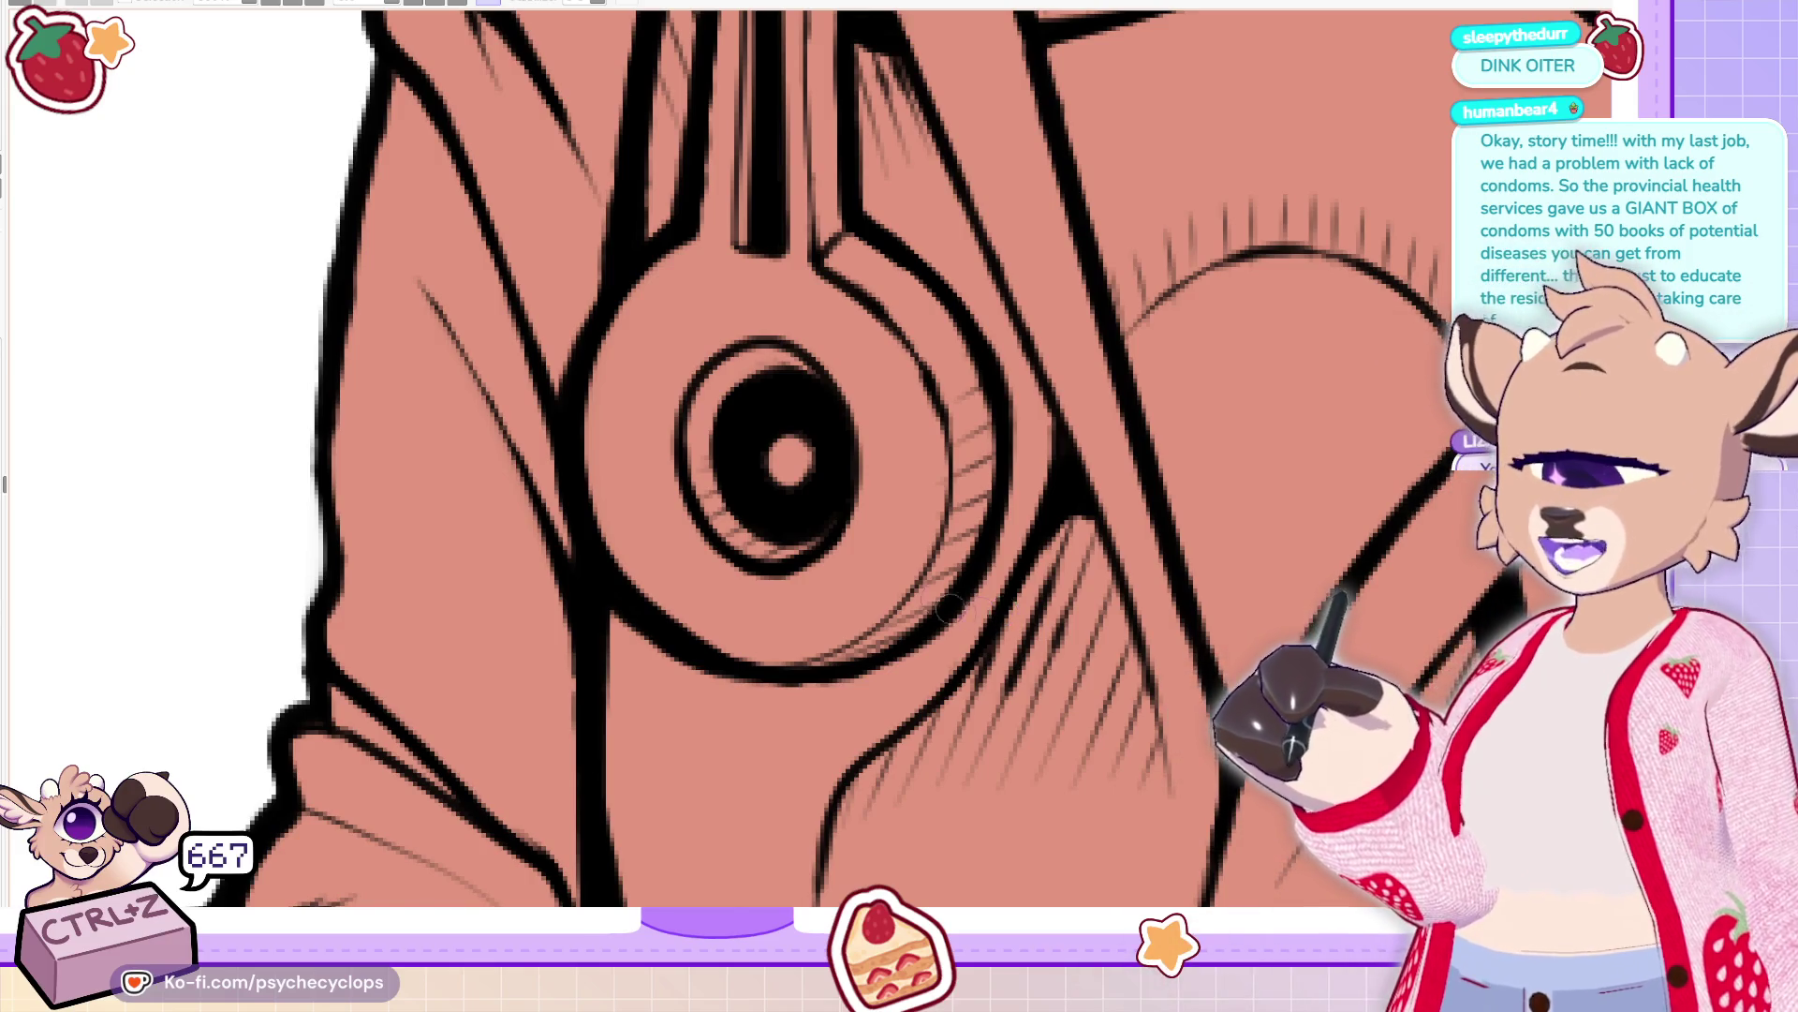
{"action": "scroll", "coordinate": [948, 609], "scroll_direction": "down", "scroll_amount": 4}
{"action": "scroll", "coordinate": [1008, 541], "scroll_direction": "up", "scroll_amount": 5}
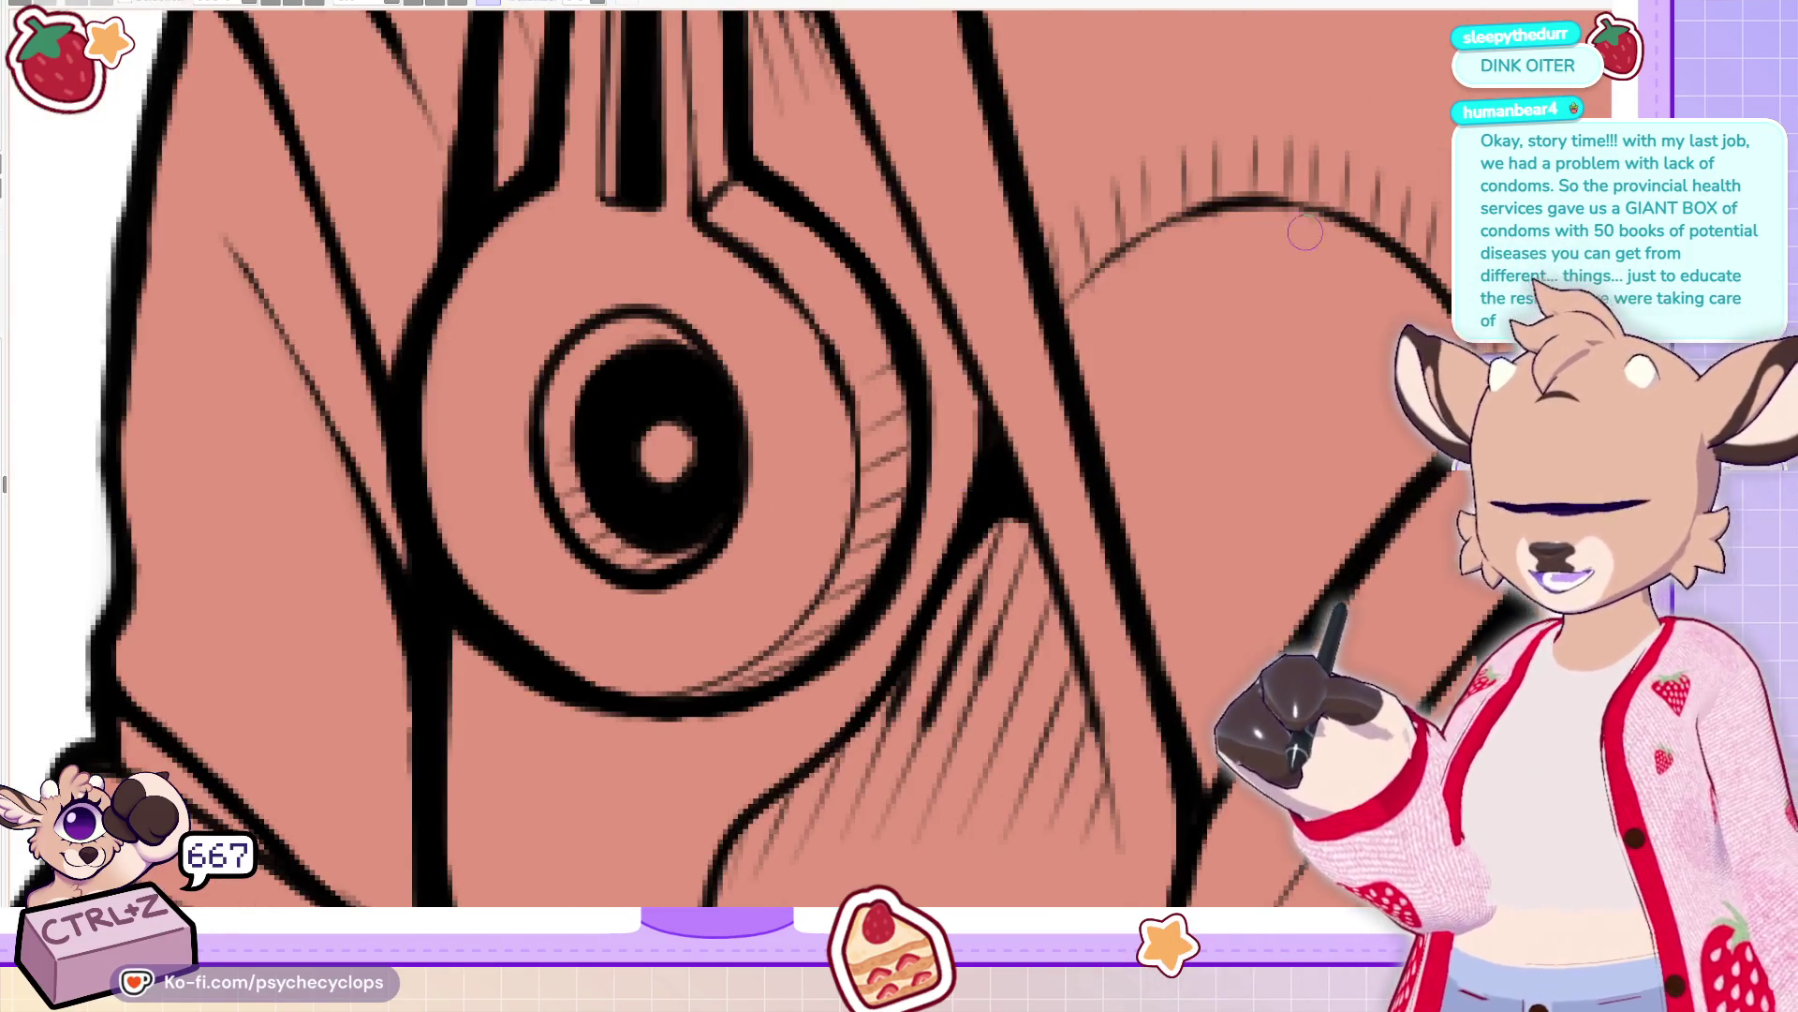
{"action": "key", "text": "ctrl+z"}
{"action": "key", "text": "ctrl+z"}
{"action": "key", "text": "ctrl+z"}
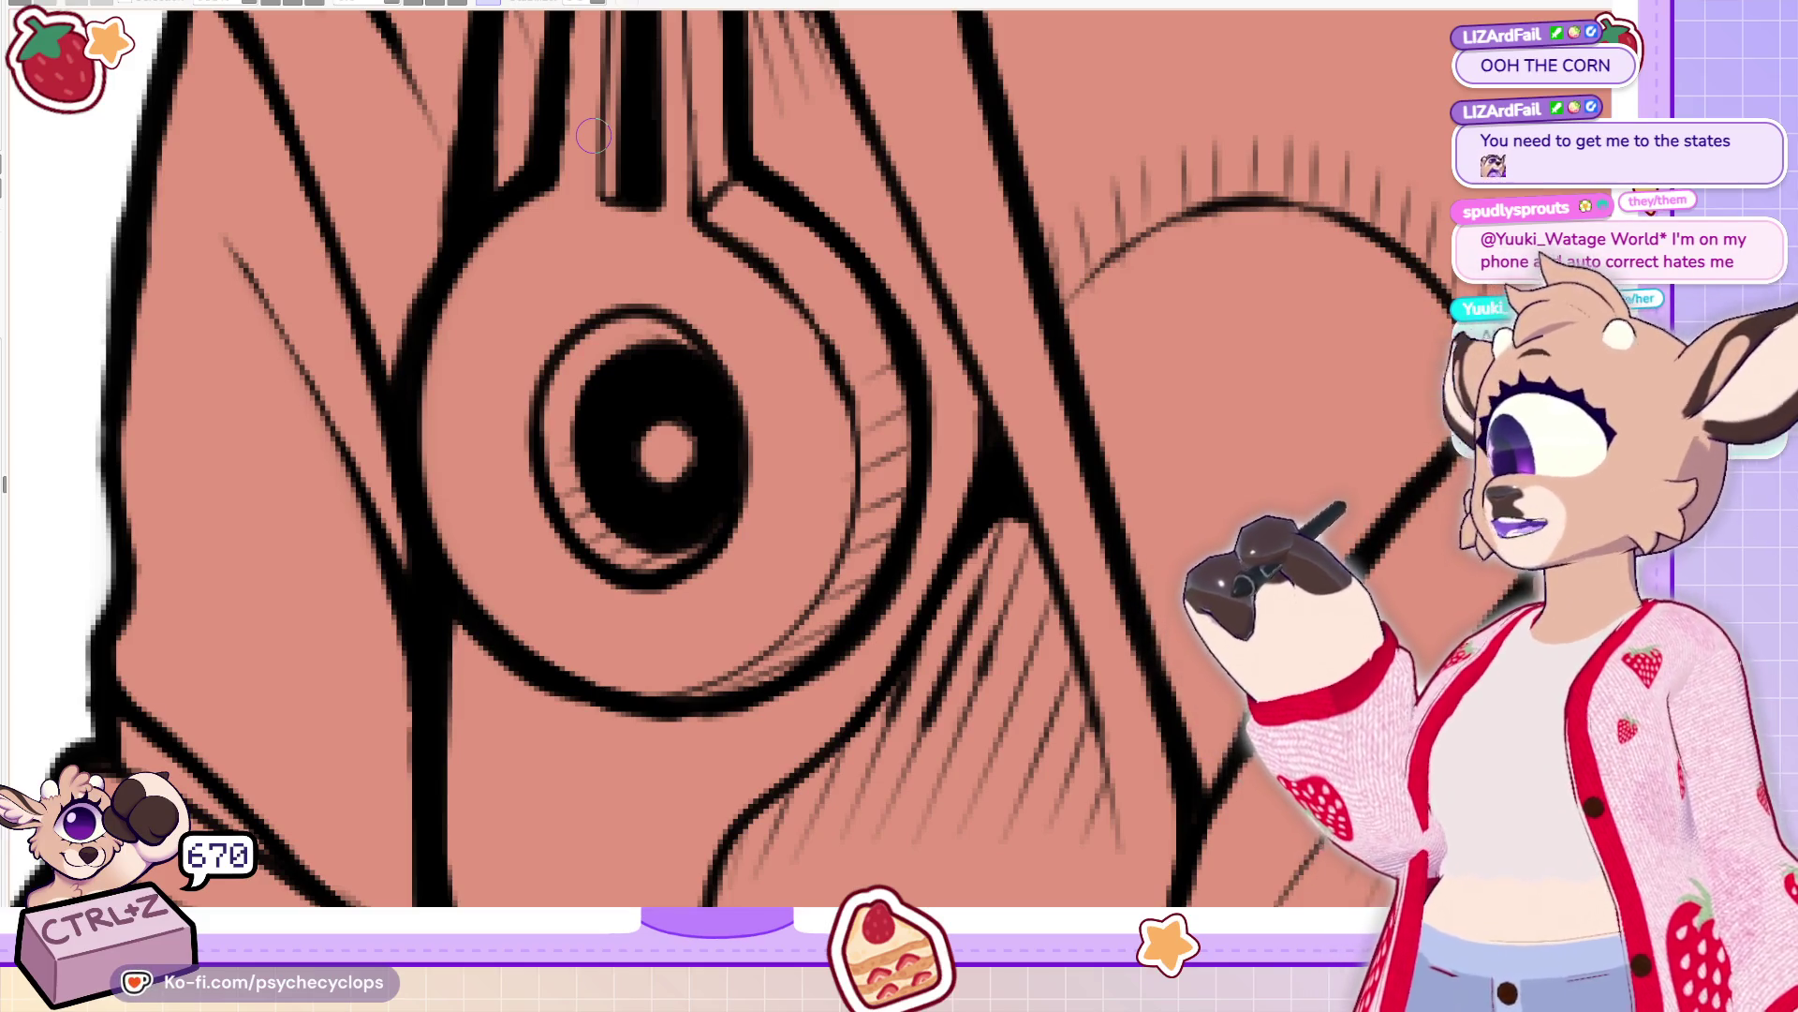
{"action": "scroll", "coordinate": [766, 354], "scroll_direction": "down", "scroll_amount": 3}
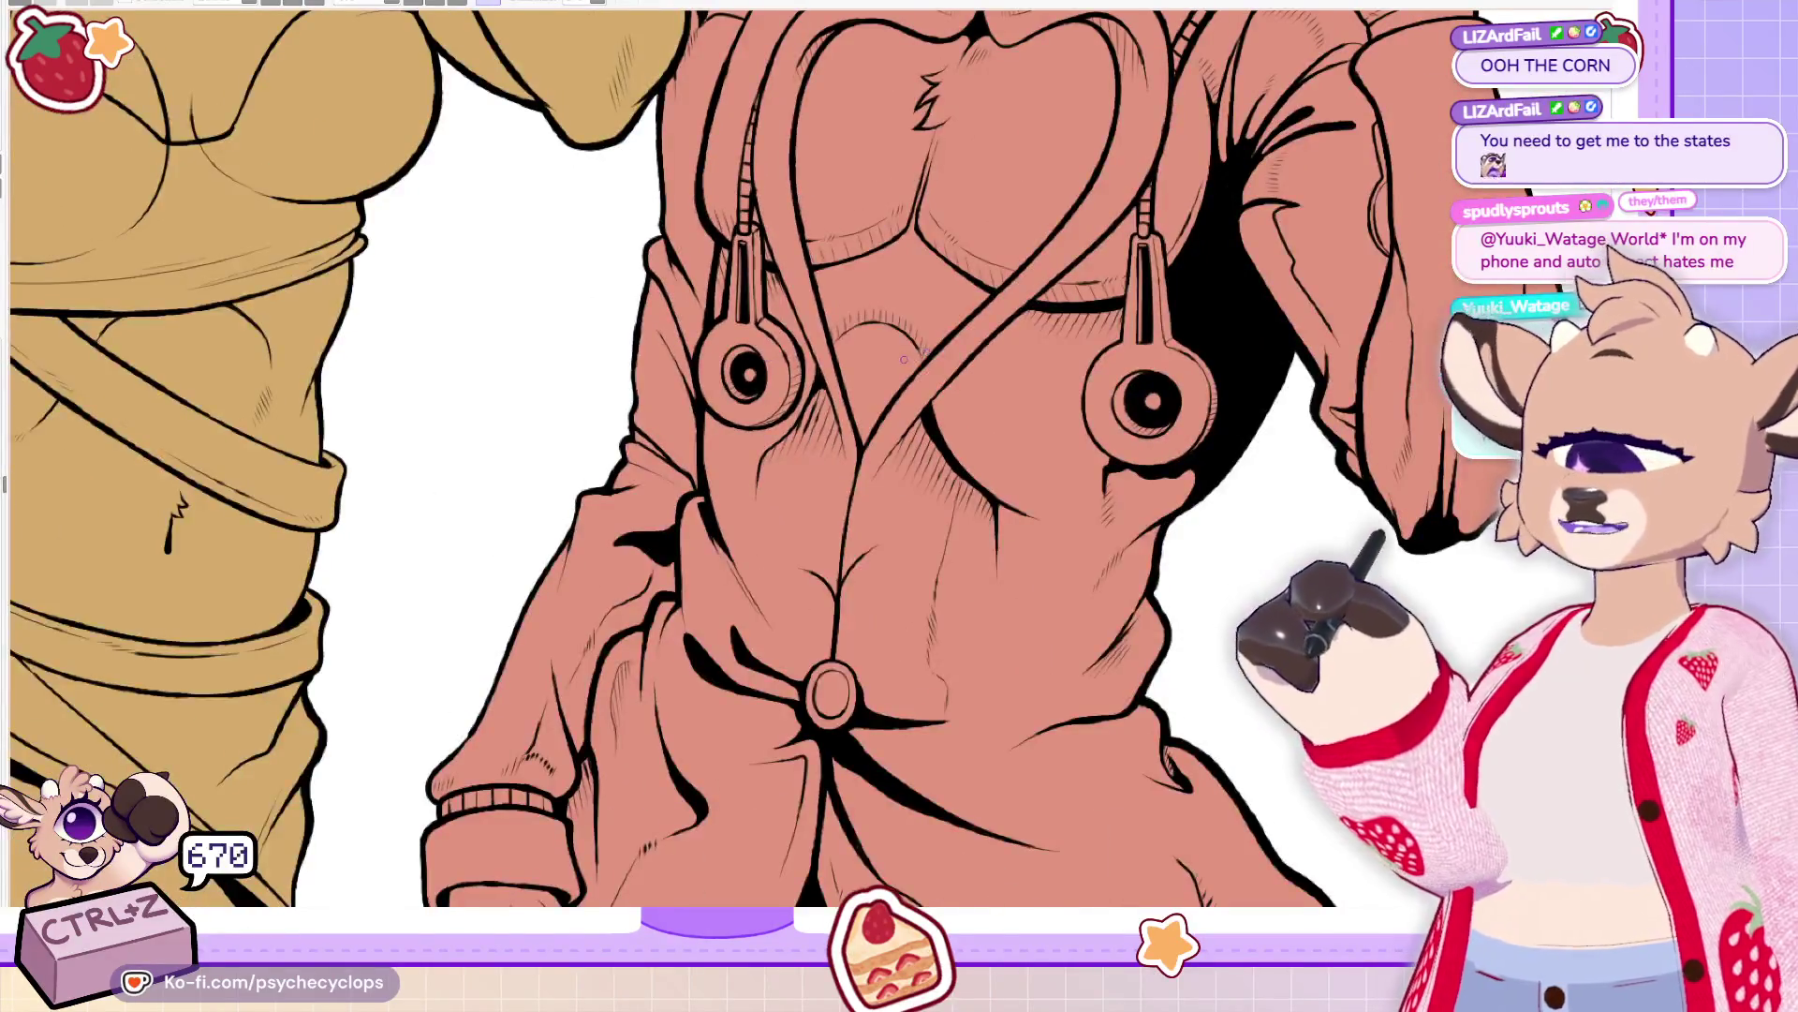
Zoom onto the second earpiece, mirror the view, and ink a thick black arc along the chest curve
{"action": "scroll", "coordinate": [904, 359], "scroll_direction": "down", "scroll_amount": 2}
{"action": "scroll", "coordinate": [1010, 367], "scroll_direction": "up", "scroll_amount": 5}
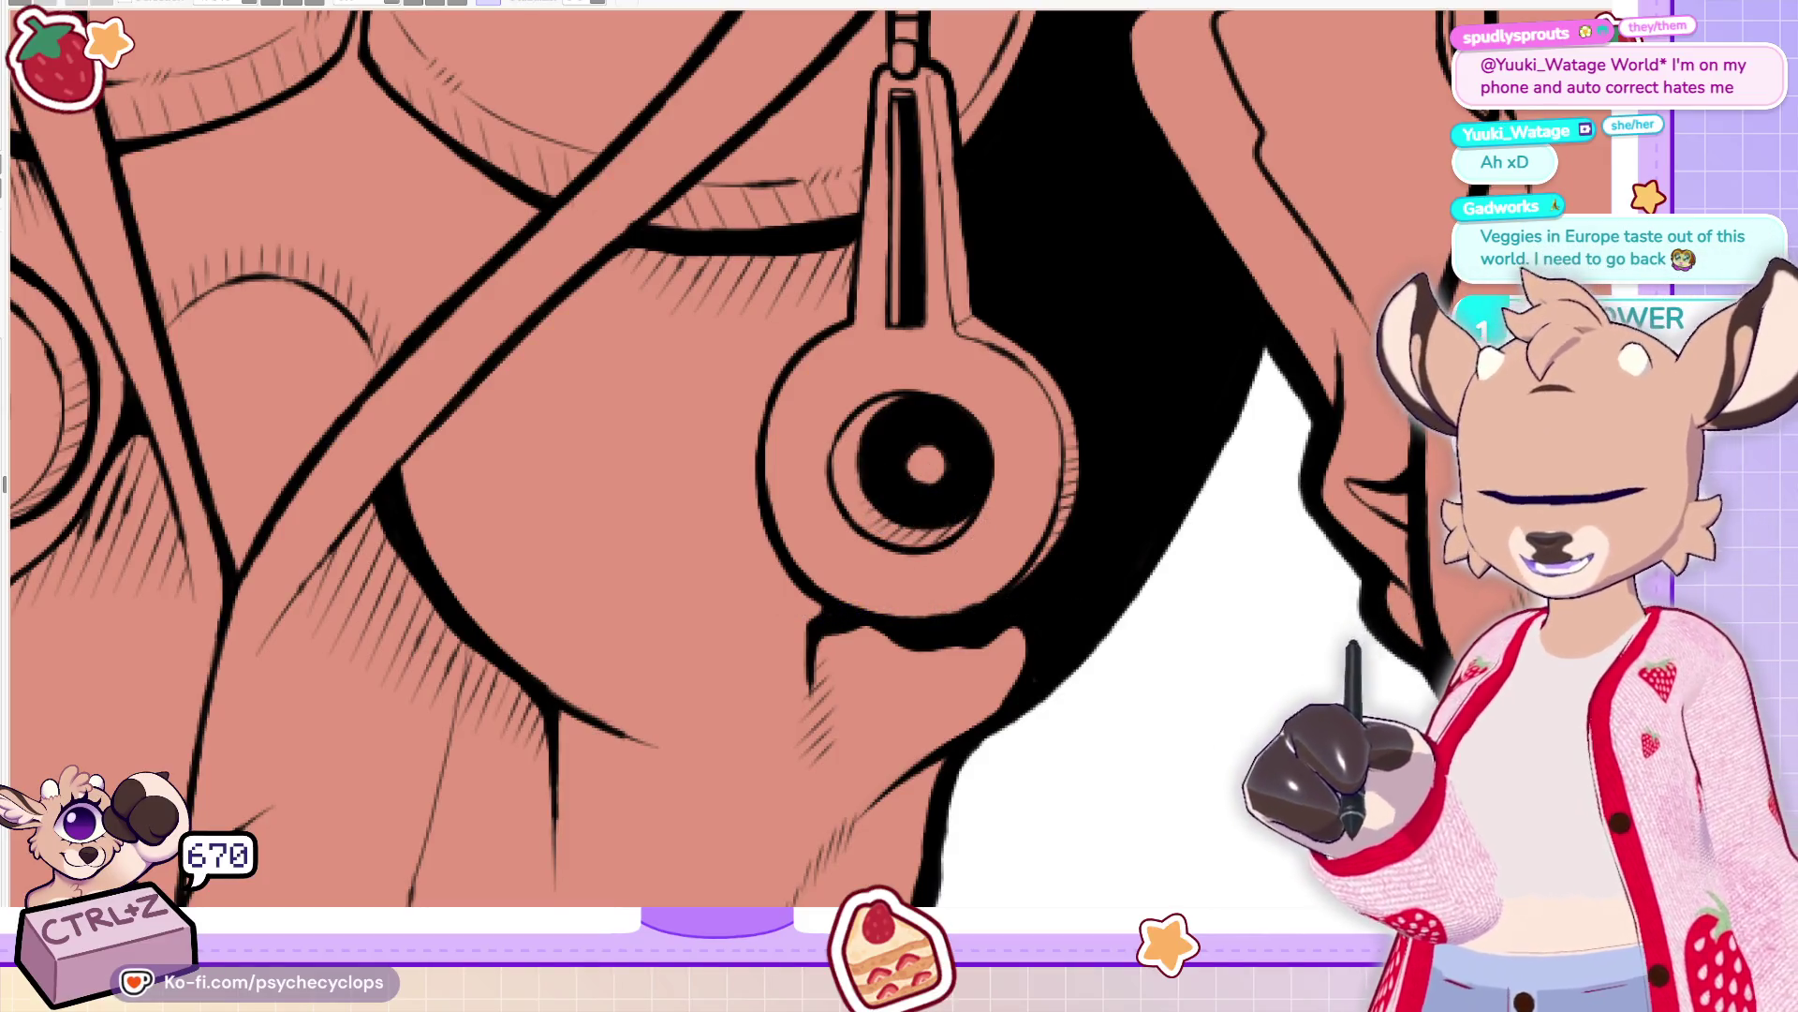
{"action": "scroll", "coordinate": [562, 459], "scroll_direction": "up", "scroll_amount": 3}
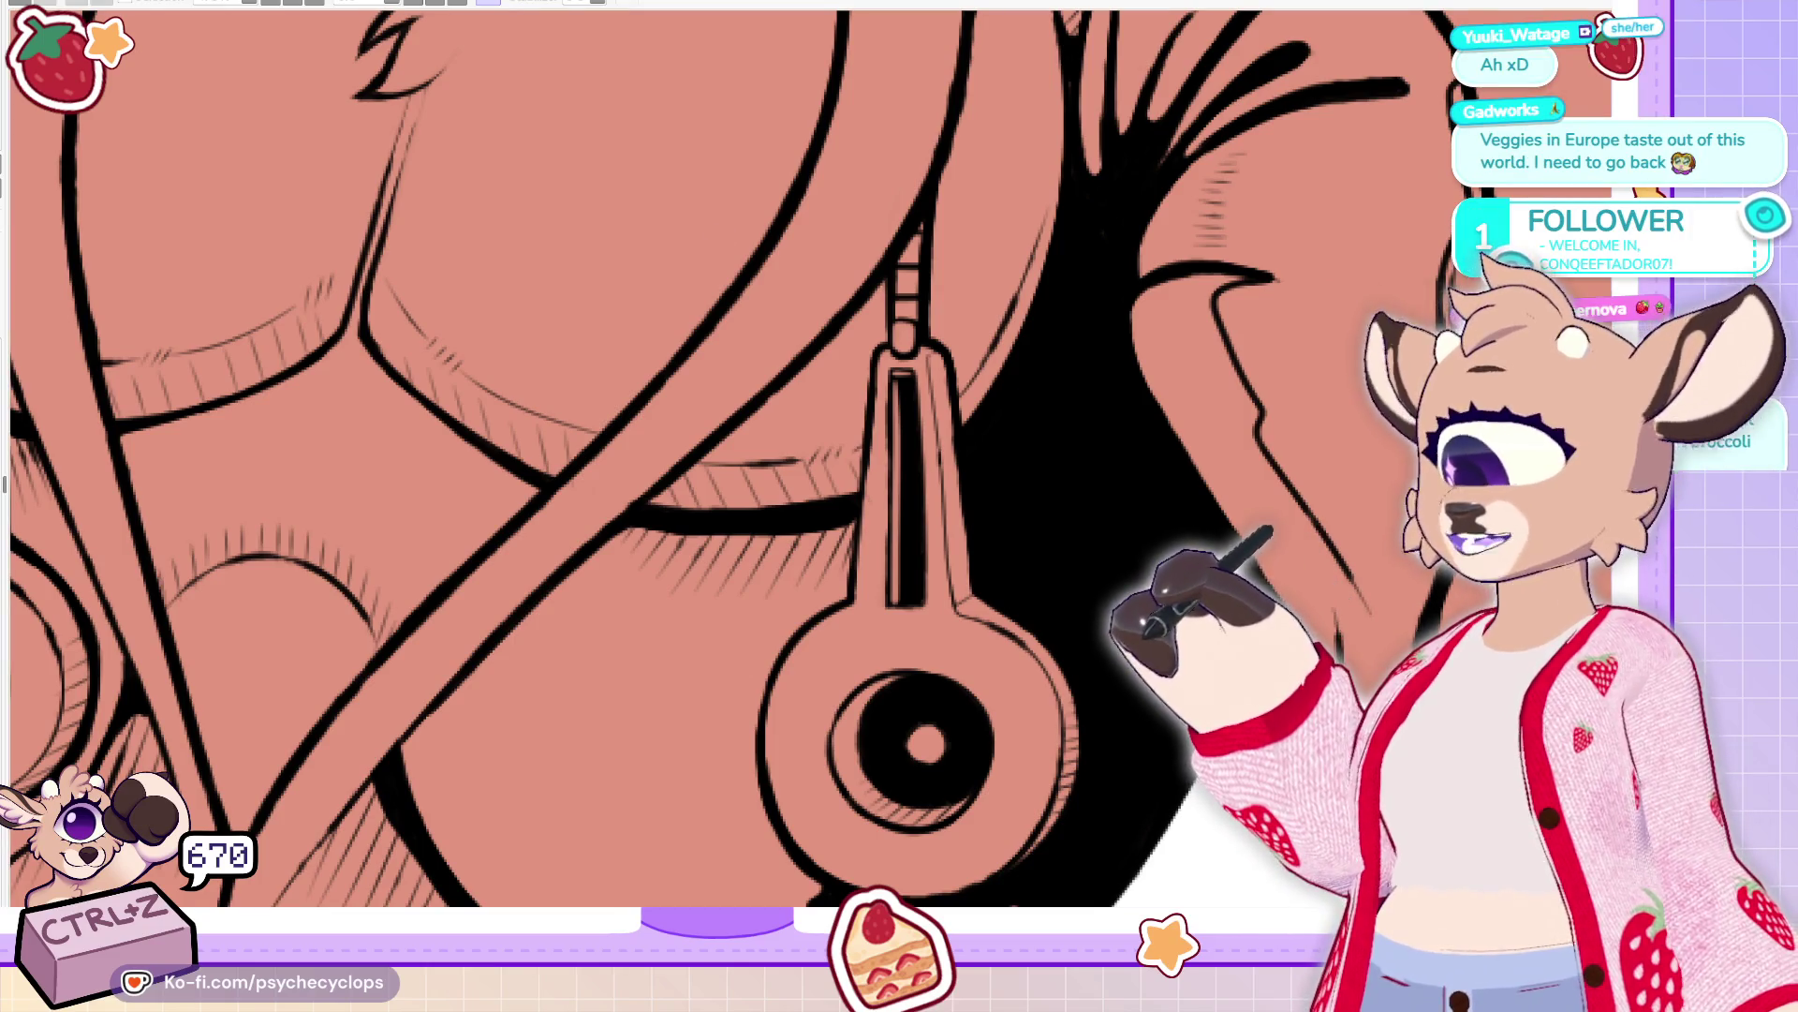
{"action": "key", "text": "ctrl+0"}
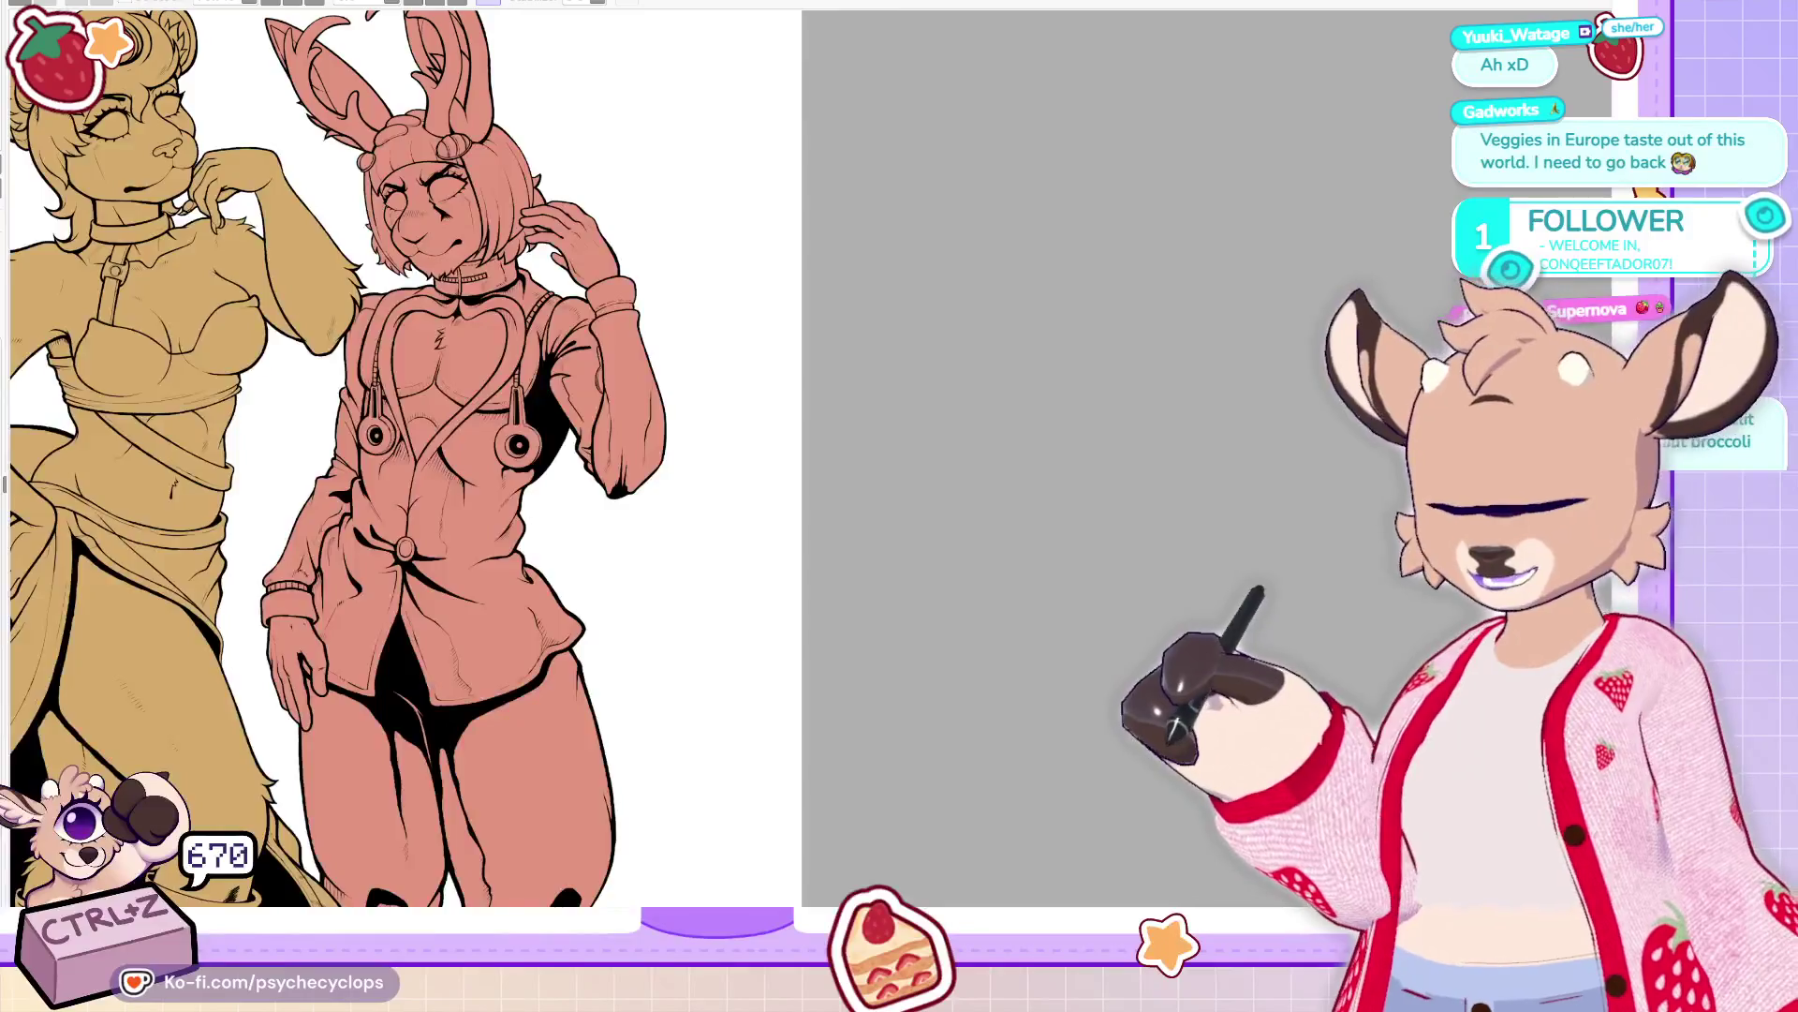
{"action": "key", "text": "ctrl+plus"}
{"action": "key", "text": "ctrl+plus"}
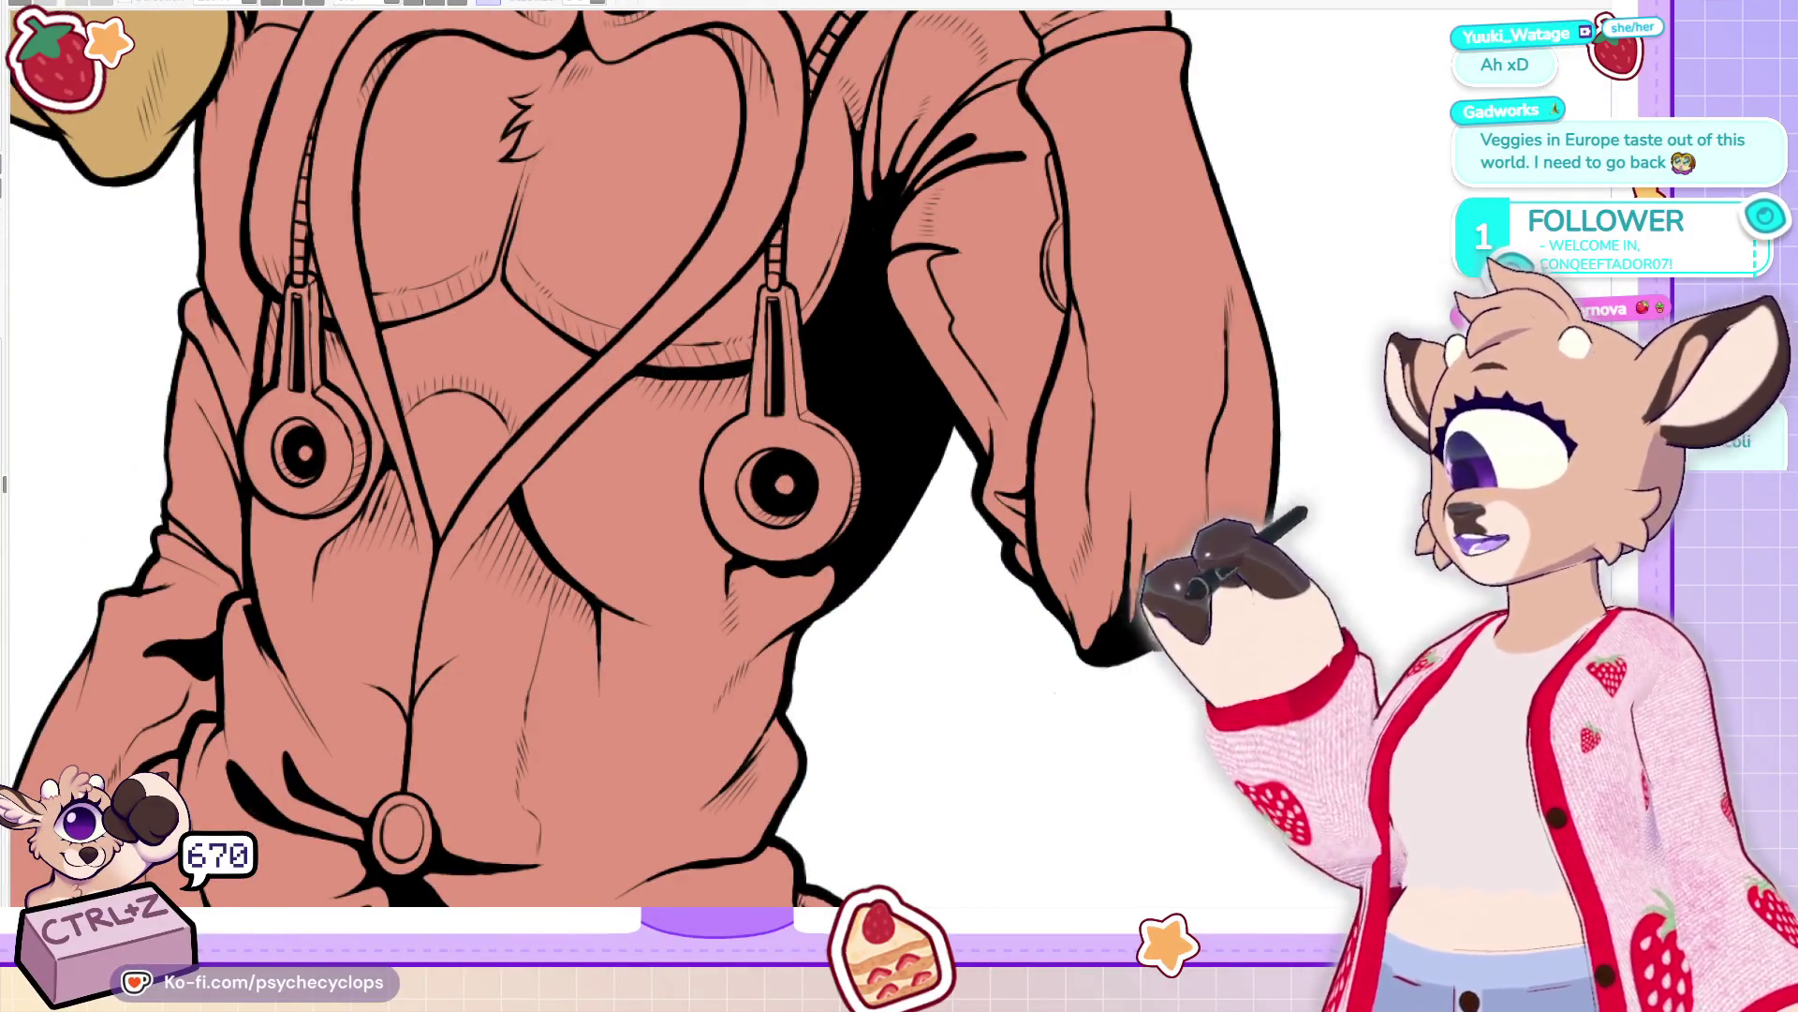
{"action": "key", "text": "ctrl+minus"}
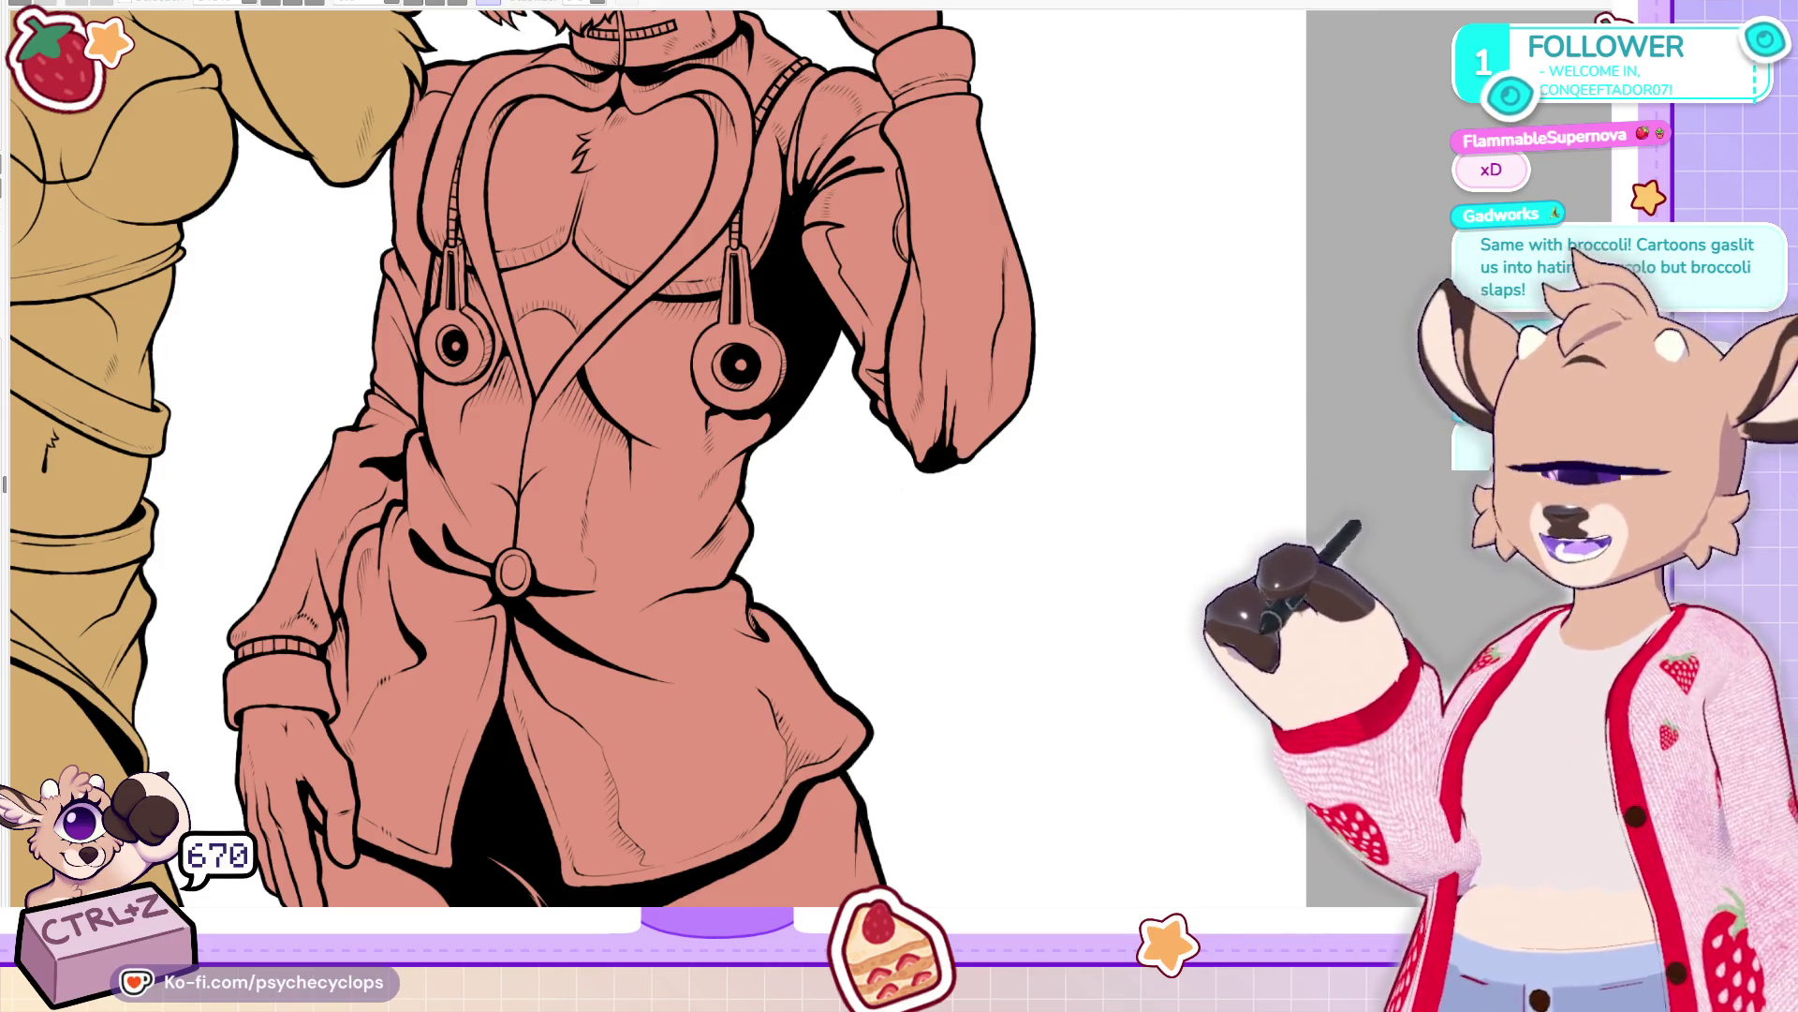
{"action": "scroll", "coordinate": [542, 258], "scroll_direction": "up", "scroll_amount": 3}
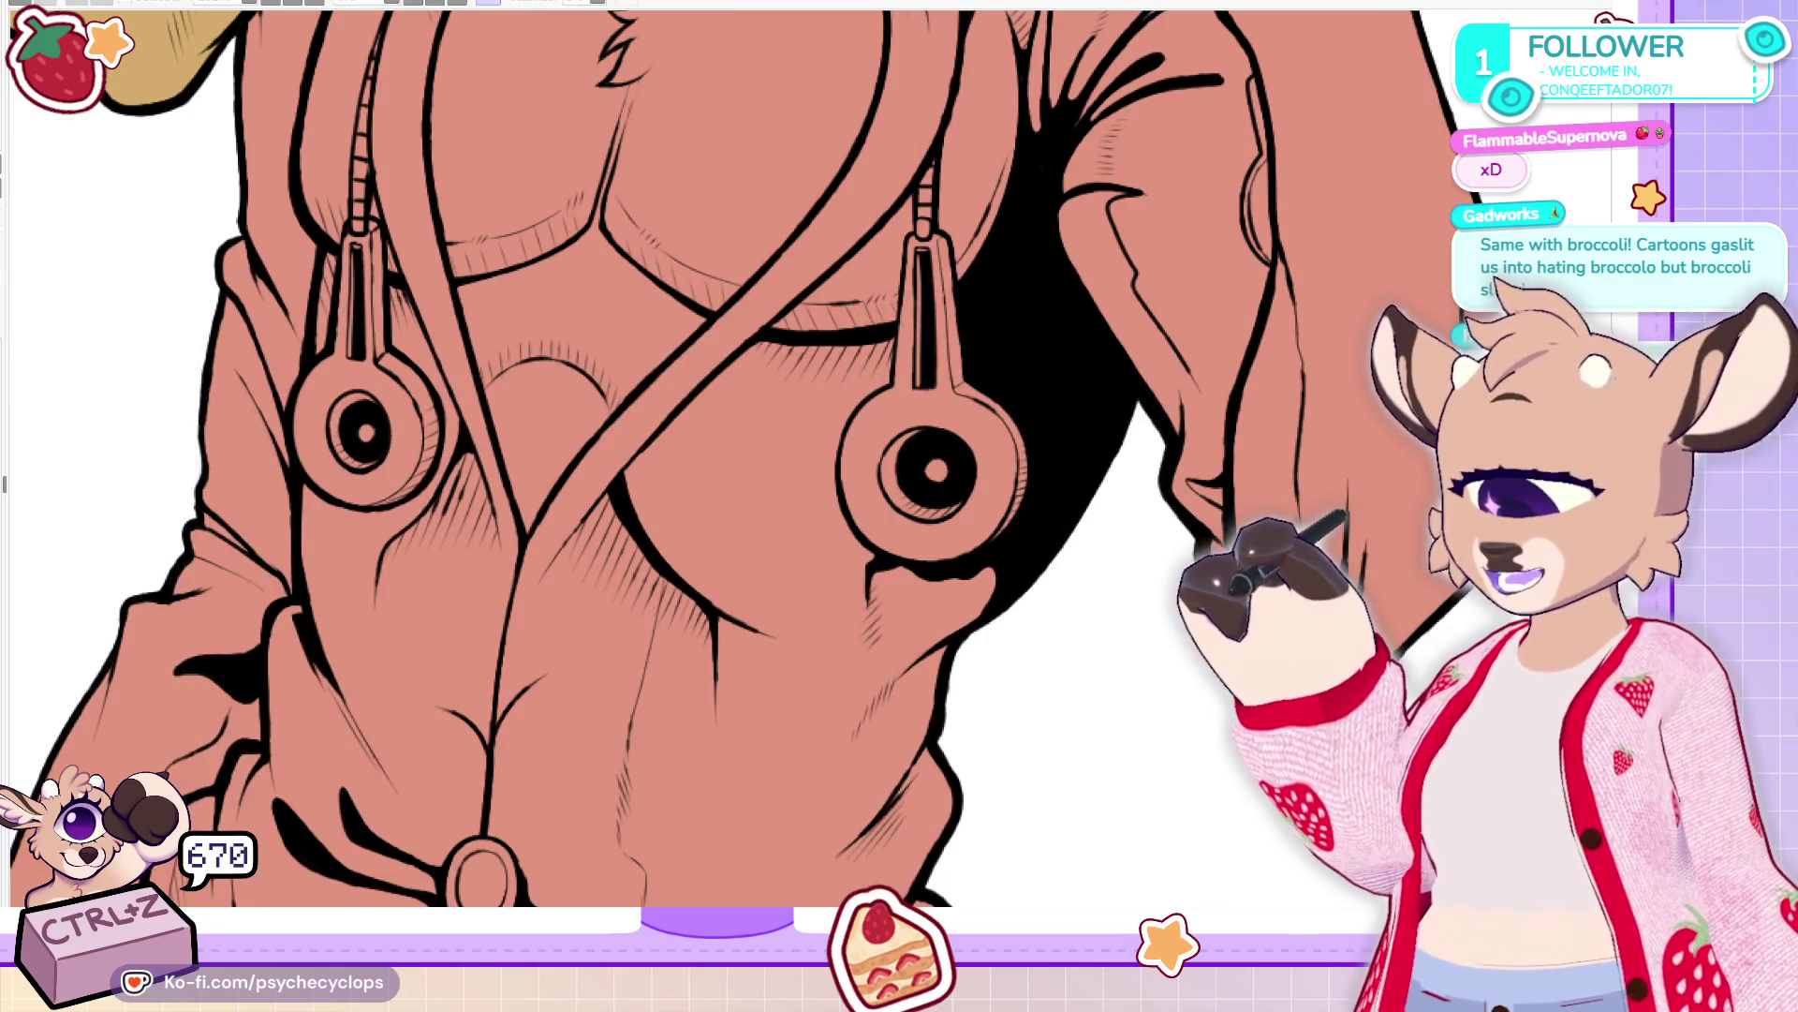
{"action": "key", "text": "m"}
{"action": "scroll", "coordinate": [1017, 272], "scroll_direction": "up", "scroll_amount": 3}
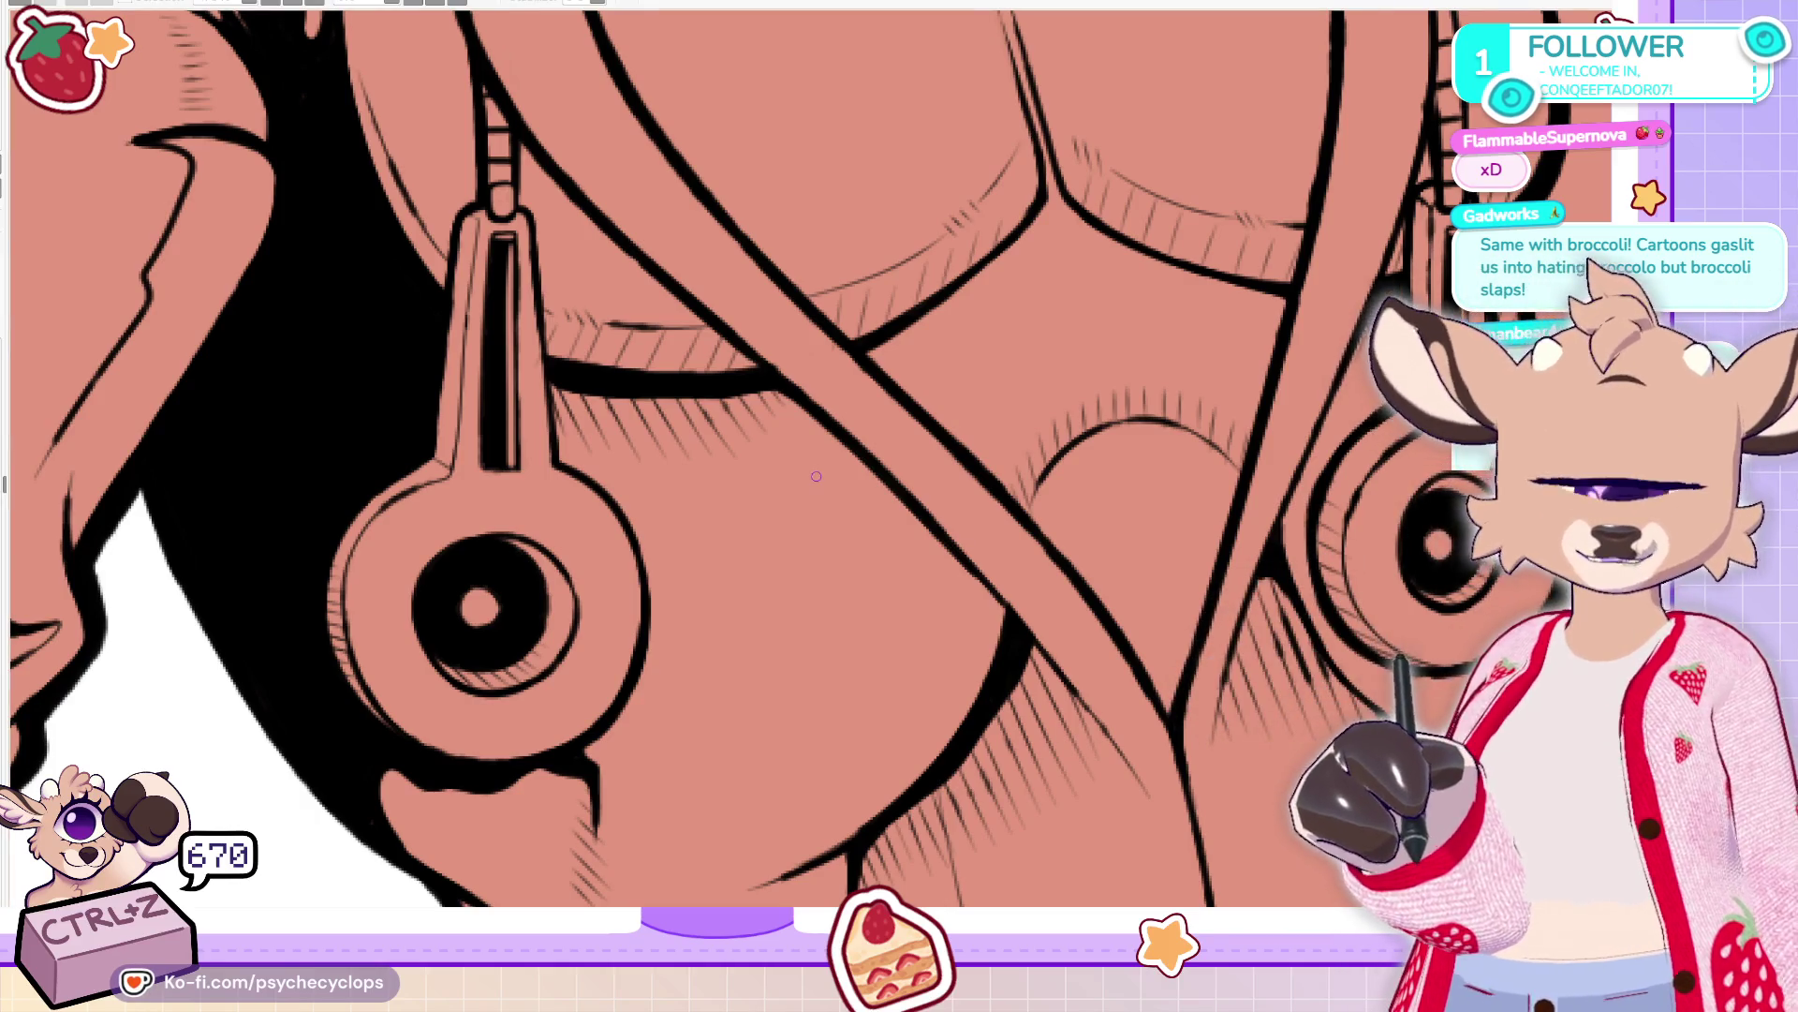
{"action": "mouse_move", "coordinate": [1030, 511]}
{"action": "left_mouse_down"}
{"action": "mouse_move", "coordinate": [1053, 459]}
{"action": "mouse_move", "coordinate": [1164, 417]}
{"action": "left_mouse_up"}
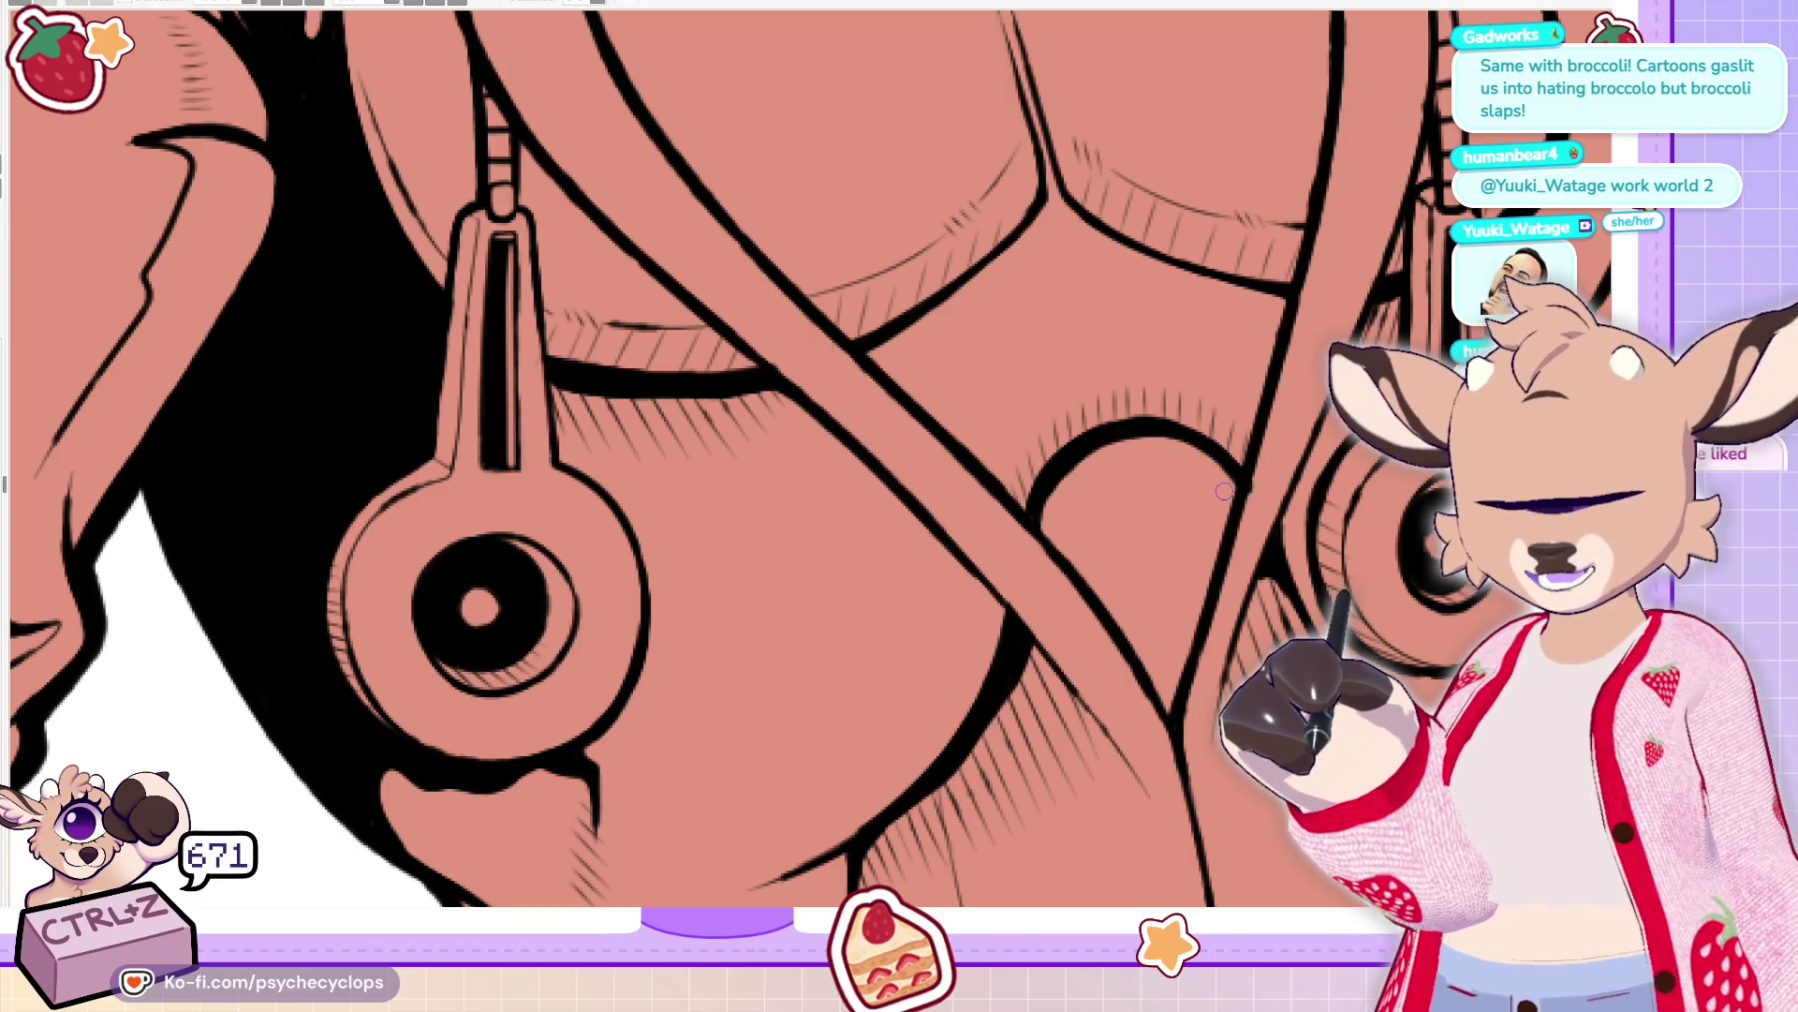
{"action": "mouse_move", "coordinate": [1038, 524]}
{"action": "left_mouse_down"}
{"action": "mouse_move", "coordinate": [1126, 434]}
{"action": "mouse_move", "coordinate": [1241, 484]}
{"action": "left_mouse_up"}
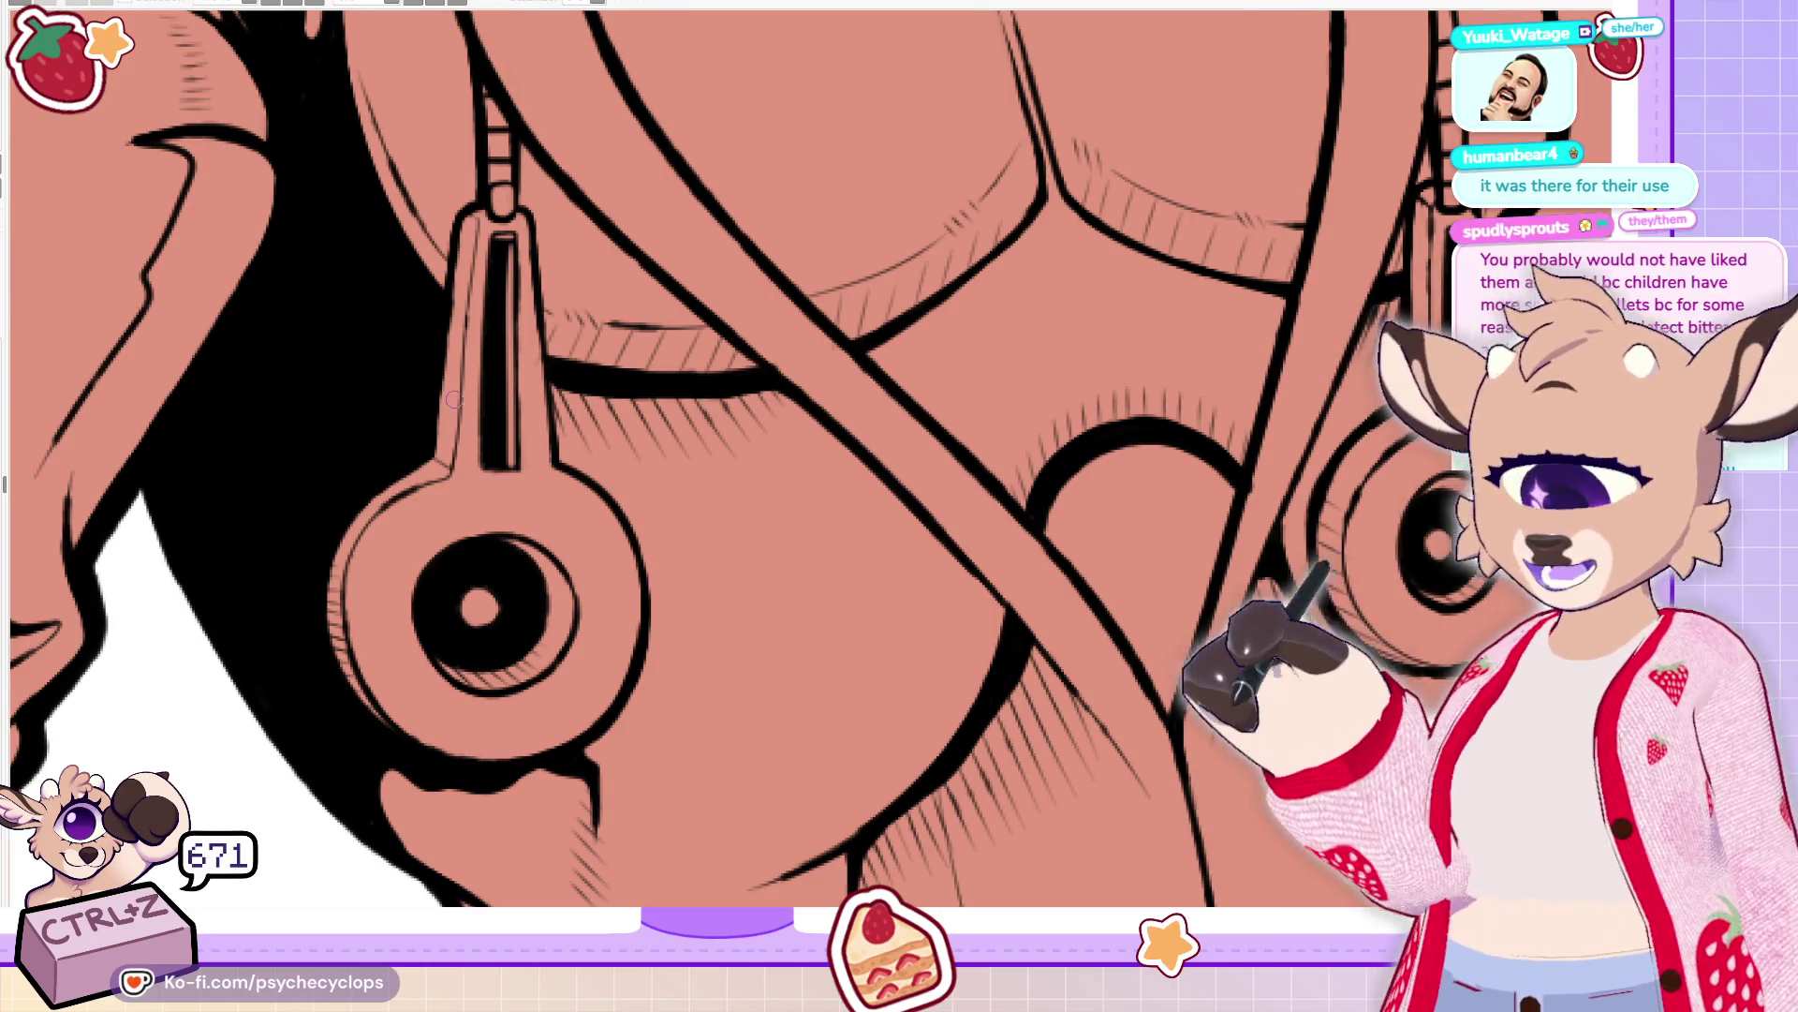
{"action": "scroll", "coordinate": [804, 478], "scroll_direction": "down", "scroll_amount": 5}
{"action": "scroll", "coordinate": [871, 499], "scroll_direction": "up", "scroll_amount": 3}
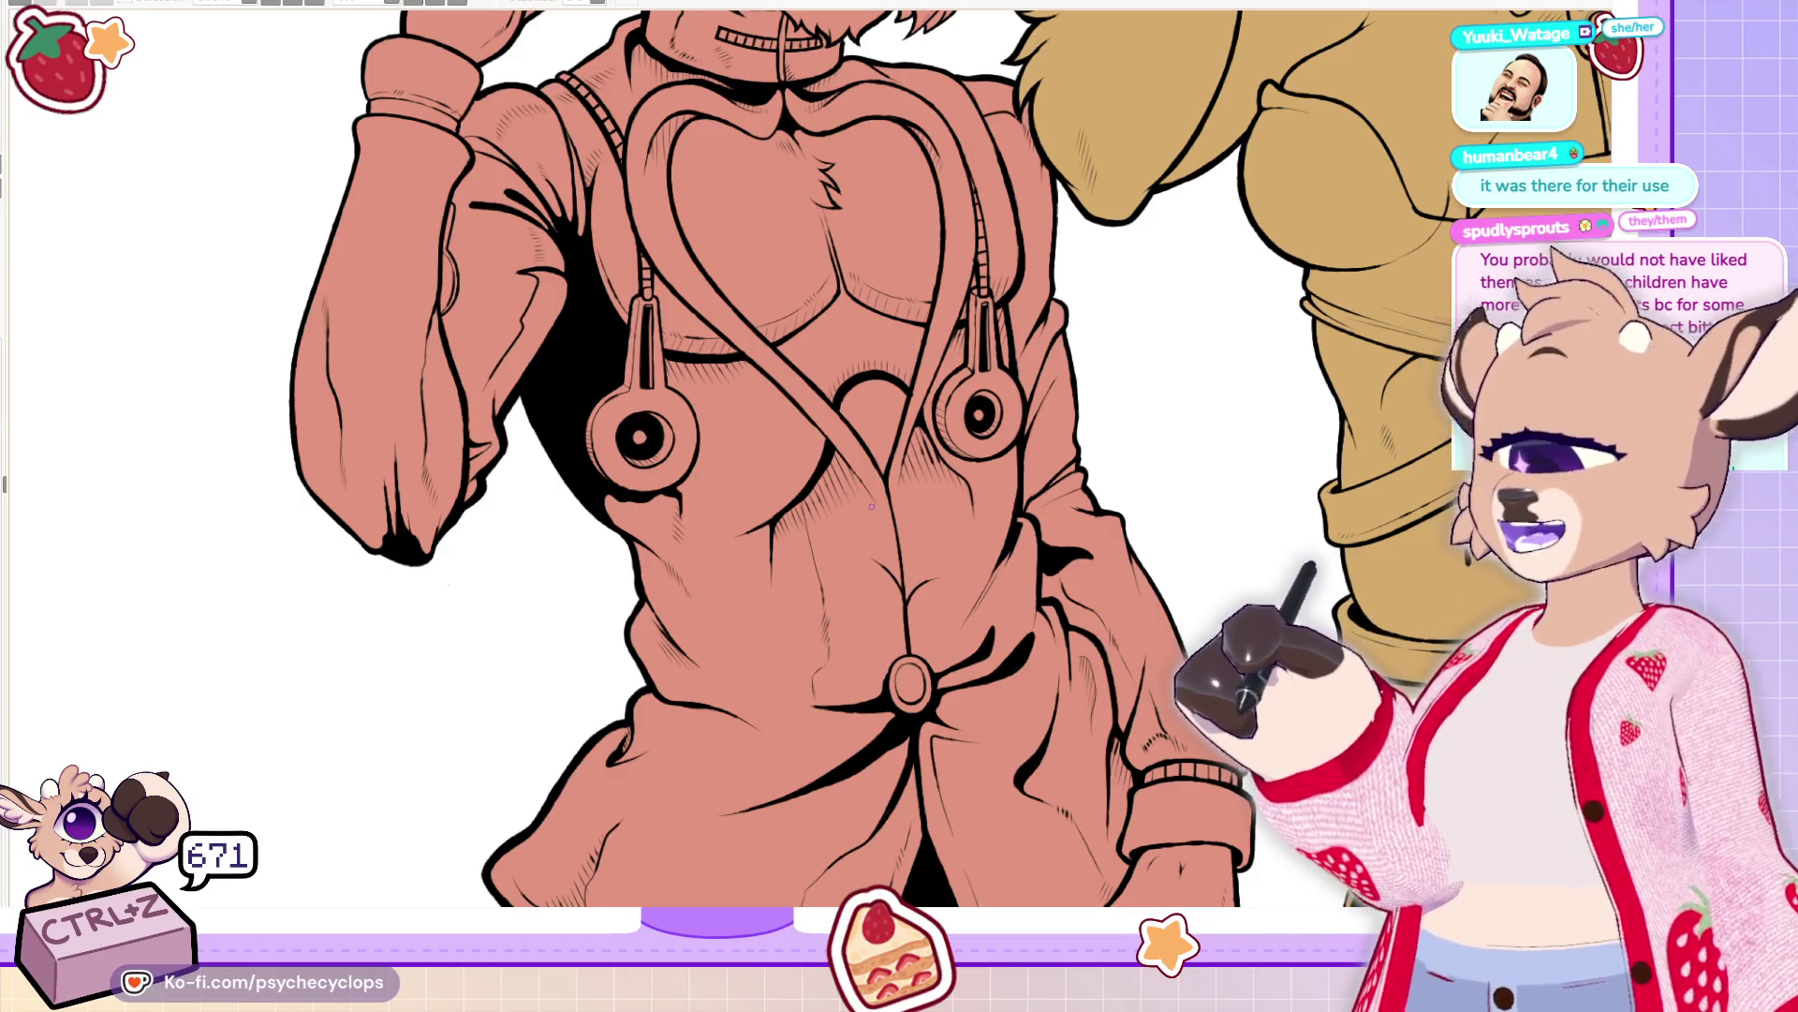
Thicken the diagonal strap line and its junction on the chest
{"action": "scroll", "coordinate": [895, 337], "scroll_direction": "down", "scroll_amount": 3}
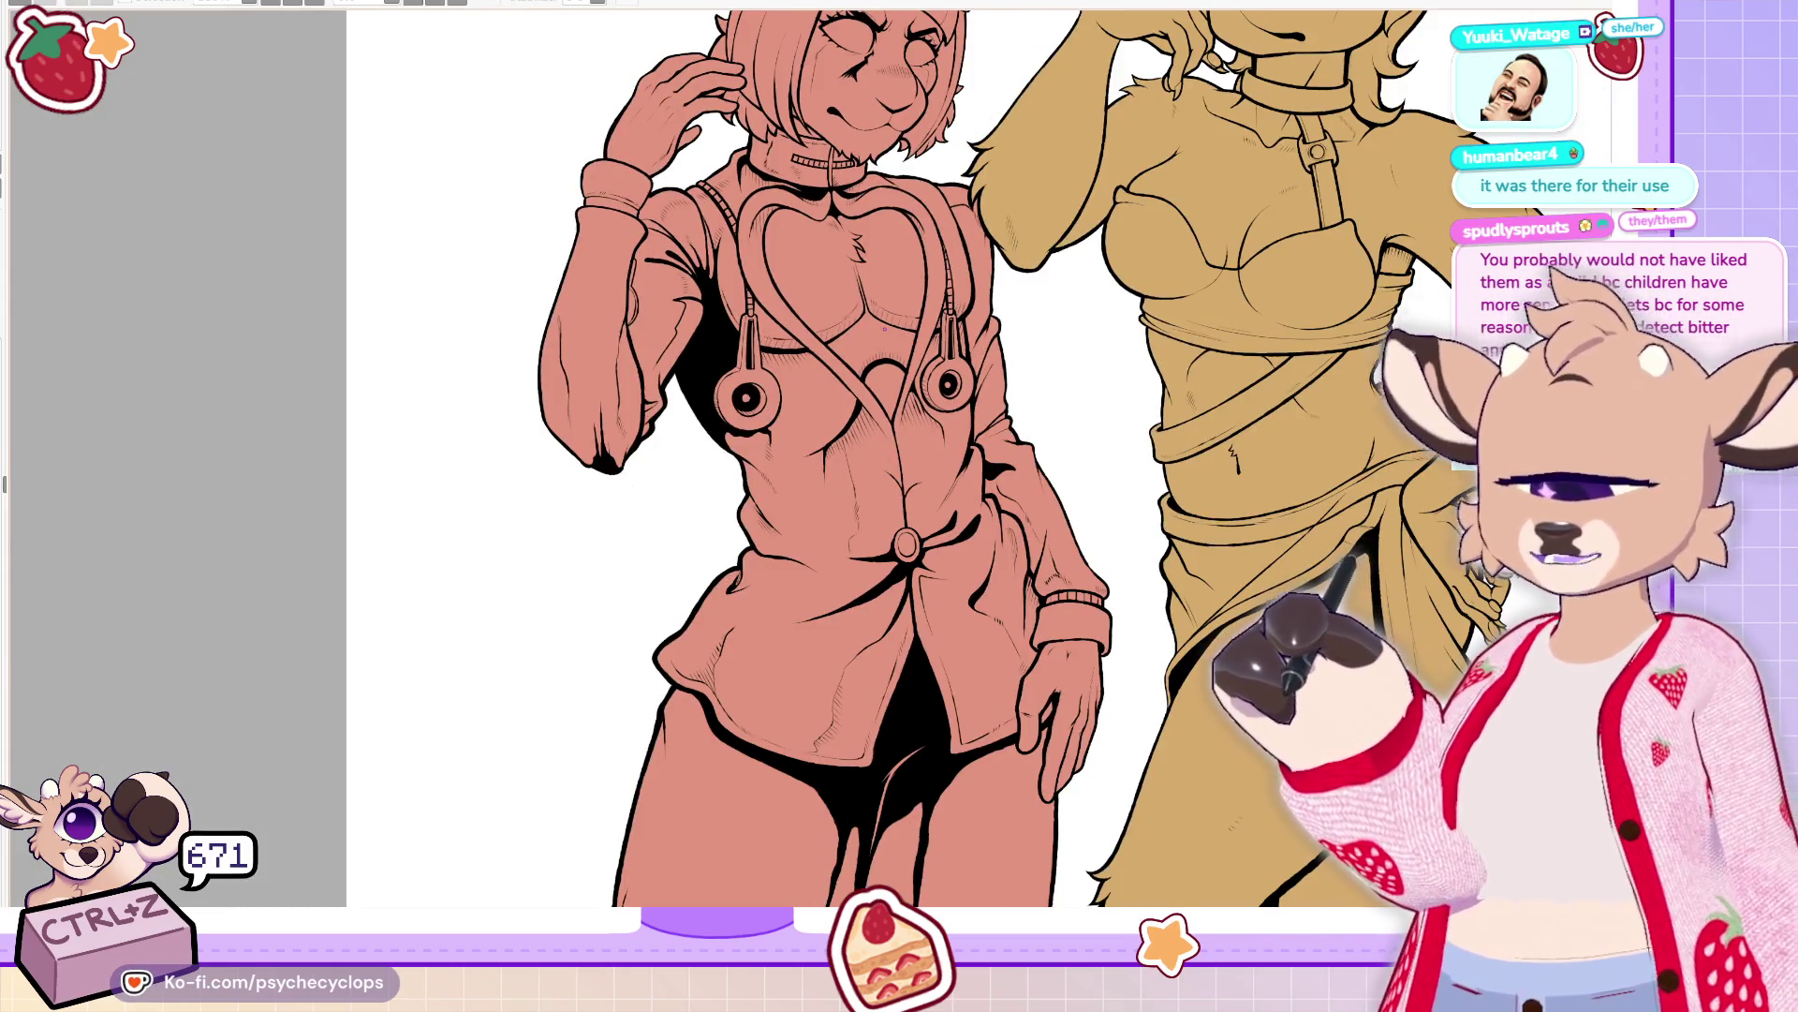
{"action": "scroll", "coordinate": [884, 328], "scroll_direction": "up", "scroll_amount": 5}
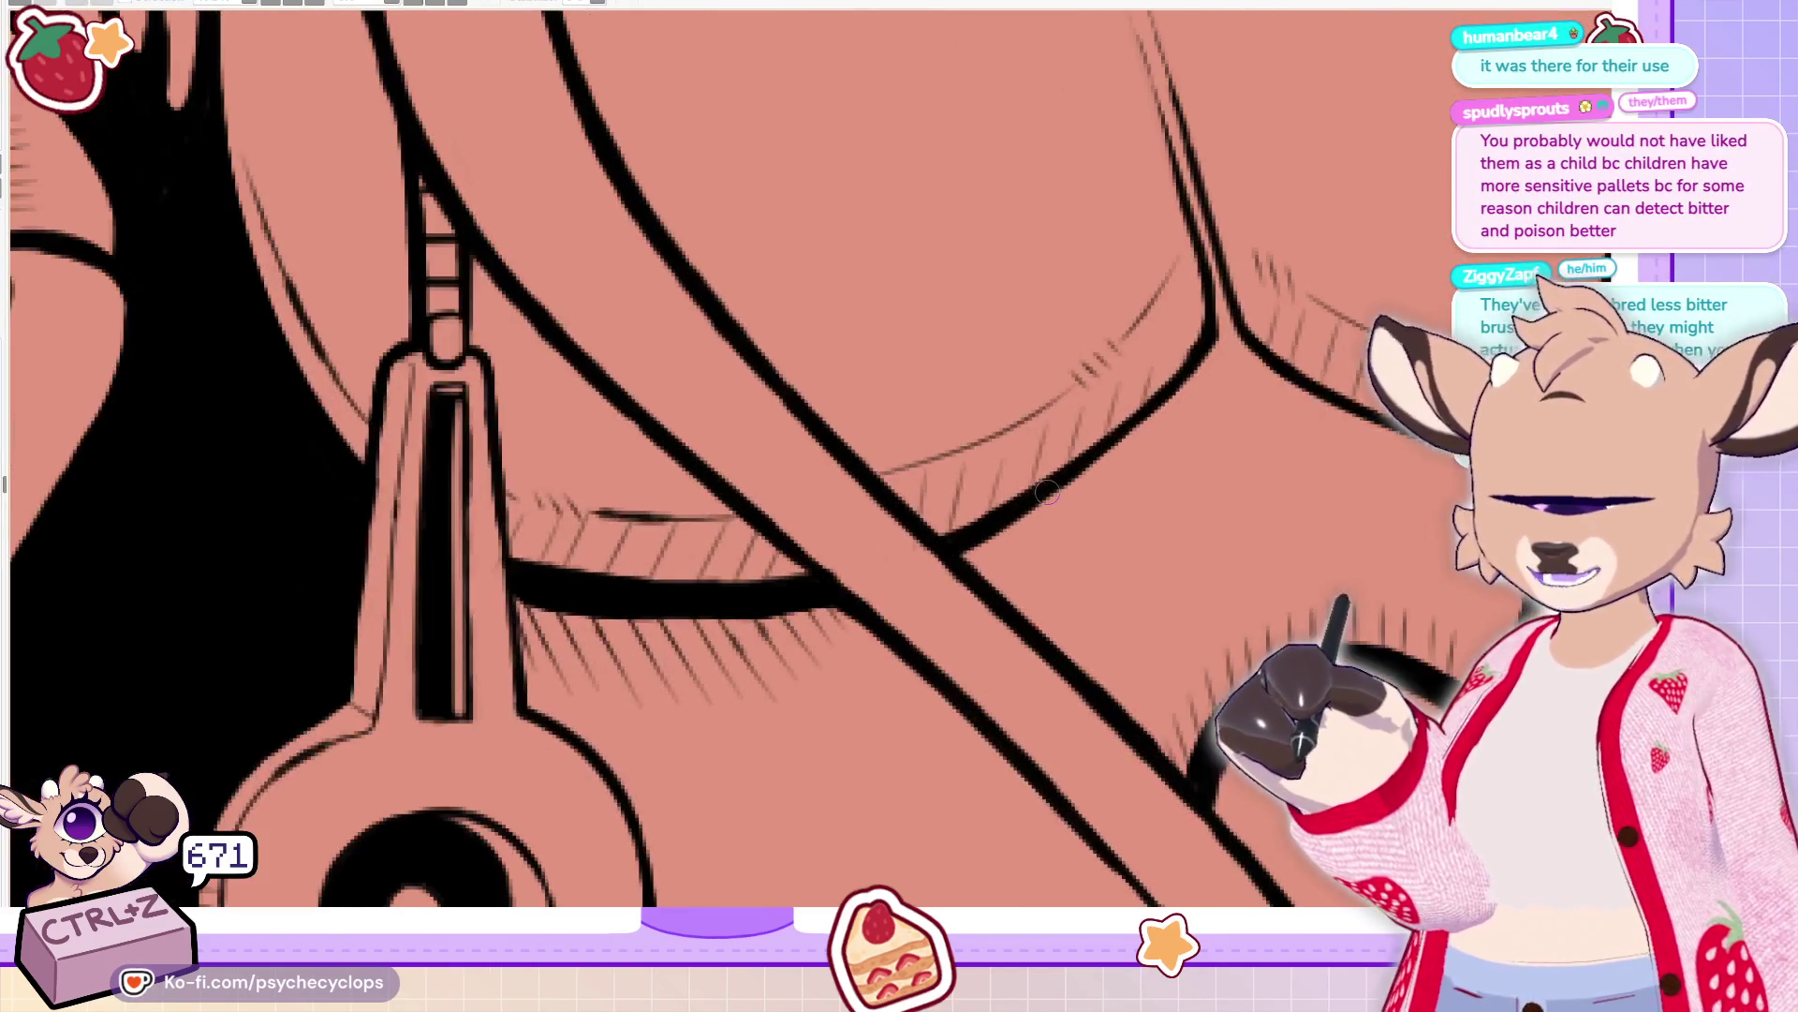
{"action": "mouse_move", "coordinate": [1042, 491]}
{"action": "left_mouse_down"}
{"action": "mouse_move", "coordinate": [991, 538]}
{"action": "mouse_move", "coordinate": [1020, 622]}
{"action": "left_mouse_up"}
{"action": "left_click_drag", "start_coordinate": [1071, 468], "coordinate": [979, 553]}
{"action": "left_click_drag", "start_coordinate": [1016, 619], "coordinate": [1099, 438]}
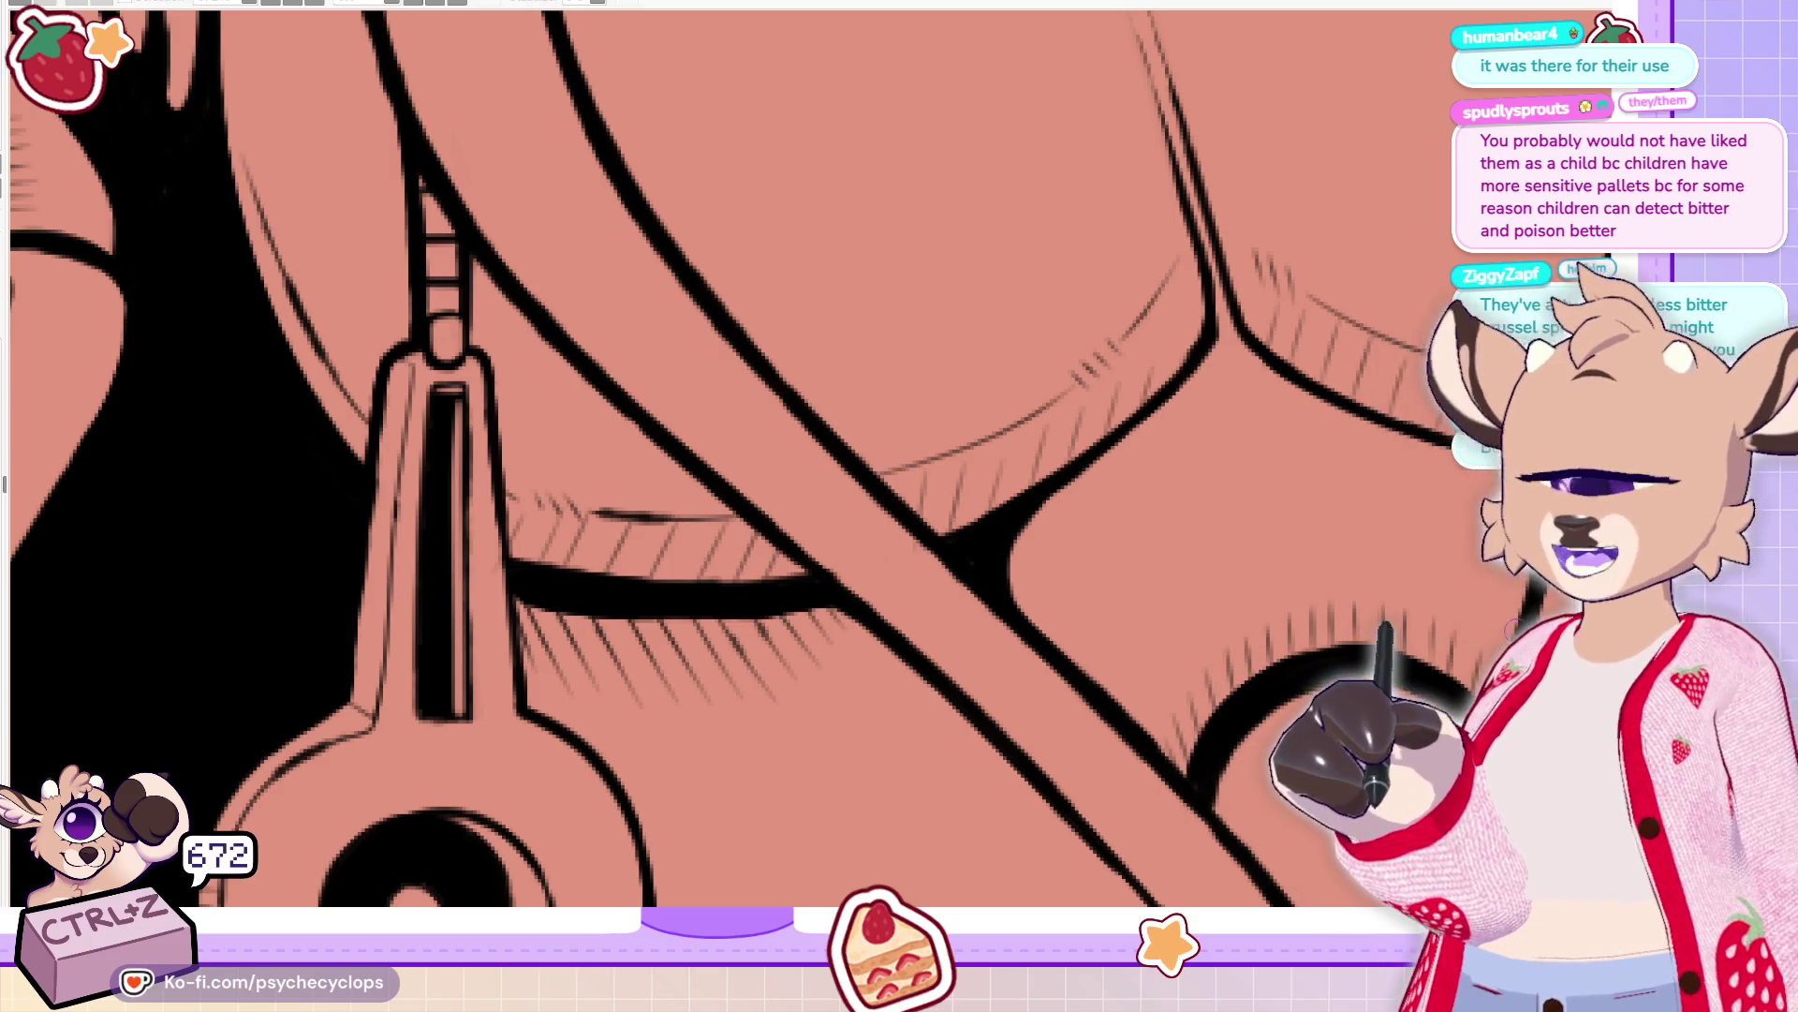
Extend and thicken the sleeve fold line into the underarm shadow
{"action": "key", "text": "ctrl+minus"}
{"action": "key", "text": "ctrl+minus"}
{"action": "key", "text": "ctrl+minus"}
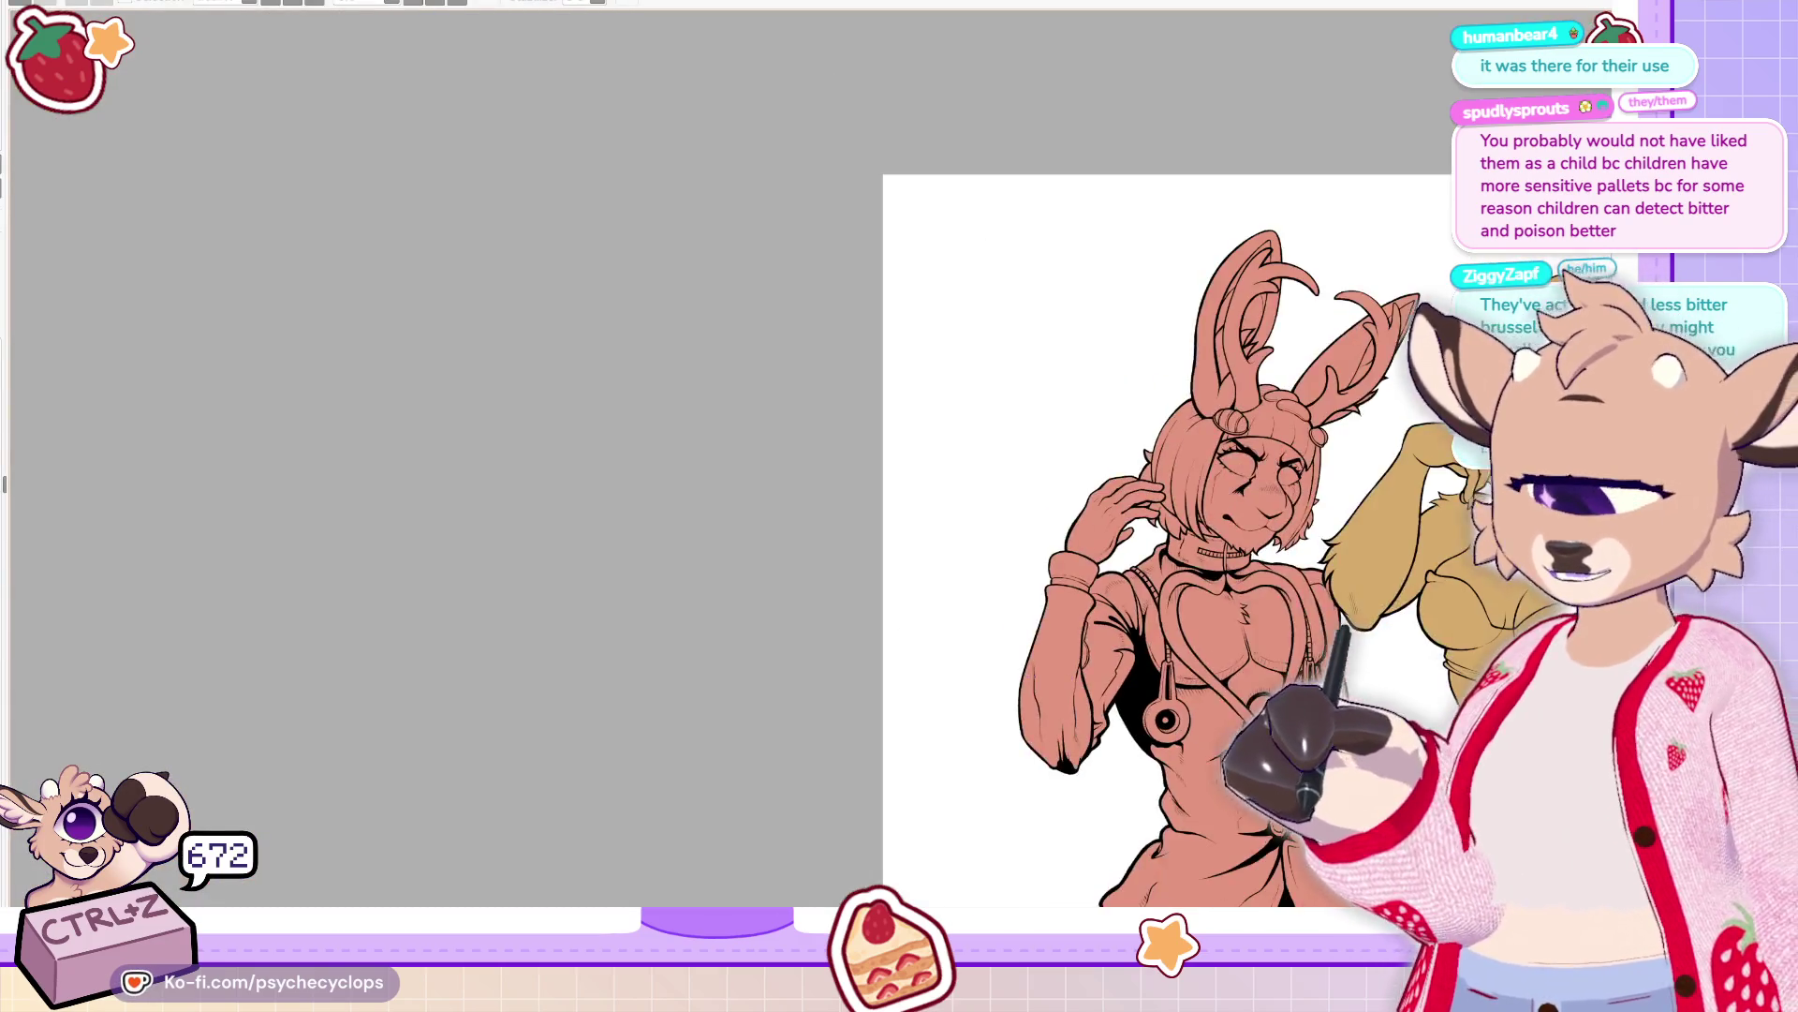
{"action": "scroll", "coordinate": [991, 678], "scroll_direction": "up", "scroll_amount": 5}
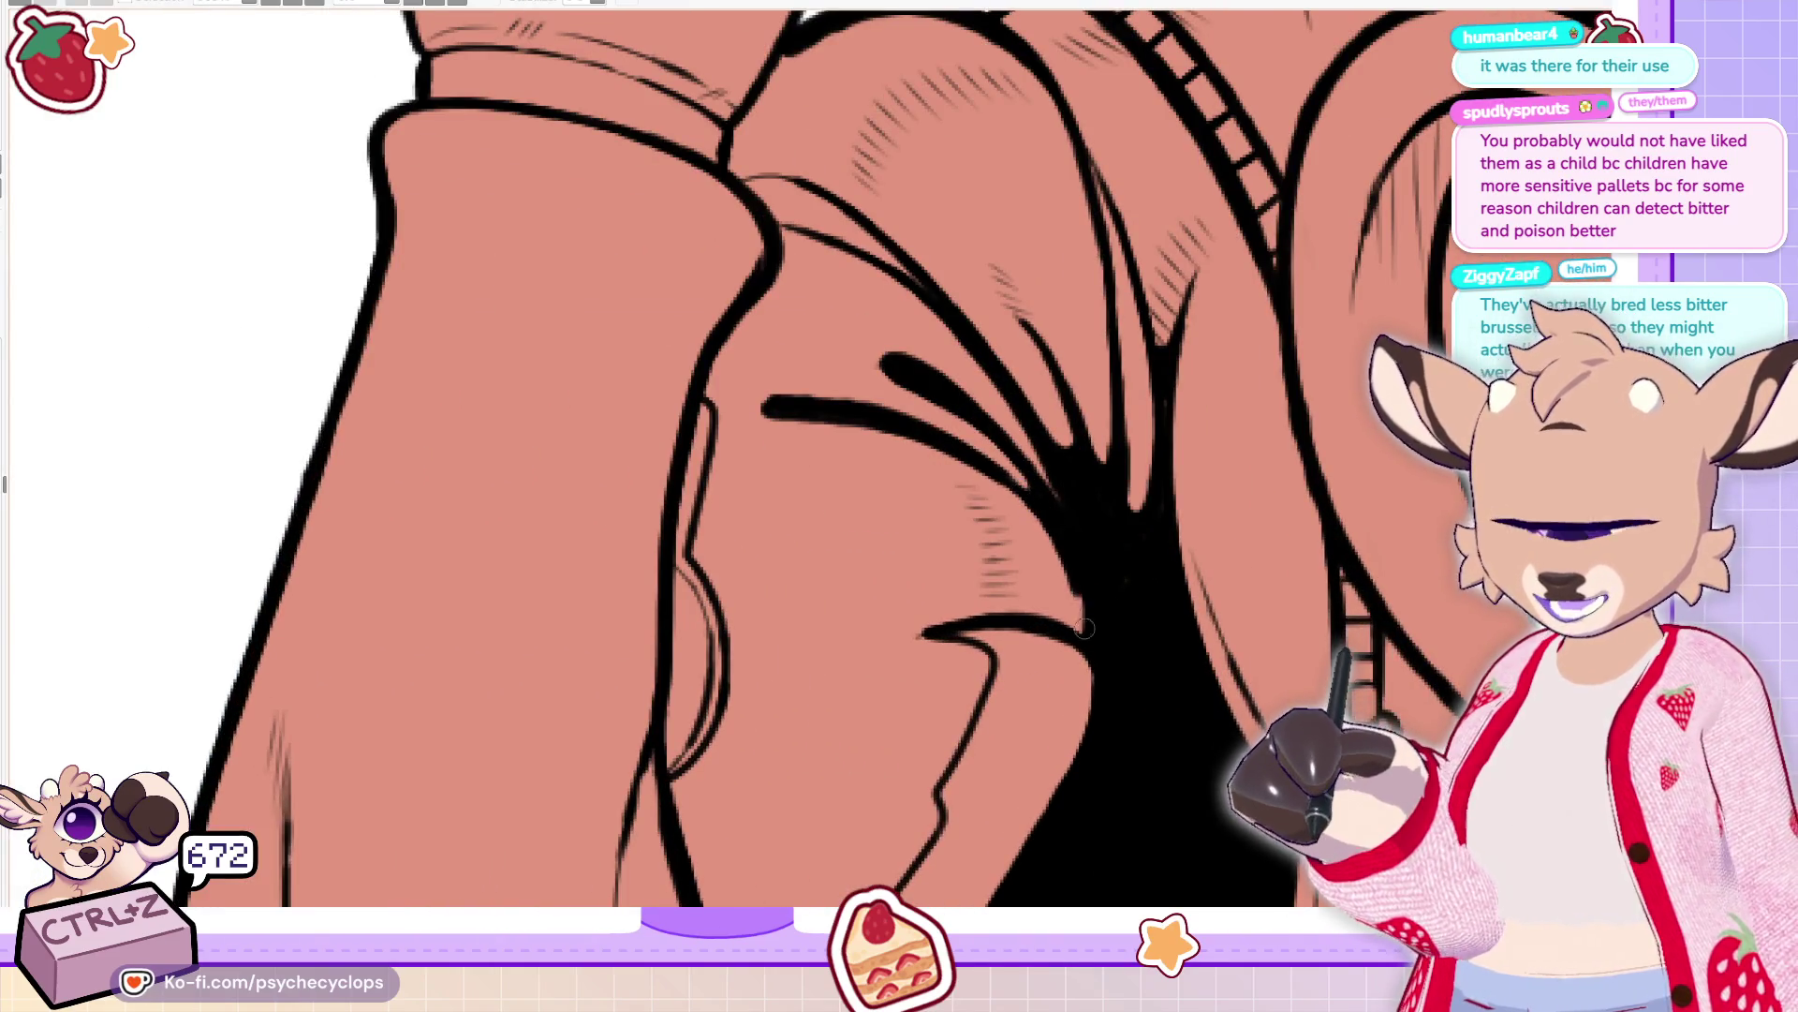
{"action": "scroll", "coordinate": [991, 678], "scroll_direction": "down", "scroll_amount": 3}
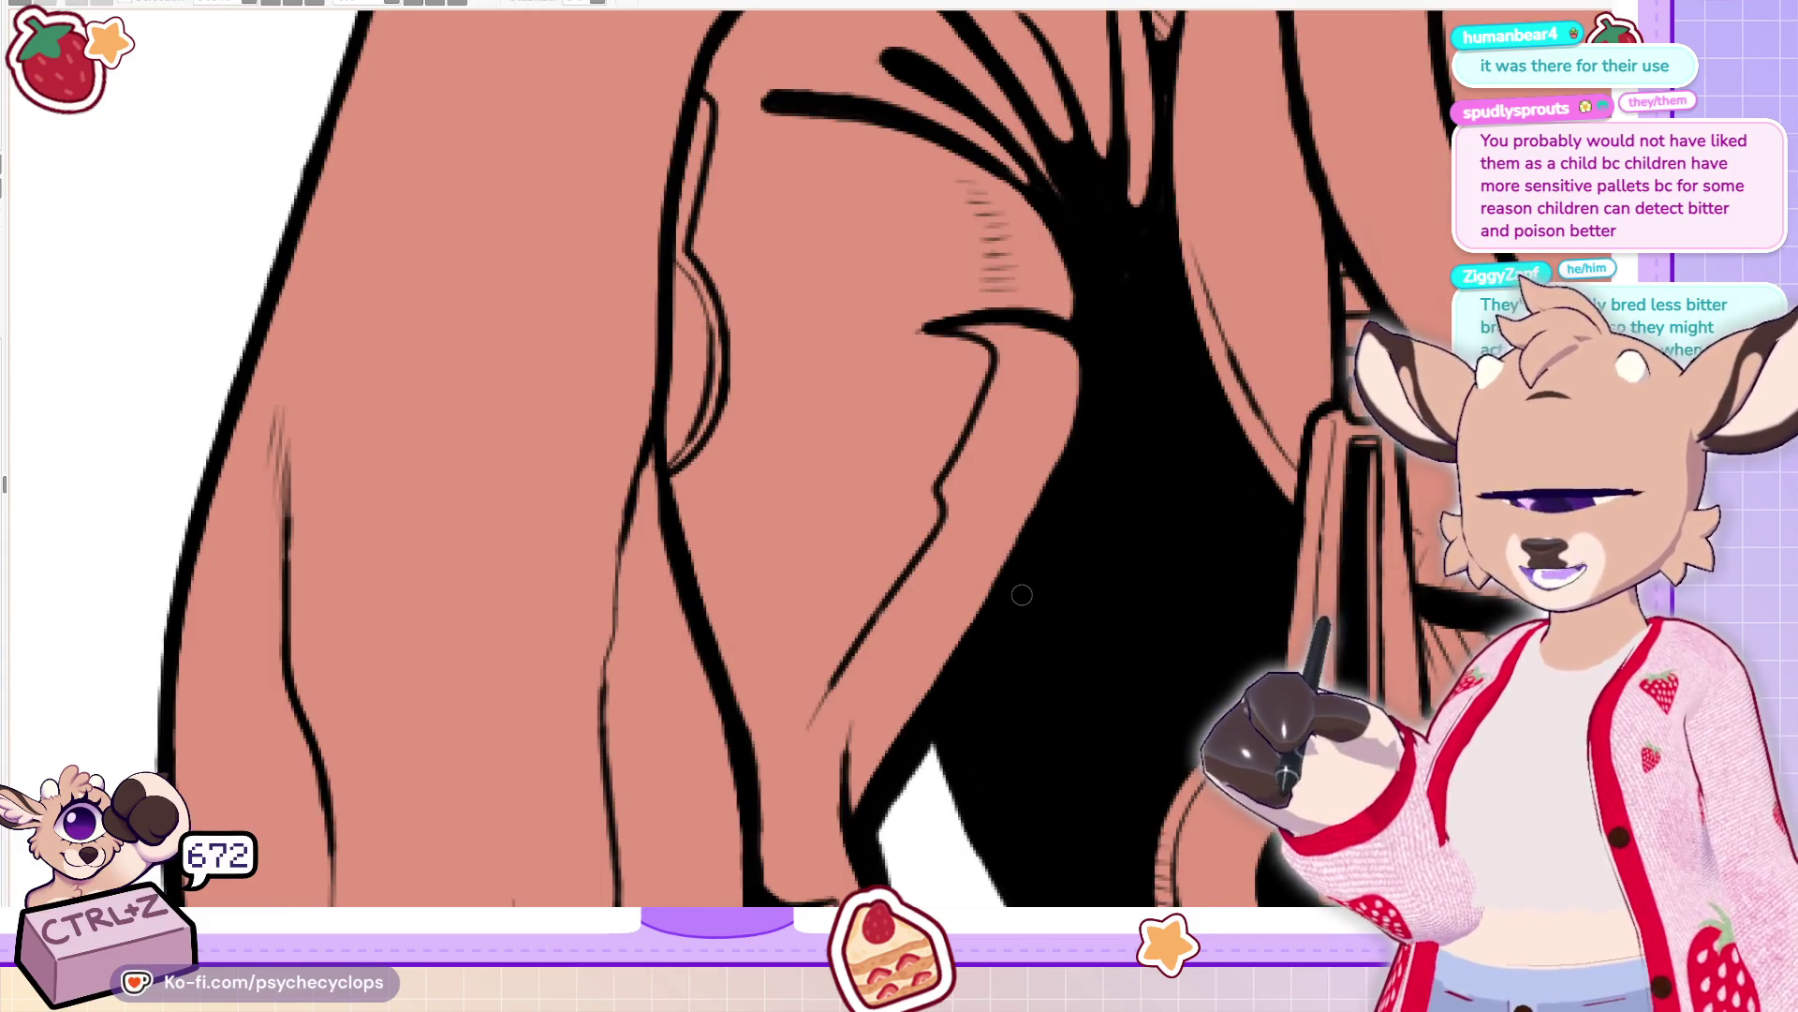
{"action": "left_click_drag", "start_coordinate": [843, 342], "coordinate": [995, 325]}
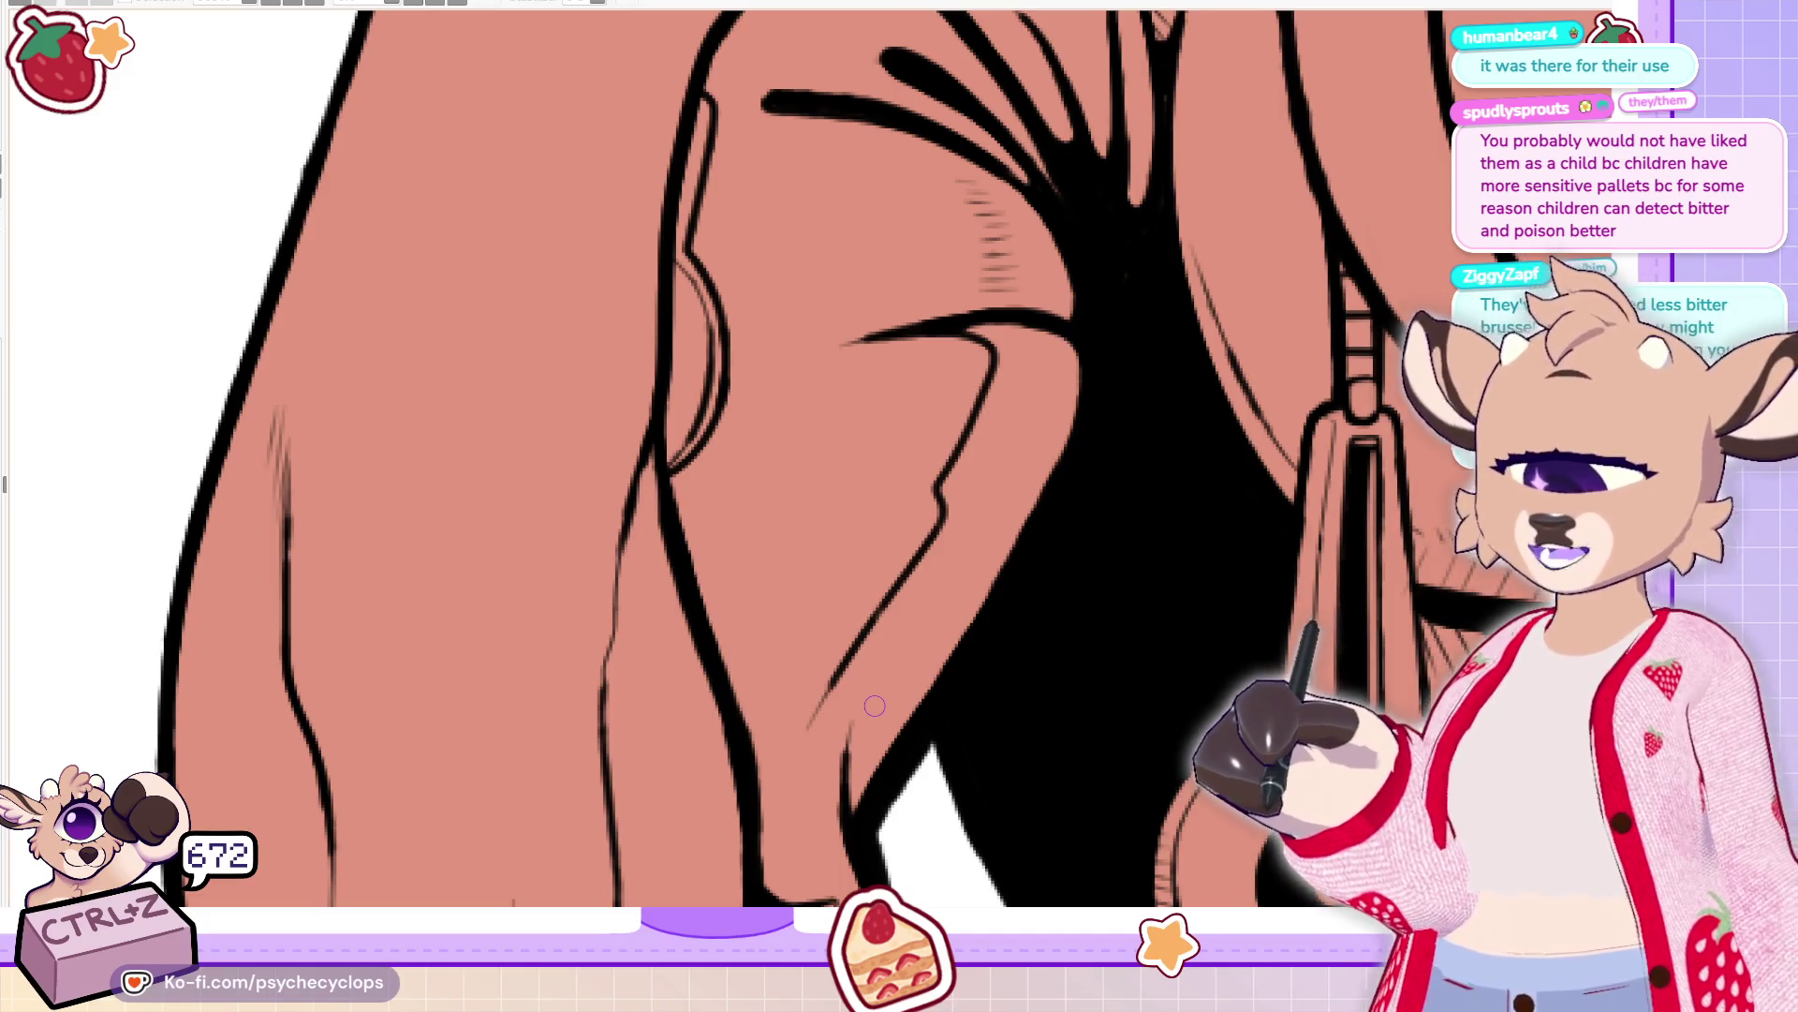
{"action": "scroll", "coordinate": [692, 483], "scroll_direction": "down", "scroll_amount": 5}
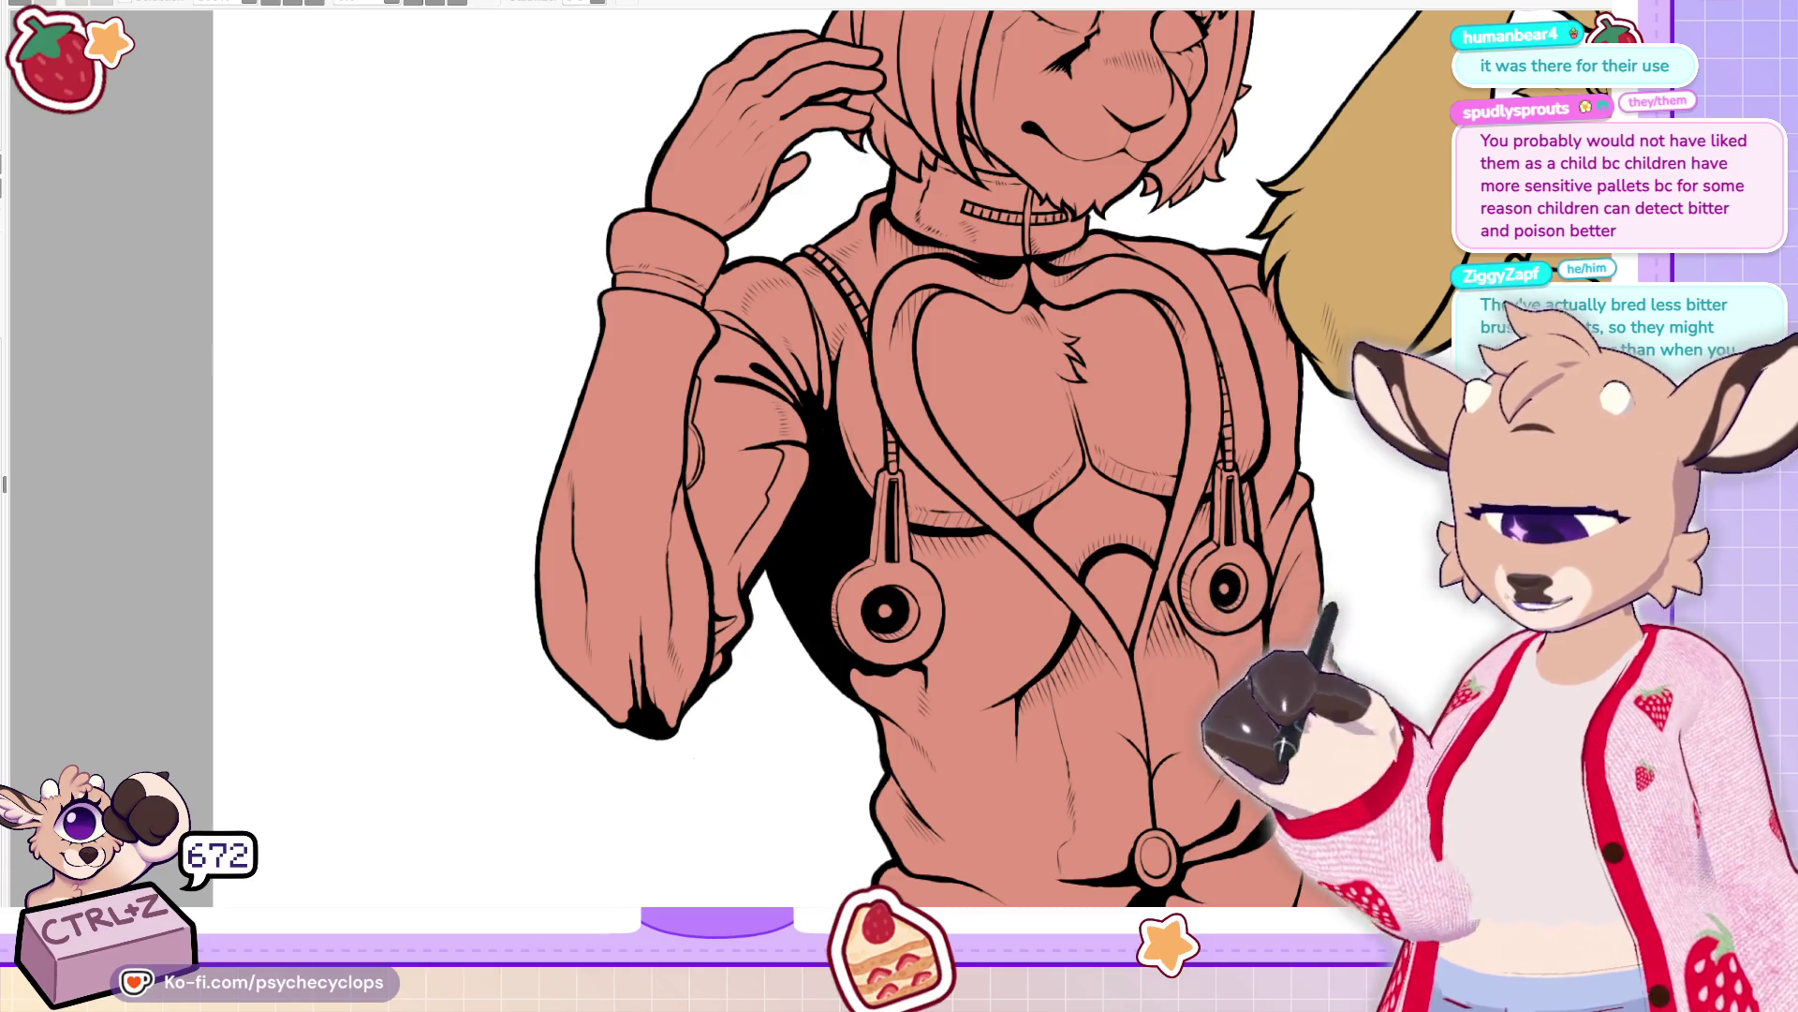
Zoom in on the earpiece strap and try ink lines along its edge, undoing them
{"action": "key", "text": "ctrl+minus"}
{"action": "key", "text": "ctrl+plus"}
{"action": "key", "text": "ctrl+plus"}
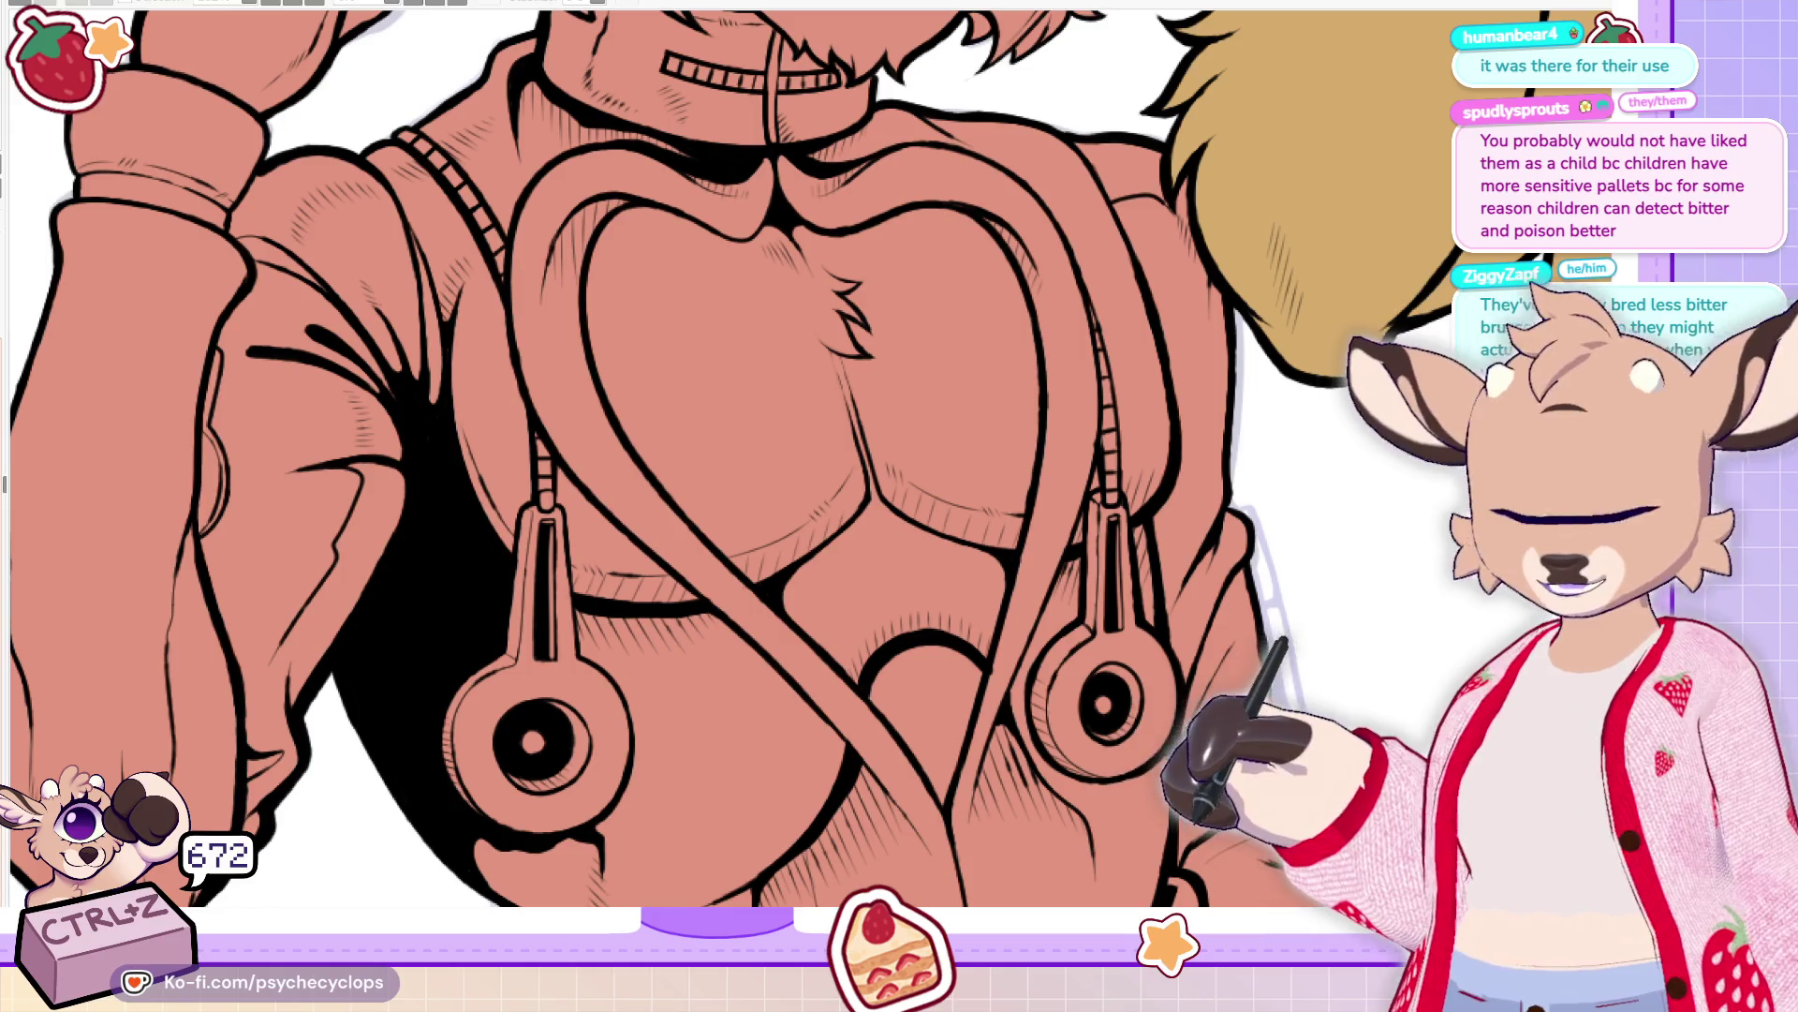
{"action": "key", "text": "ctrl+plus"}
{"action": "key", "text": "ctrl+plus"}
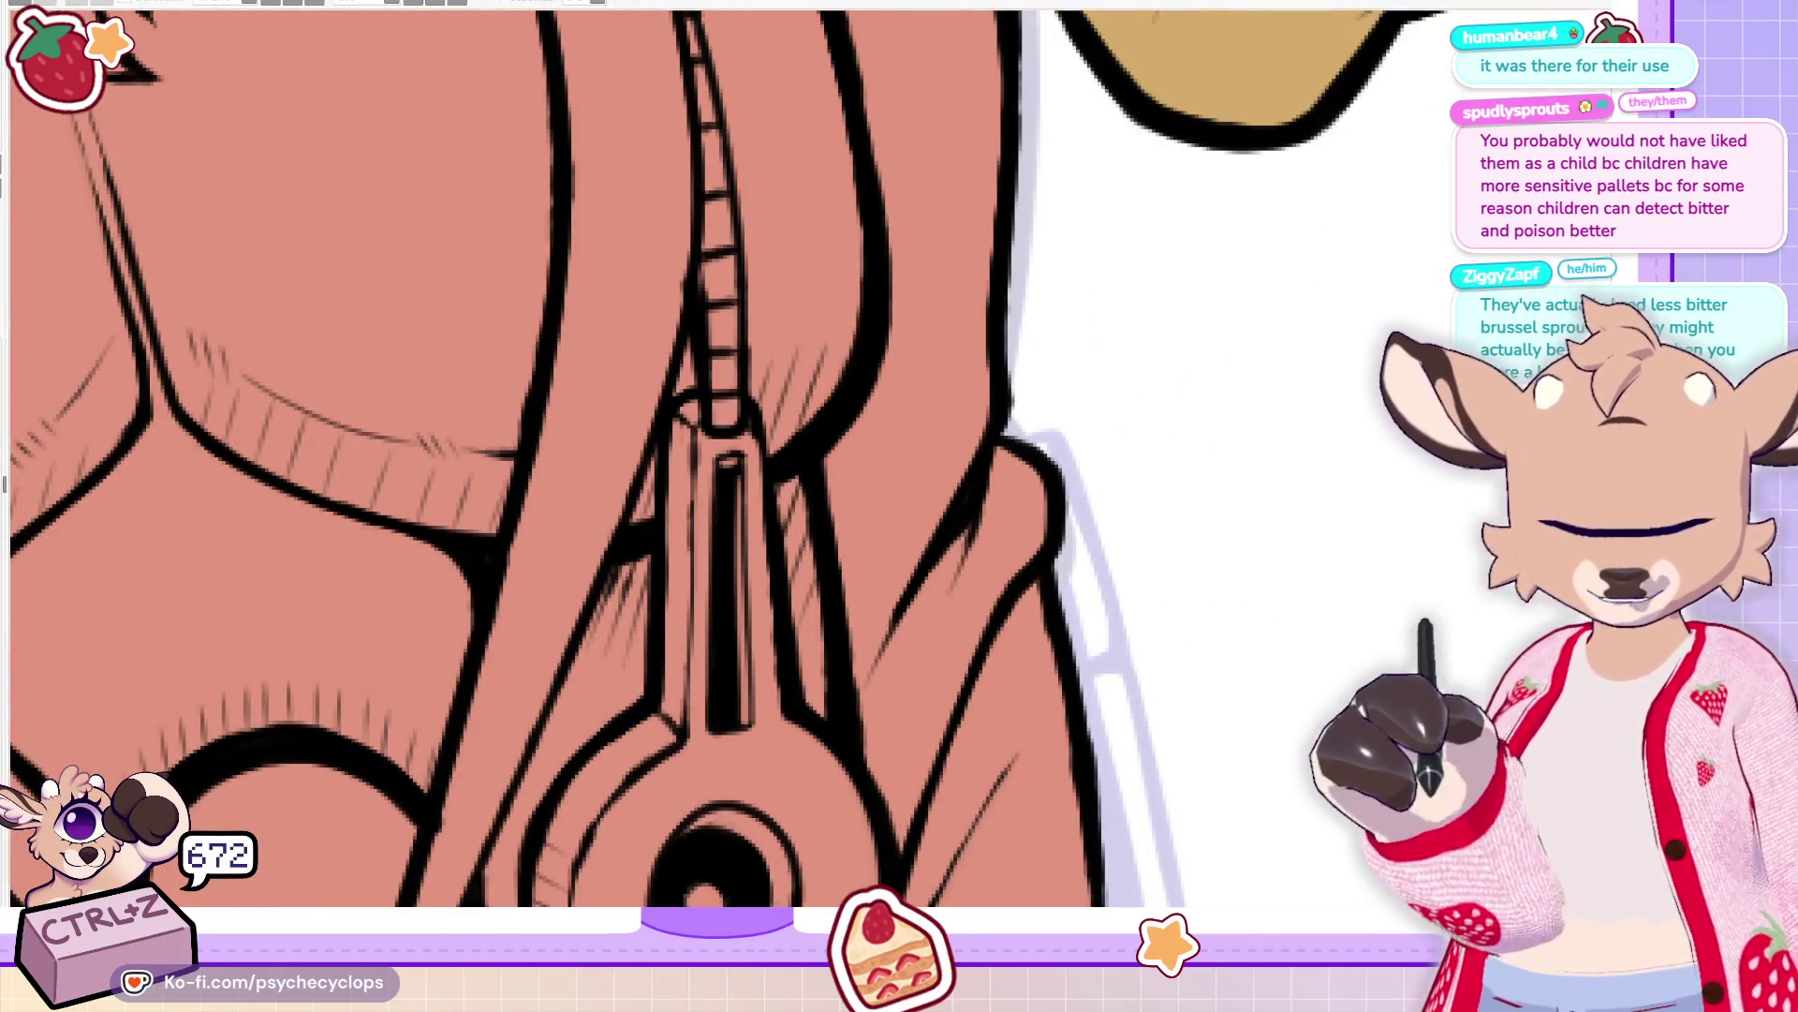
{"action": "scroll", "coordinate": [599, 459], "scroll_direction": "down", "scroll_amount": 3}
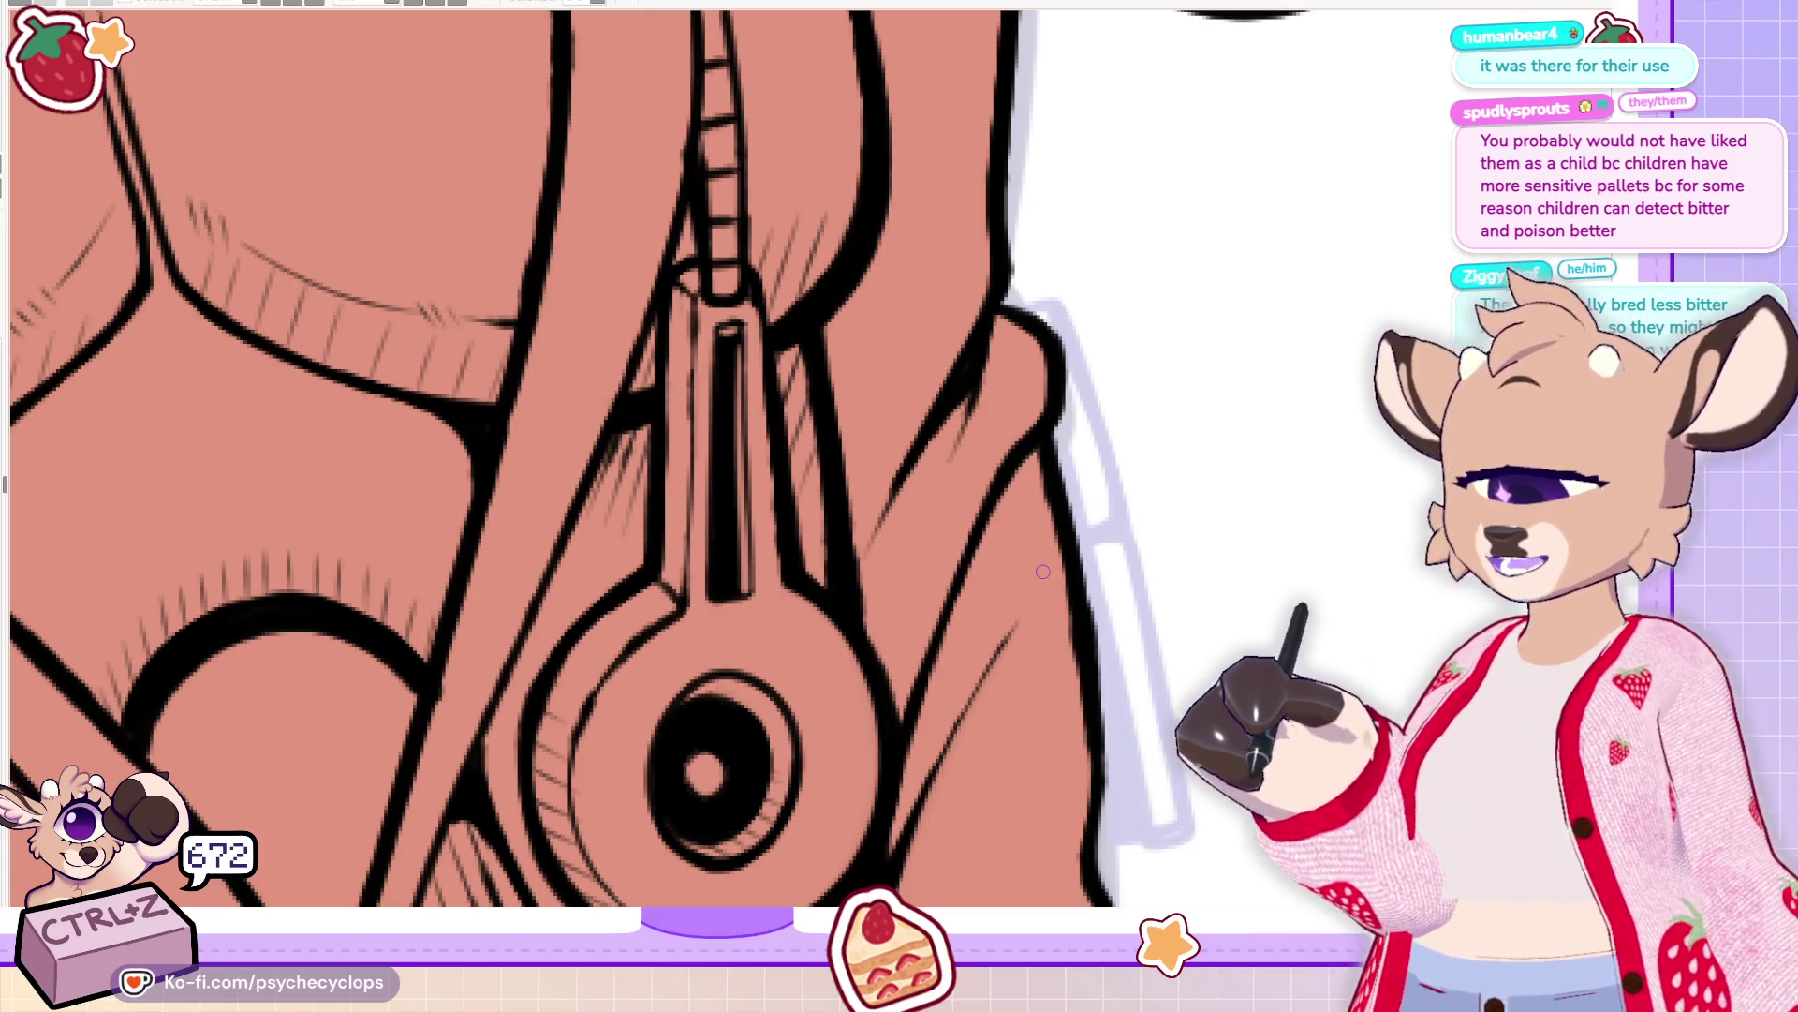
{"action": "left_click_drag", "start_coordinate": [1055, 304], "coordinate": [1128, 542]}
{"action": "key", "text": "ctrl+z"}
{"action": "mouse_move", "coordinate": [1024, 315]}
{"action": "left_mouse_down"}
{"action": "mouse_move", "coordinate": [1073, 323]}
{"action": "mouse_move", "coordinate": [1169, 815]}
{"action": "left_mouse_up"}
{"action": "key", "text": "ctrl+z"}
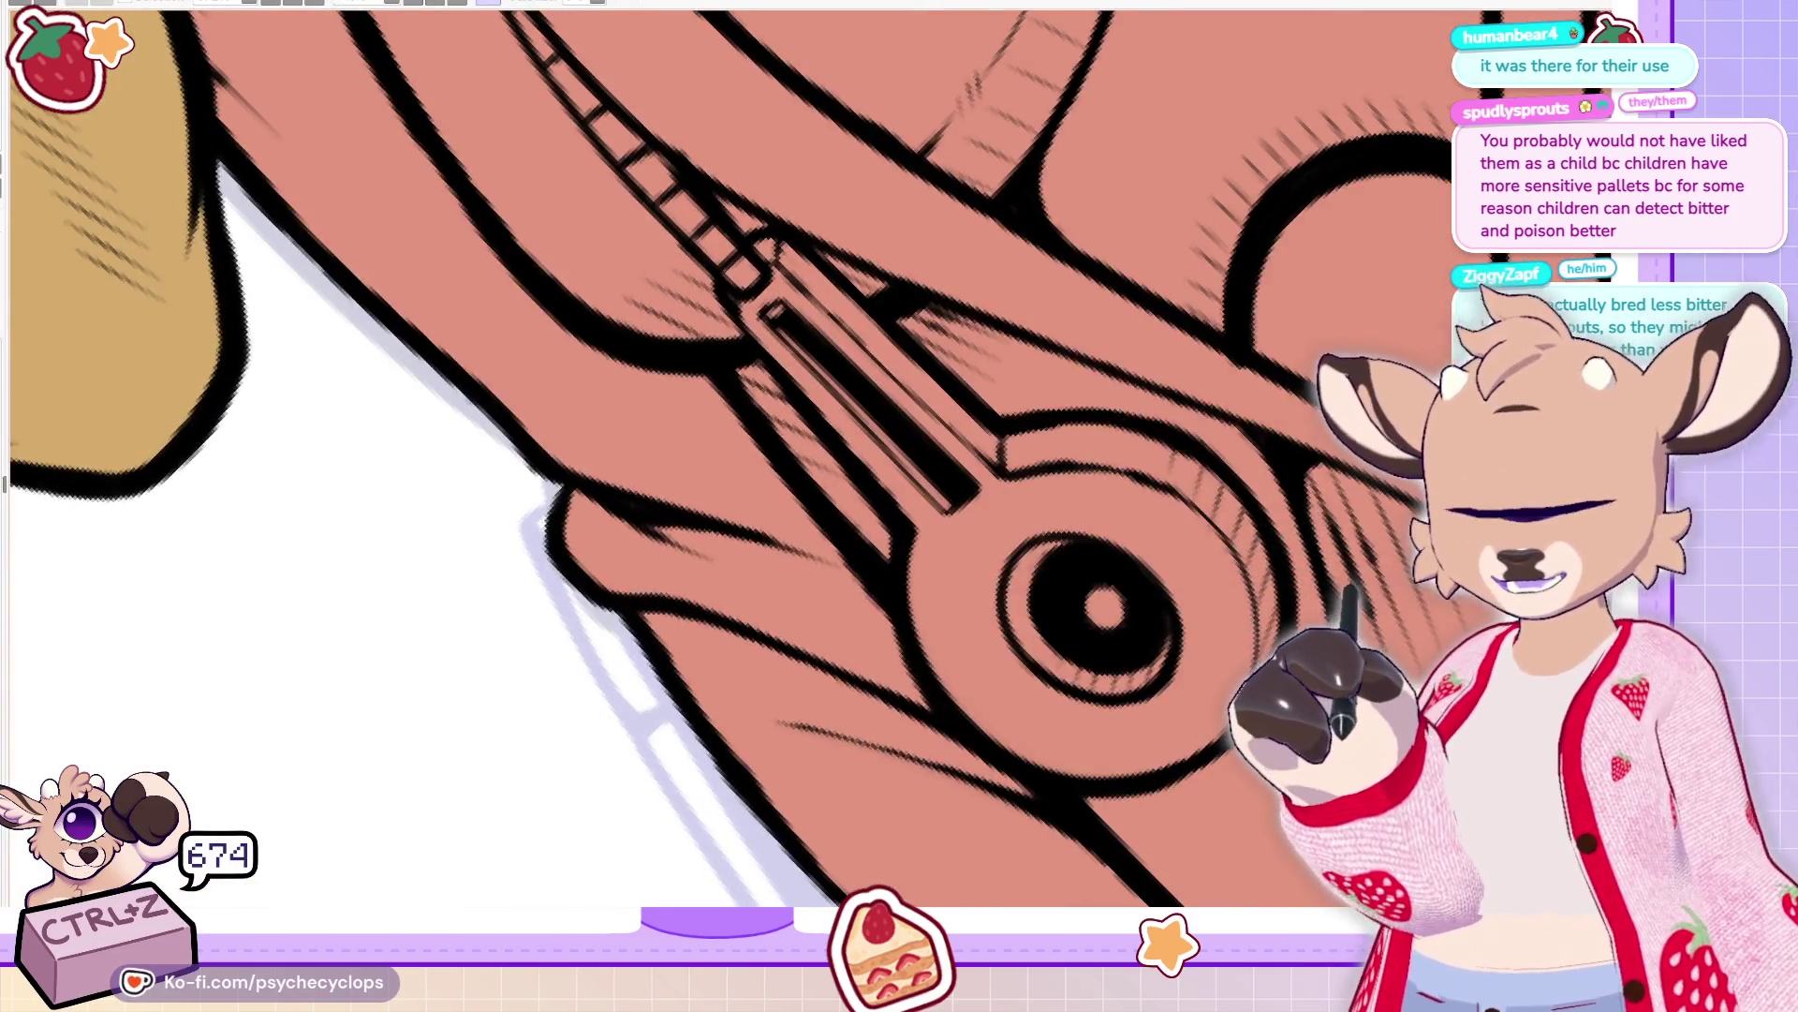
Outline the white strip's edges in black ink and thicken its left outline
{"action": "scroll", "coordinate": [731, 459], "scroll_direction": "down", "scroll_amount": 3}
{"action": "mouse_move", "coordinate": [553, 326]}
{"action": "left_mouse_down"}
{"action": "mouse_move", "coordinate": [539, 402]}
{"action": "mouse_move", "coordinate": [797, 815]}
{"action": "left_mouse_up"}
{"action": "mouse_move", "coordinate": [640, 459]}
{"action": "left_mouse_down"}
{"action": "mouse_move", "coordinate": [838, 792]}
{"action": "mouse_move", "coordinate": [805, 815]}
{"action": "mouse_move", "coordinate": [847, 777]}
{"action": "mouse_move", "coordinate": [815, 695]}
{"action": "mouse_move", "coordinate": [848, 791]}
{"action": "left_mouse_up"}
{"action": "key", "text": "ctrl+z"}
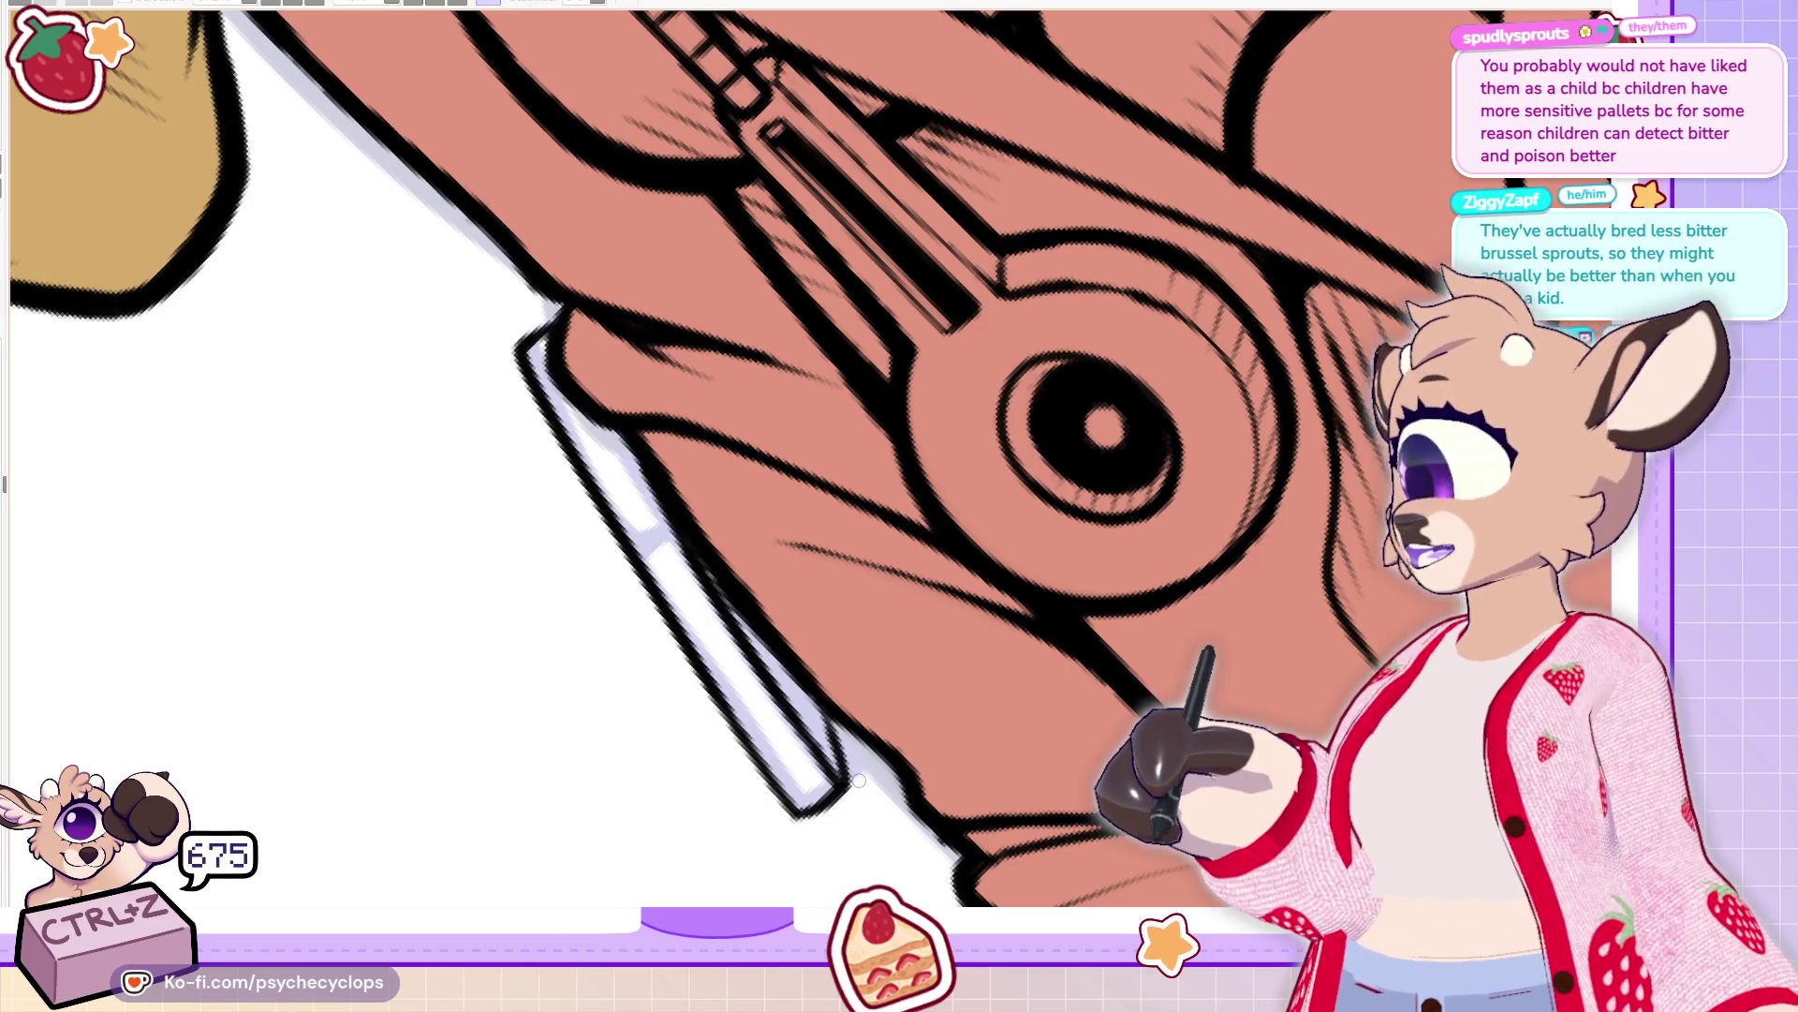
{"action": "key", "text": "ctrl+z"}
{"action": "key", "text": "ctrl+z"}
{"action": "key", "text": "ctrl+z"}
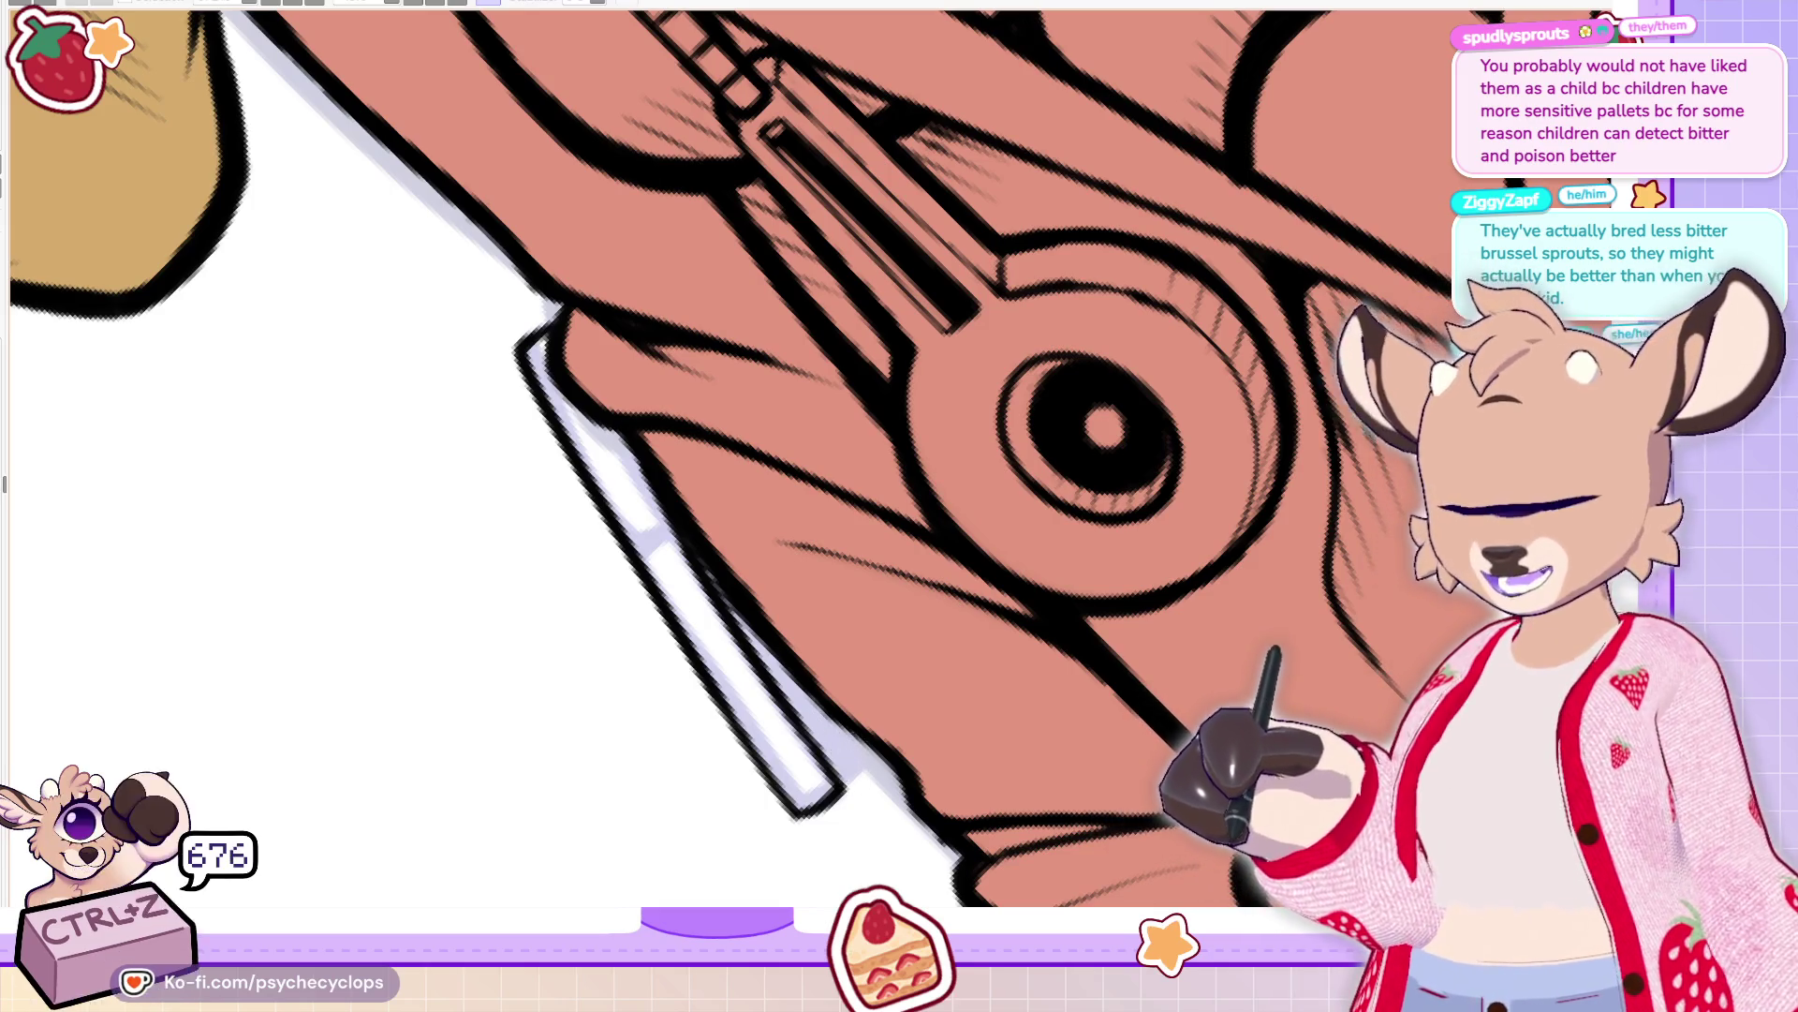
{"action": "mouse_move", "coordinate": [838, 714]}
{"action": "left_mouse_down"}
{"action": "mouse_move", "coordinate": [817, 783]}
{"action": "mouse_move", "coordinate": [689, 536]}
{"action": "mouse_move", "coordinate": [646, 573]}
{"action": "mouse_move", "coordinate": [749, 766]}
{"action": "mouse_move", "coordinate": [828, 800]}
{"action": "mouse_move", "coordinate": [846, 780]}
{"action": "mouse_move", "coordinate": [838, 710]}
{"action": "left_mouse_up"}
{"action": "mouse_move", "coordinate": [679, 528]}
{"action": "left_mouse_down"}
{"action": "mouse_move", "coordinate": [647, 545]}
{"action": "mouse_move", "coordinate": [735, 749]}
{"action": "mouse_move", "coordinate": [813, 811]}
{"action": "mouse_move", "coordinate": [852, 740]}
{"action": "left_mouse_up"}
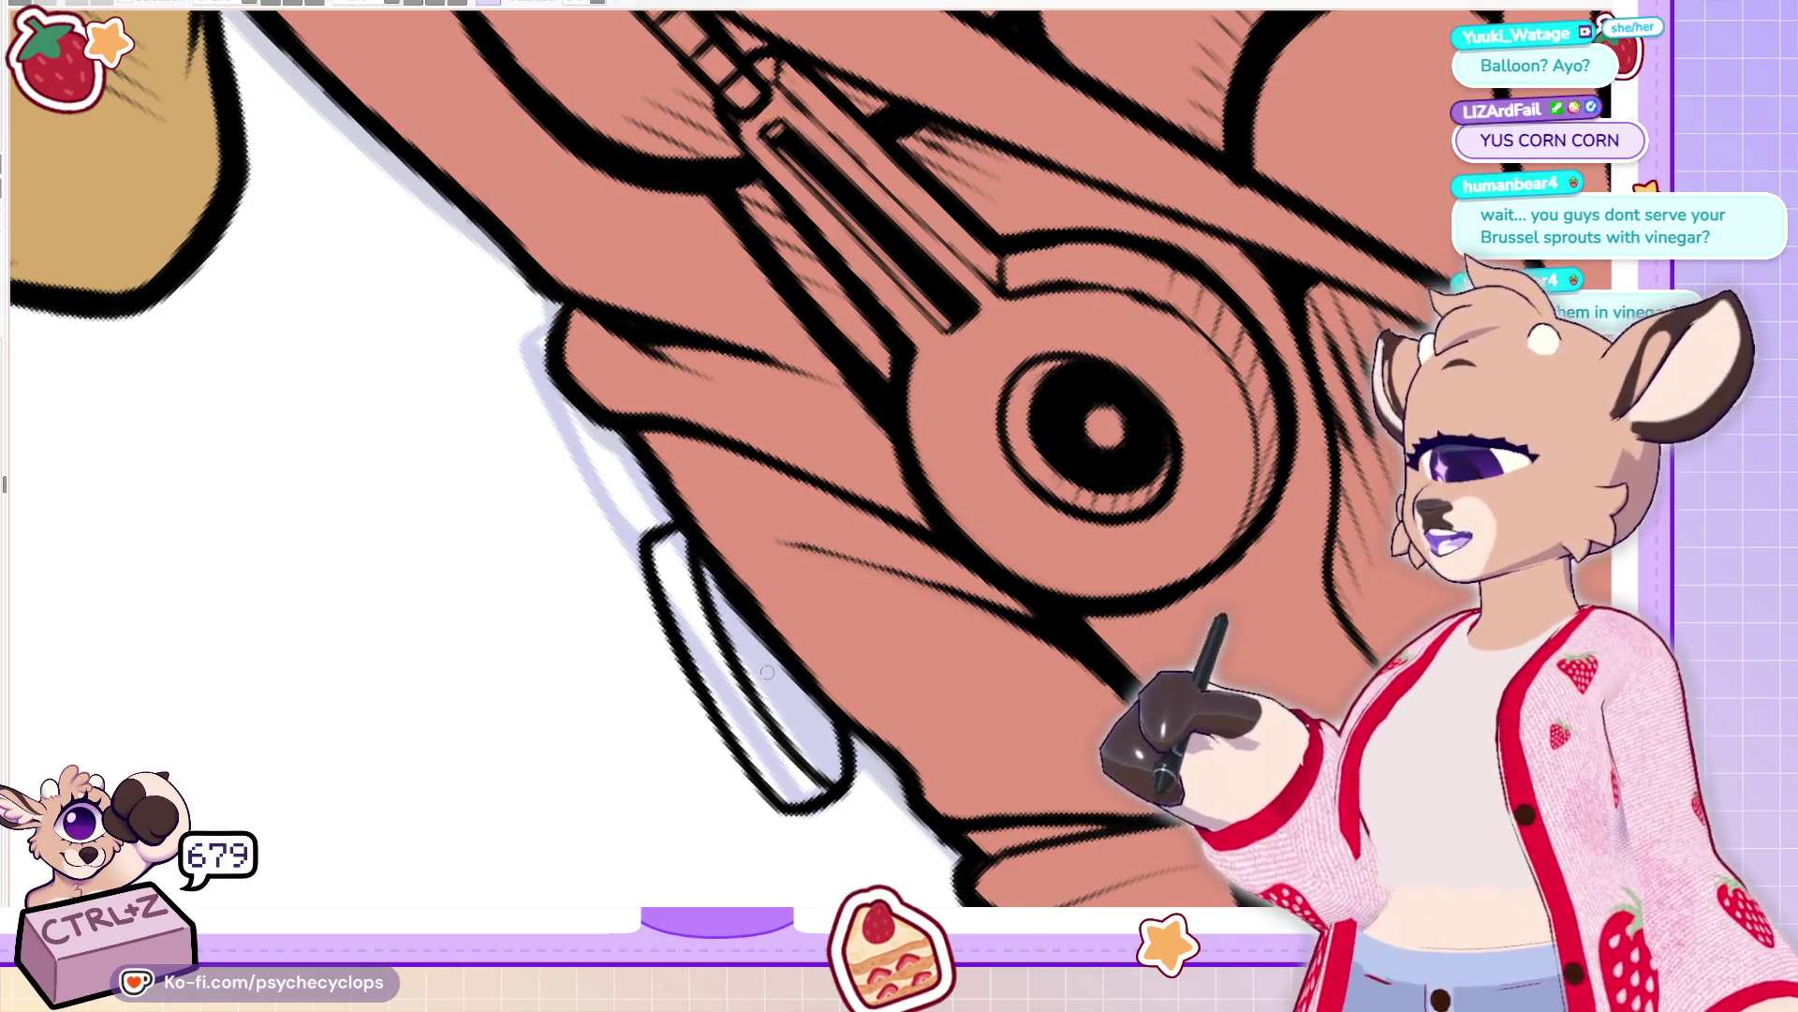
Mirror the view, darken the strip's lower outline, and fill the strap with salmon
{"action": "key", "text": "h"}
{"action": "mouse_move", "coordinate": [983, 539]}
{"action": "left_mouse_down"}
{"action": "mouse_move", "coordinate": [1055, 404]}
{"action": "mouse_move", "coordinate": [984, 521]}
{"action": "left_mouse_up"}
{"action": "mouse_move", "coordinate": [800, 785]}
{"action": "left_mouse_down"}
{"action": "mouse_move", "coordinate": [790, 719]}
{"action": "mouse_move", "coordinate": [781, 749]}
{"action": "mouse_move", "coordinate": [848, 811]}
{"action": "mouse_move", "coordinate": [1046, 414]}
{"action": "left_mouse_up"}
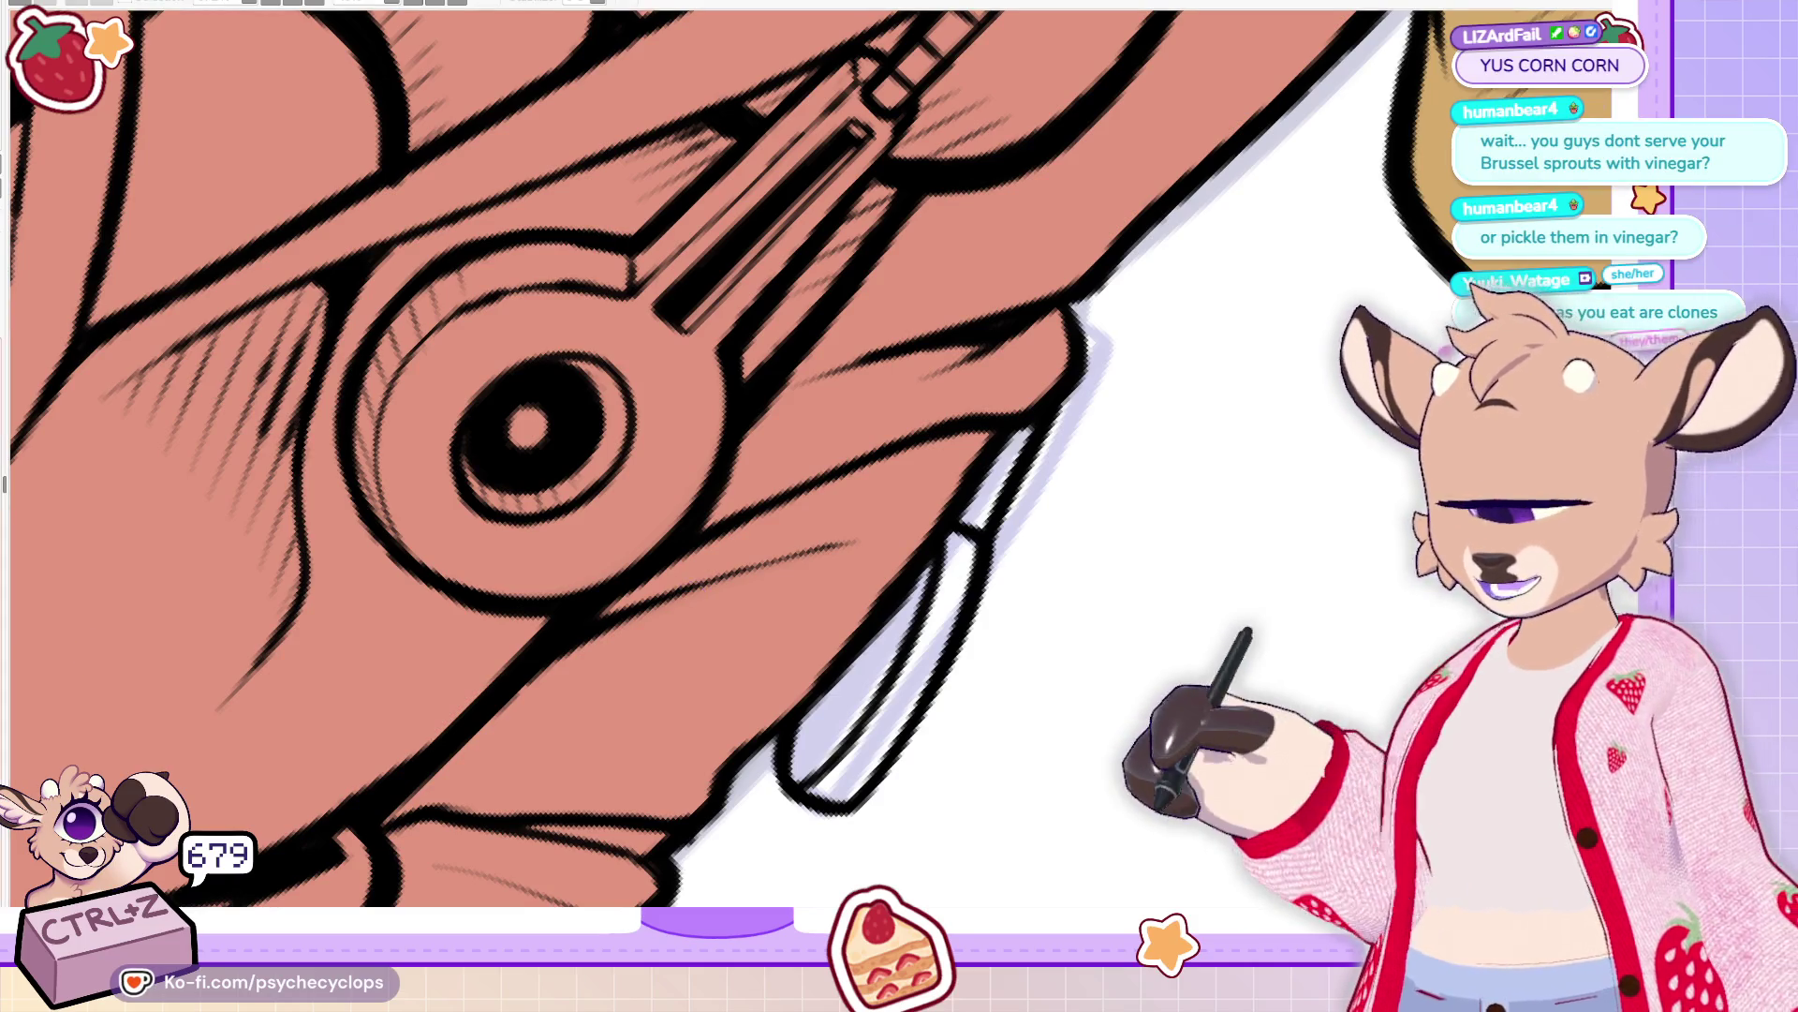
{"action": "mouse_move", "coordinate": [792, 745]}
{"action": "left_mouse_down"}
{"action": "mouse_move", "coordinate": [857, 782]}
{"action": "mouse_move", "coordinate": [1030, 408]}
{"action": "mouse_move", "coordinate": [845, 770]}
{"action": "mouse_move", "coordinate": [867, 632]}
{"action": "mouse_move", "coordinate": [946, 544]}
{"action": "mouse_move", "coordinate": [829, 777]}
{"action": "mouse_move", "coordinate": [838, 740]}
{"action": "left_mouse_up"}
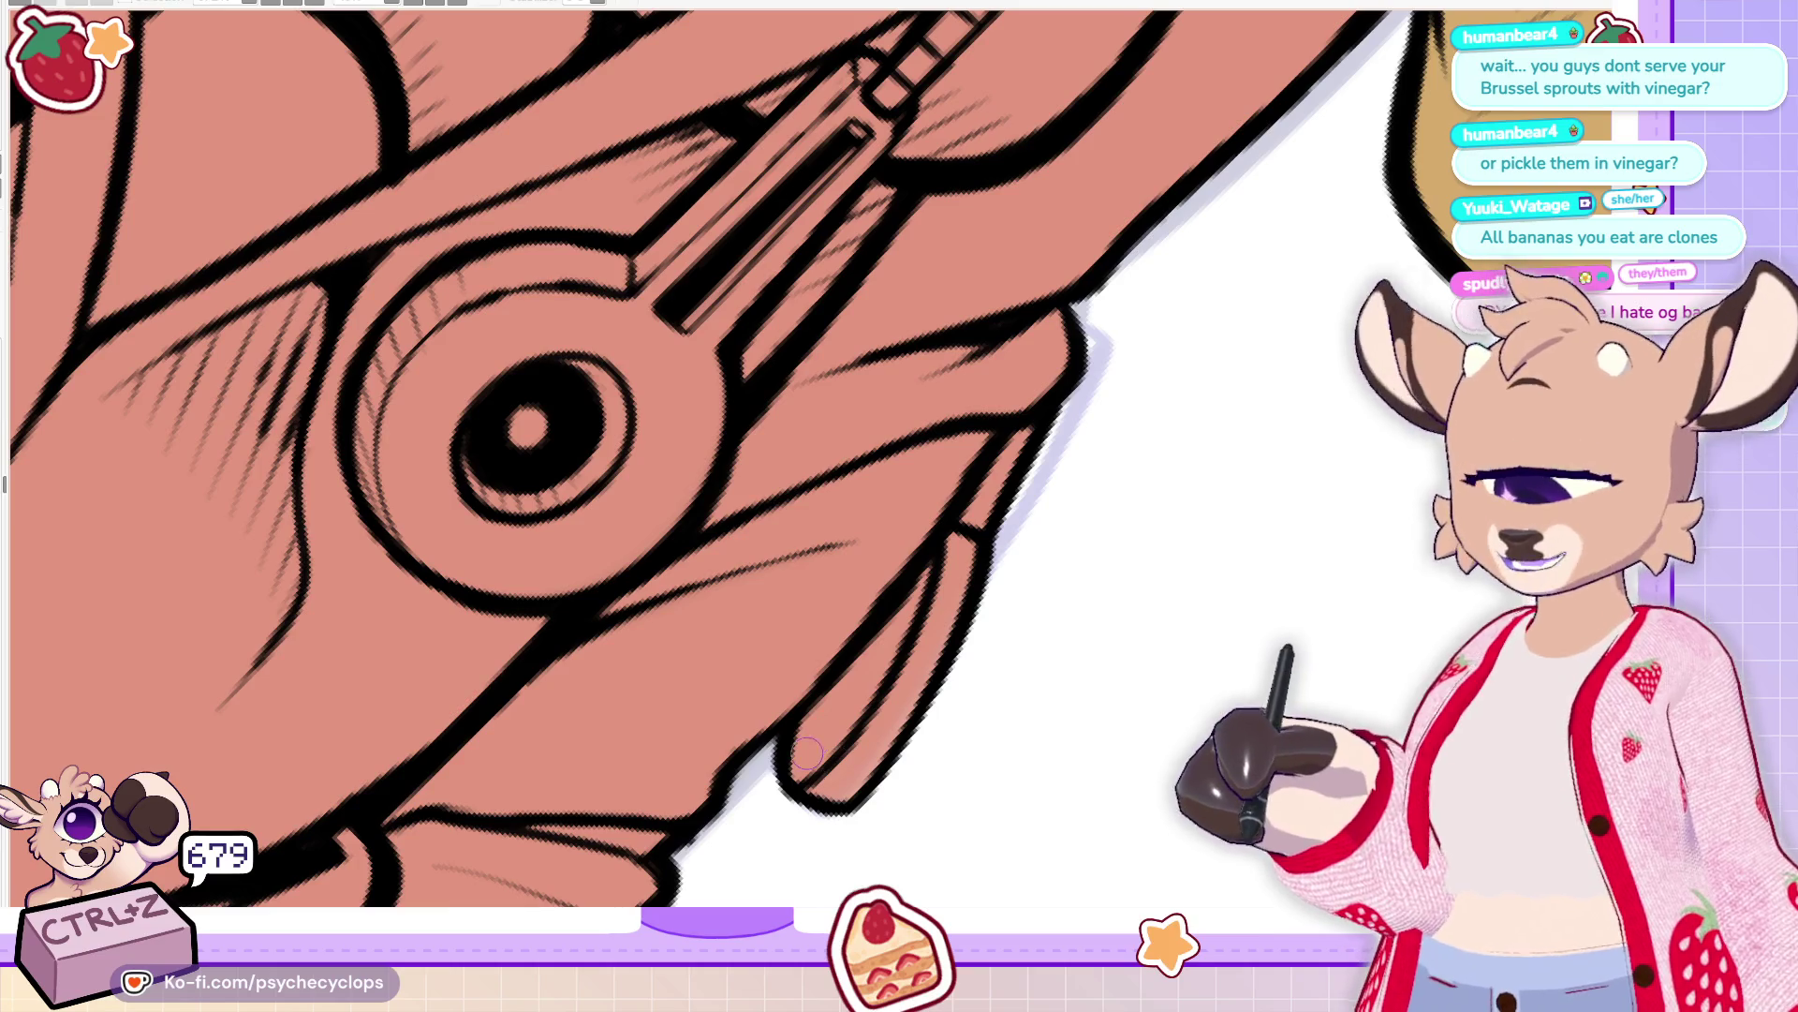
{"action": "key", "text": "ctrl+minus"}
{"action": "key", "text": "ctrl+minus"}
{"action": "key", "text": "ctrl+minus"}
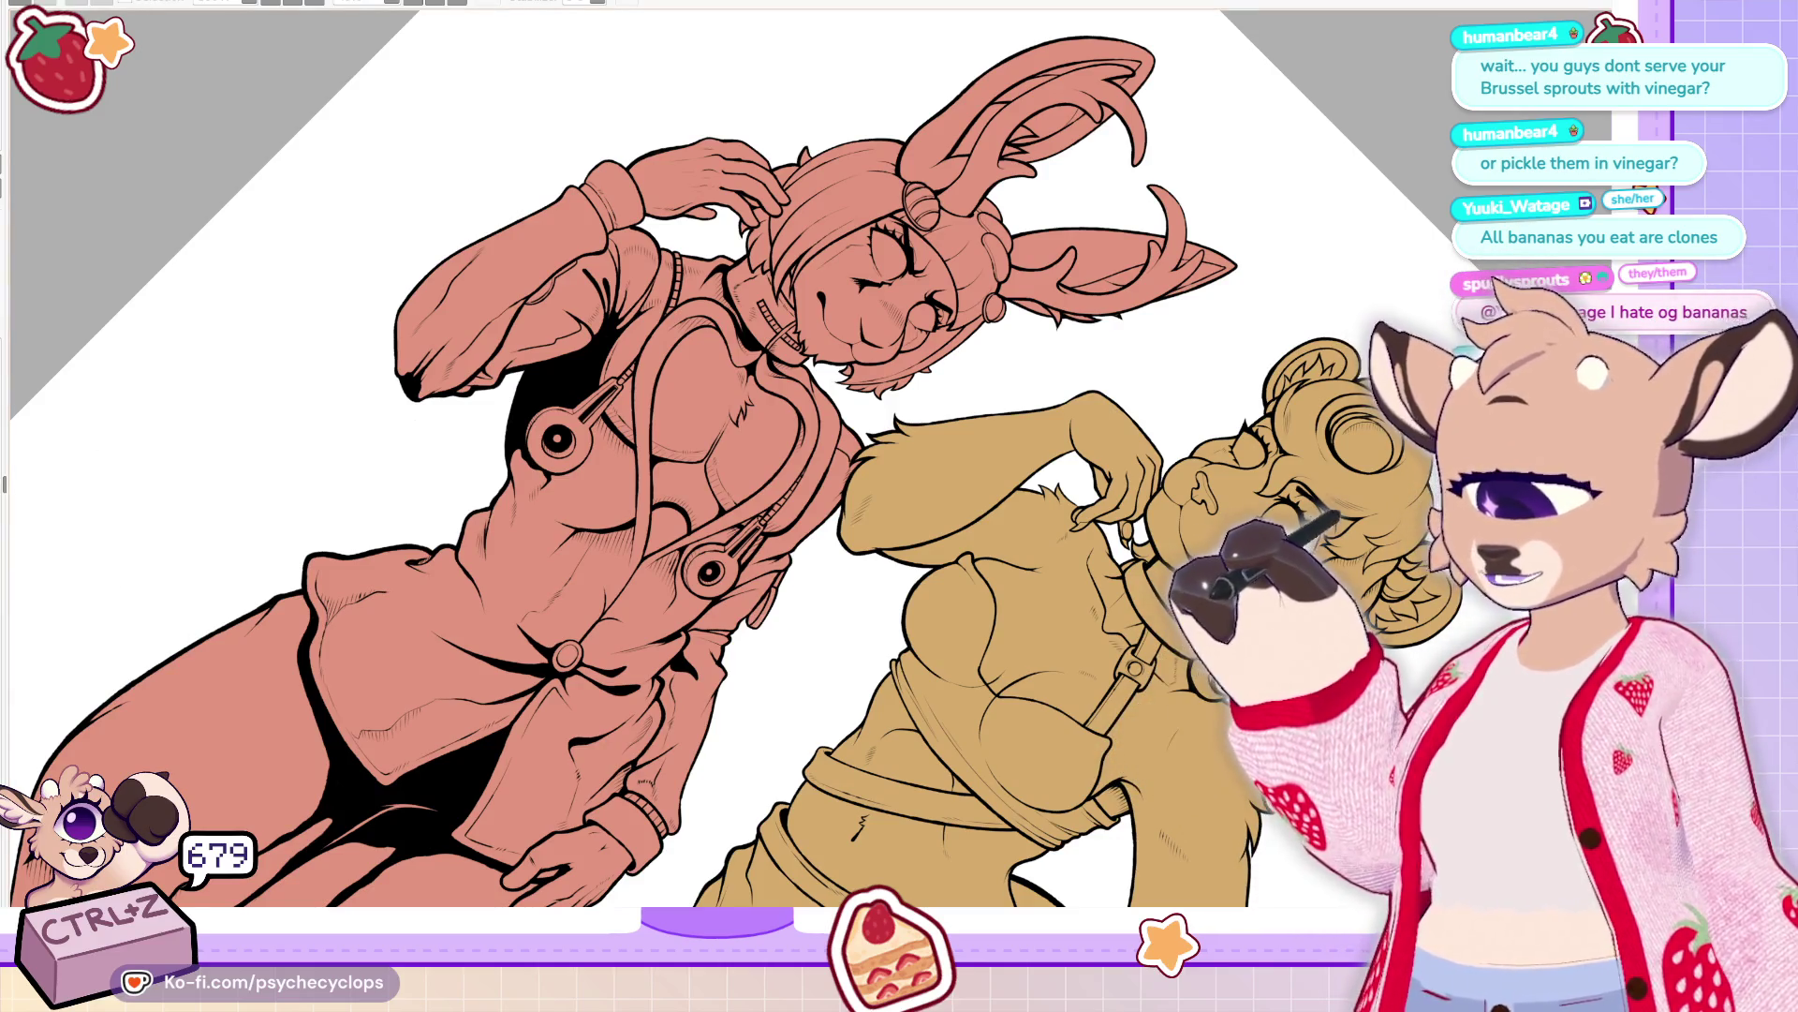
Zoom onto the bunny's head and paint a thick black shadow band along the face edge, undoing a stray stroke
{"action": "key", "text": "Home"}
{"action": "key", "text": "ctrl+plus"}
{"action": "key", "text": "ctrl+plus"}
{"action": "key", "text": "ctrl+plus"}
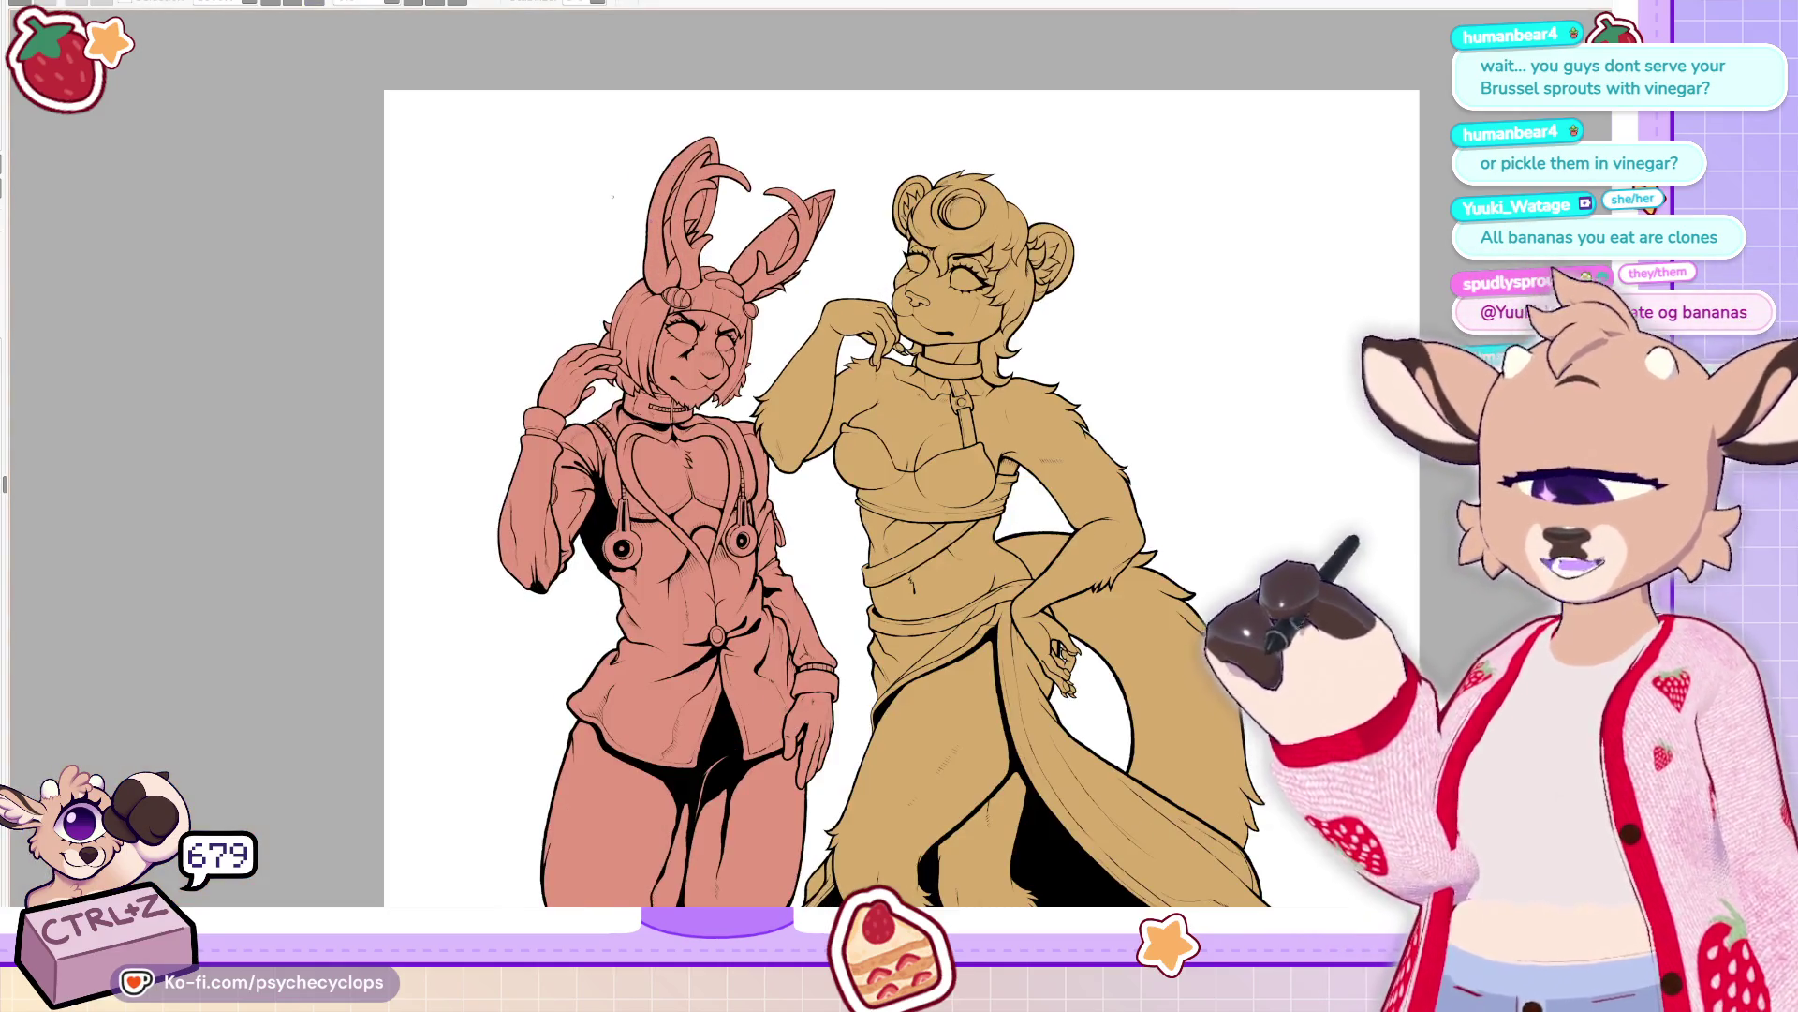
{"action": "scroll", "coordinate": [592, 583], "scroll_direction": "up", "scroll_amount": 2}
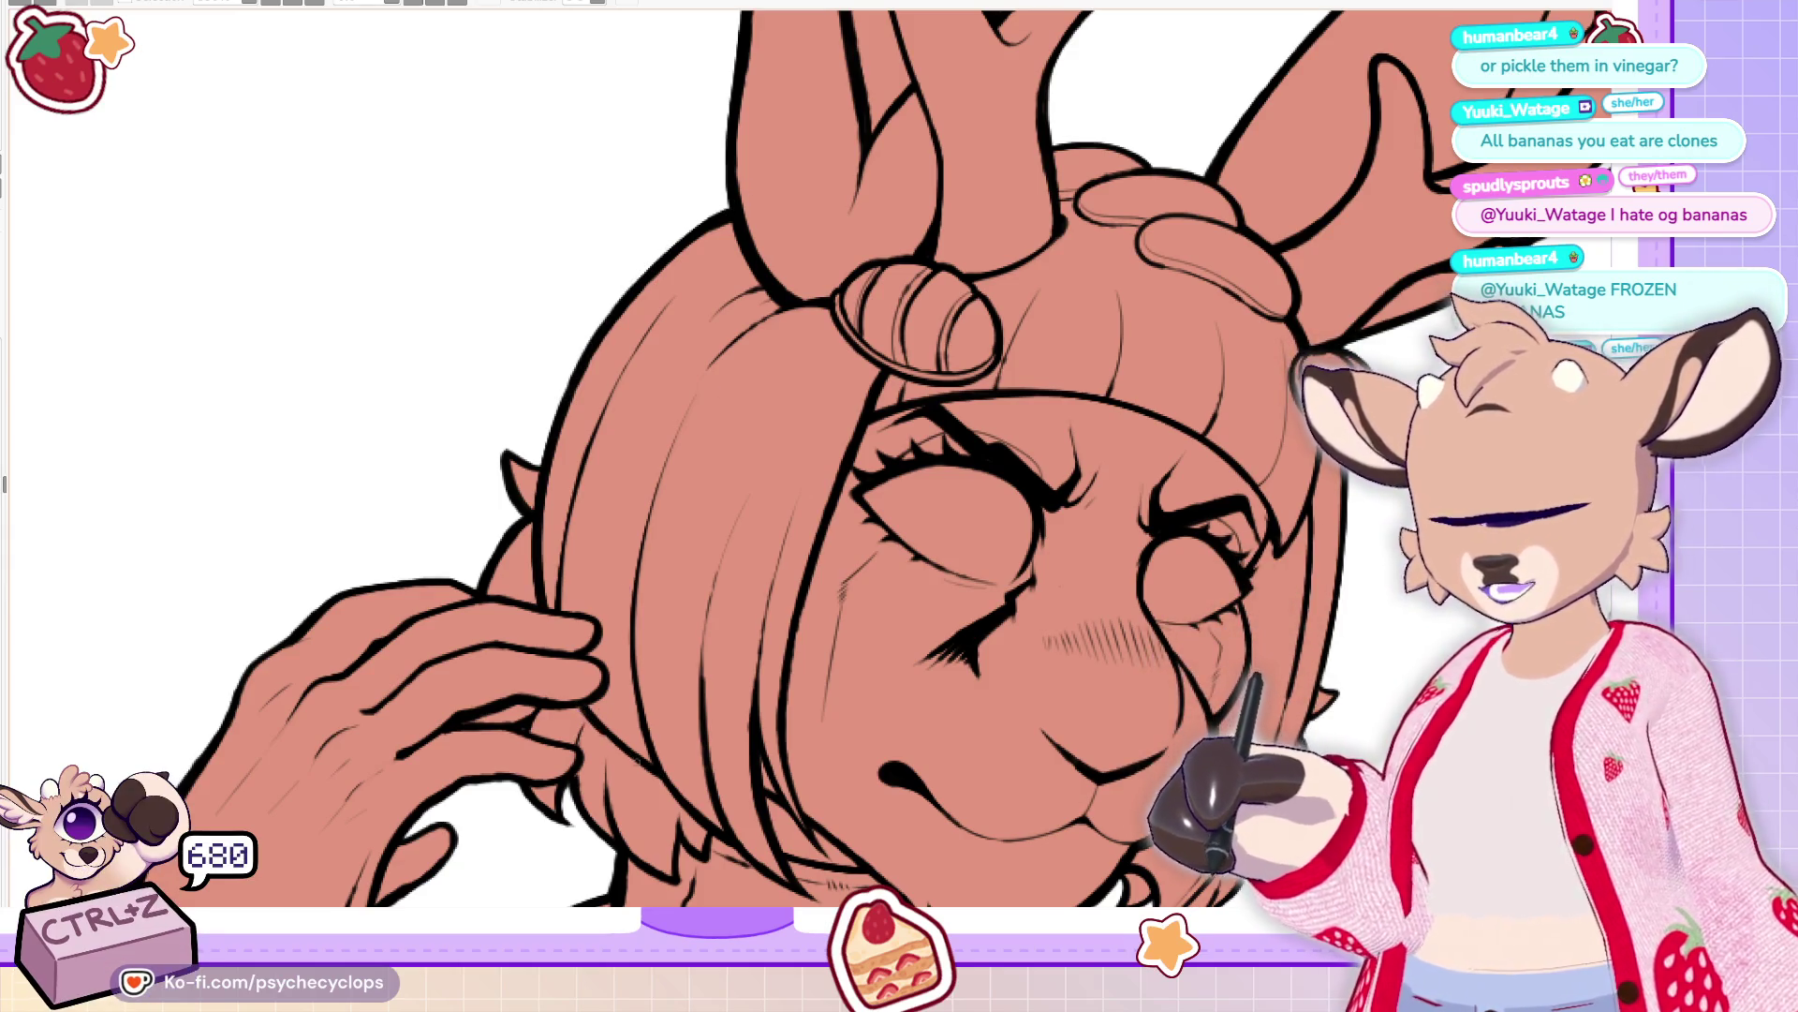
{"action": "left_click_drag", "start_coordinate": [639, 637], "coordinate": [693, 808]}
{"action": "key", "text": "ctrl+z"}
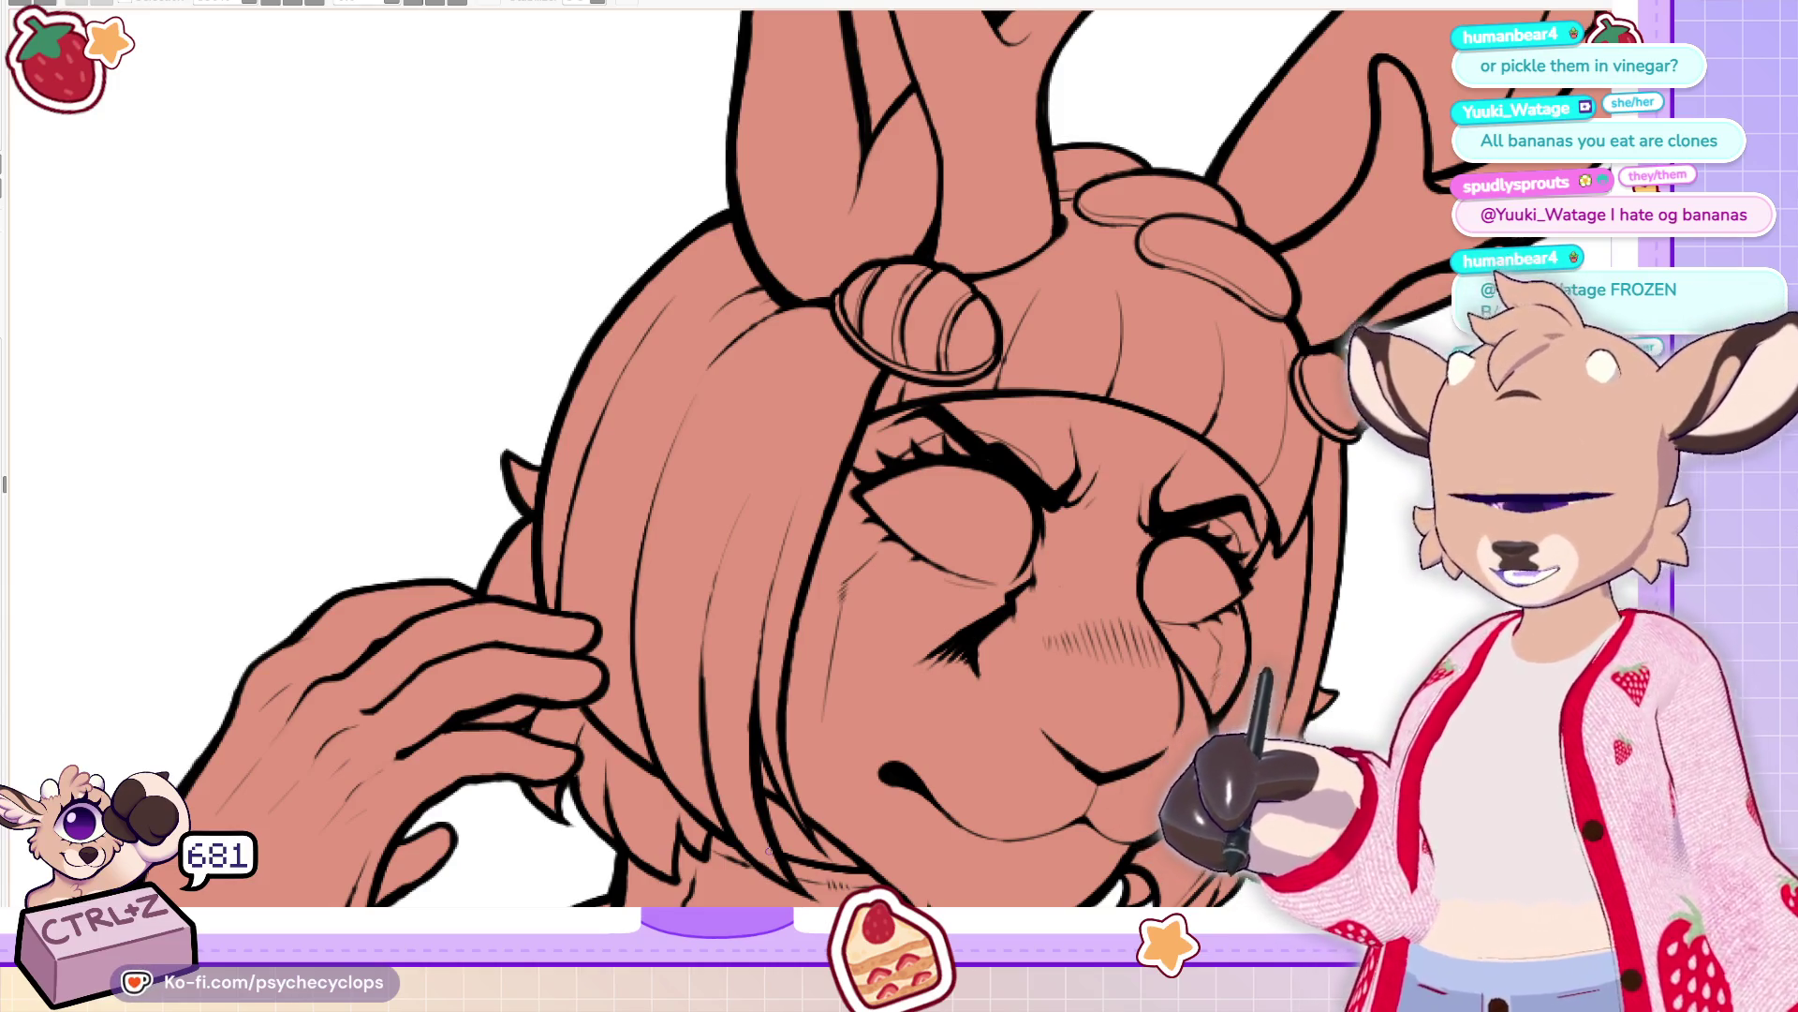
{"action": "scroll", "coordinate": [1065, 557], "scroll_direction": "down", "scroll_amount": 5}
{"action": "left_click_drag", "start_coordinate": [1065, 557], "coordinate": [1330, 599]}
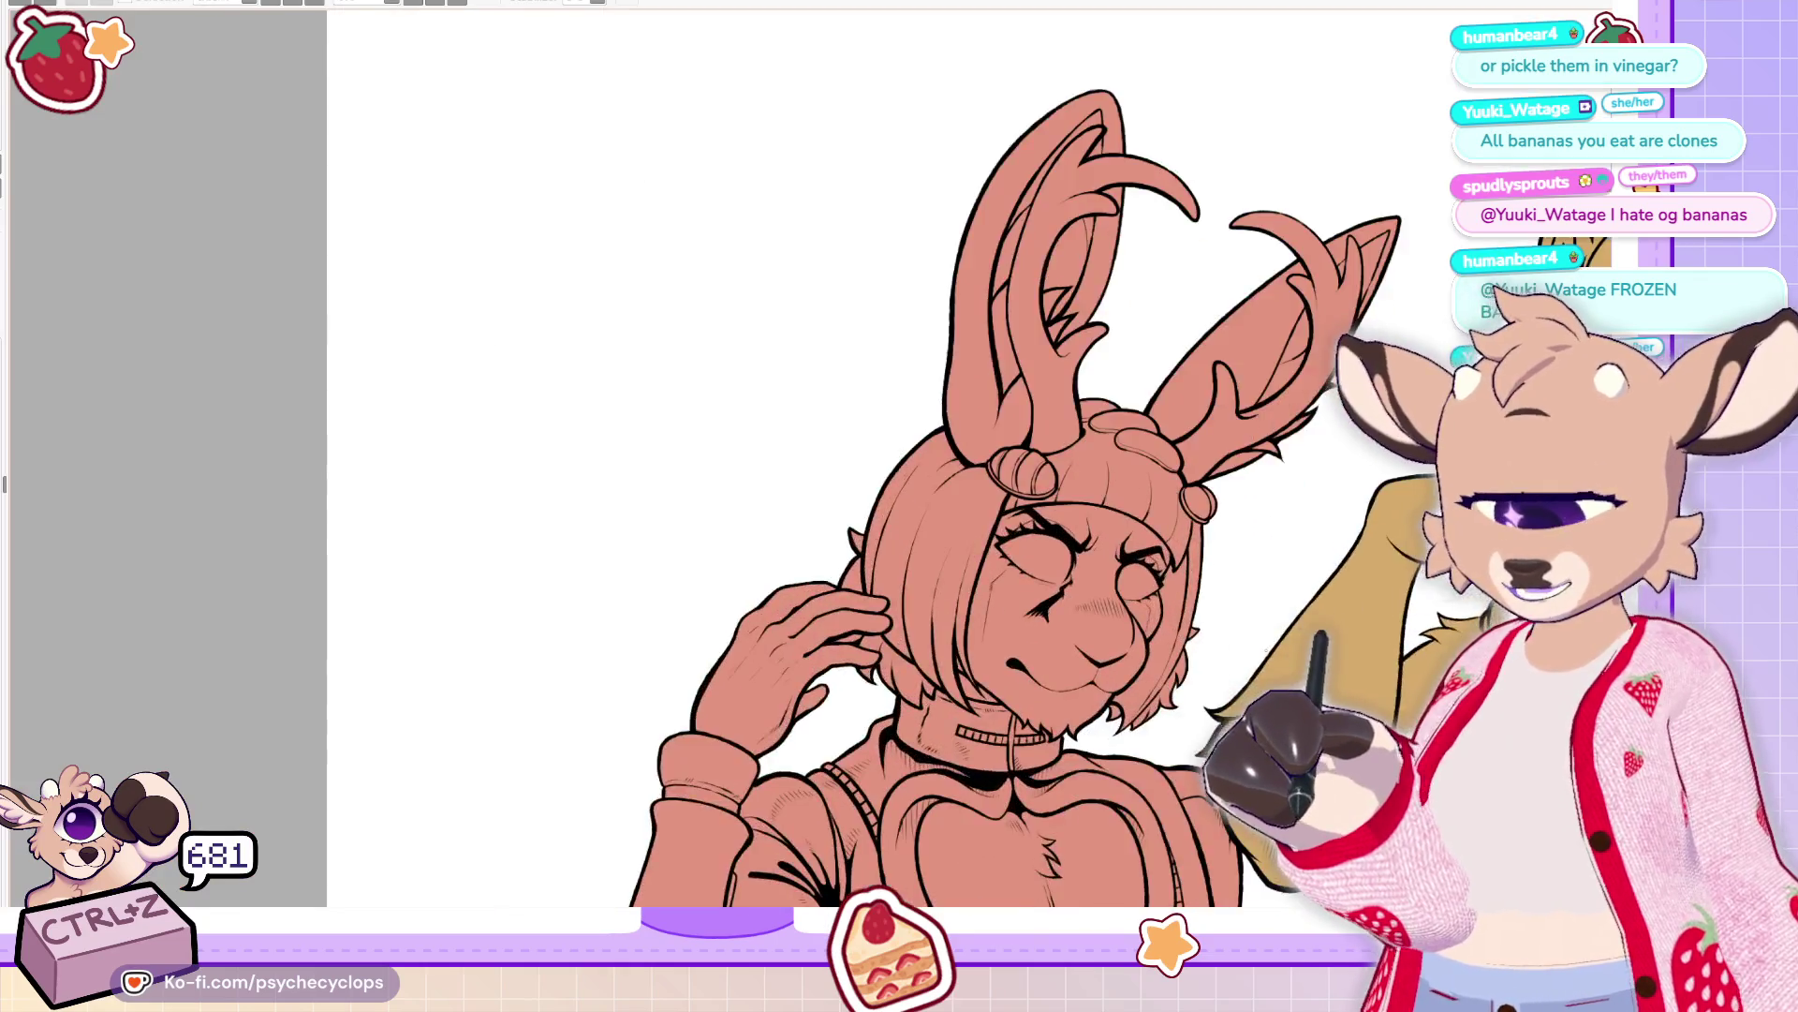
{"action": "scroll", "coordinate": [1243, 651], "scroll_direction": "up", "scroll_amount": 4}
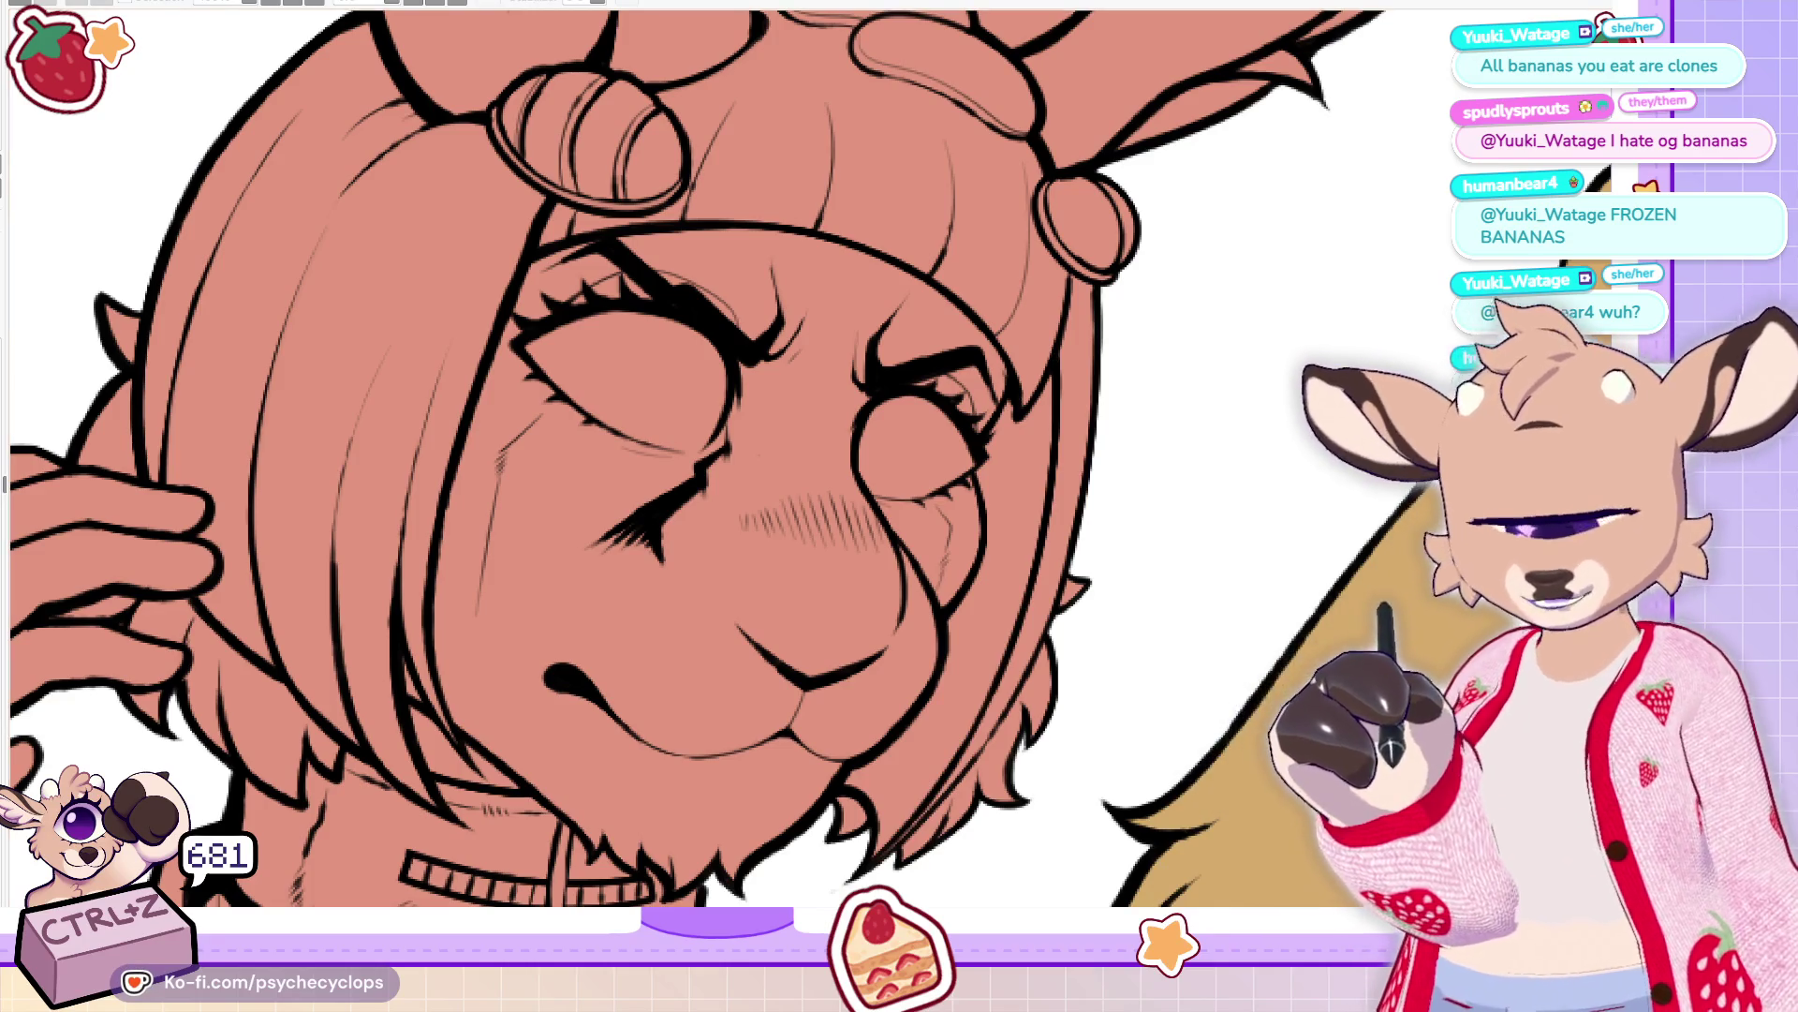
{"action": "left_click_drag", "start_coordinate": [1049, 385], "coordinate": [871, 843]}
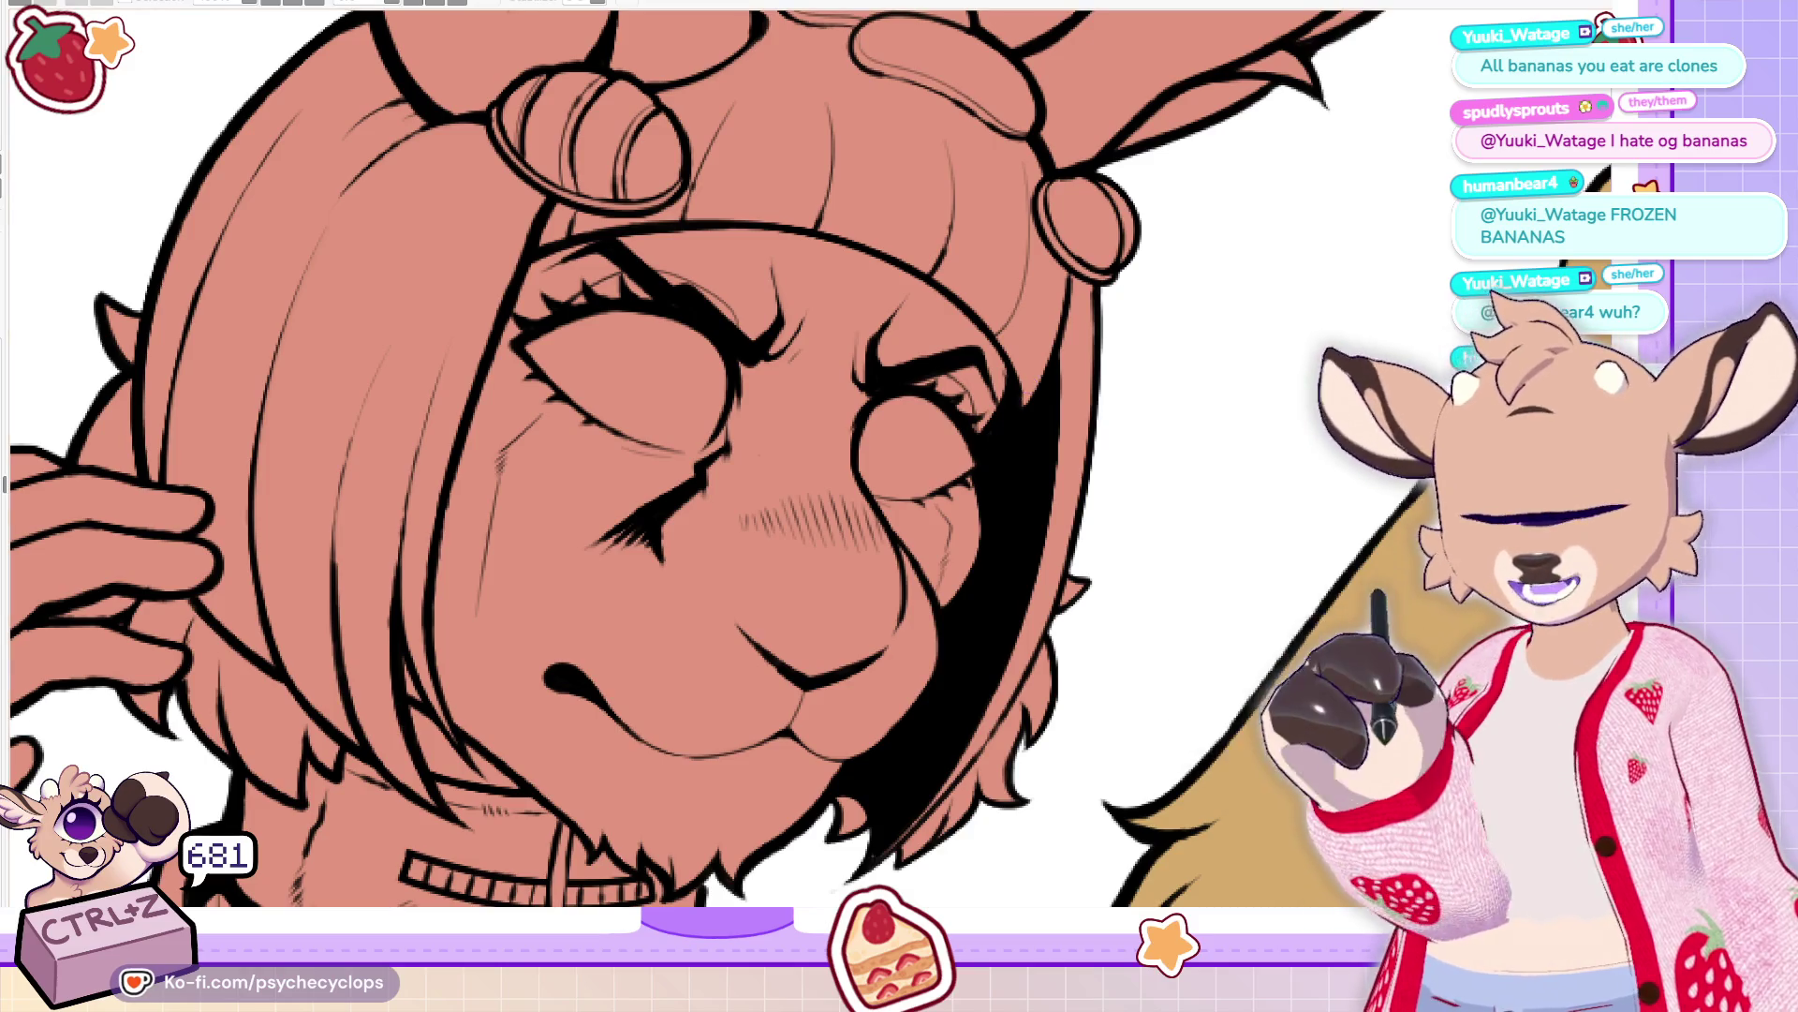
Mirror the canvas to check the shadow, undo a stray hair line, then reframe the head
{"action": "key", "text": "h"}
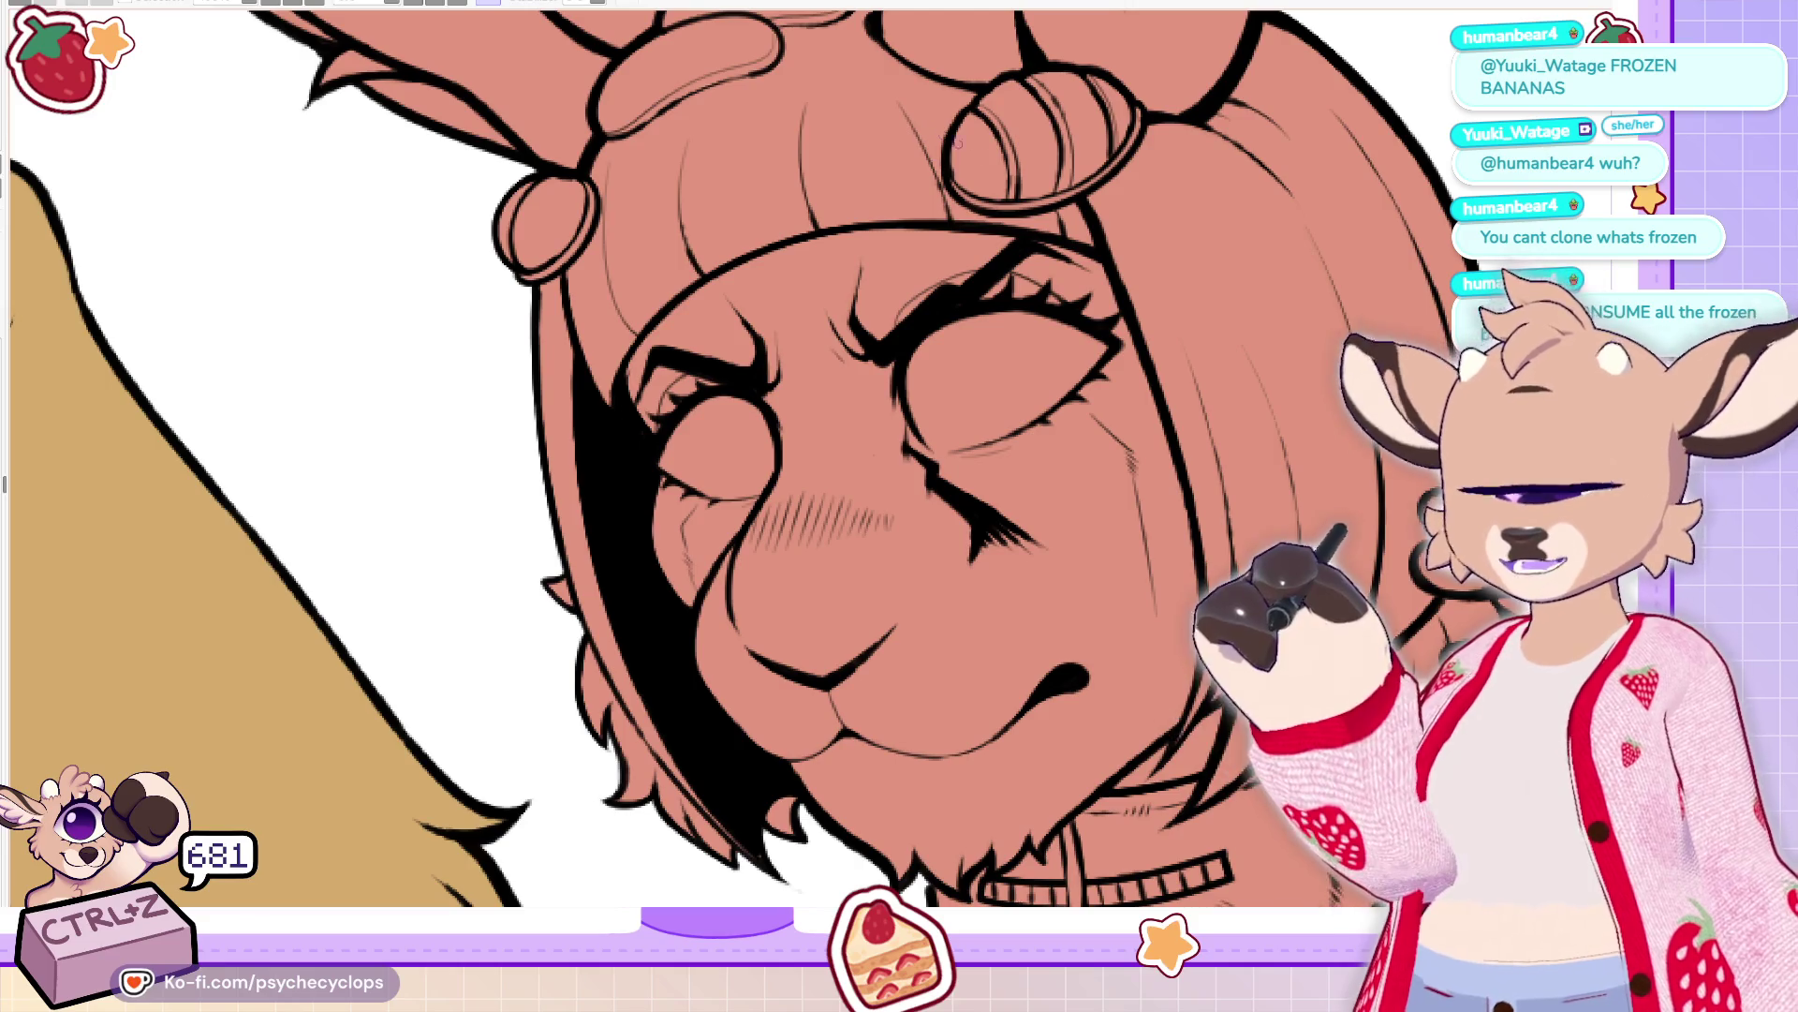
{"action": "left_click_drag", "start_coordinate": [794, 105], "coordinate": [812, 229]}
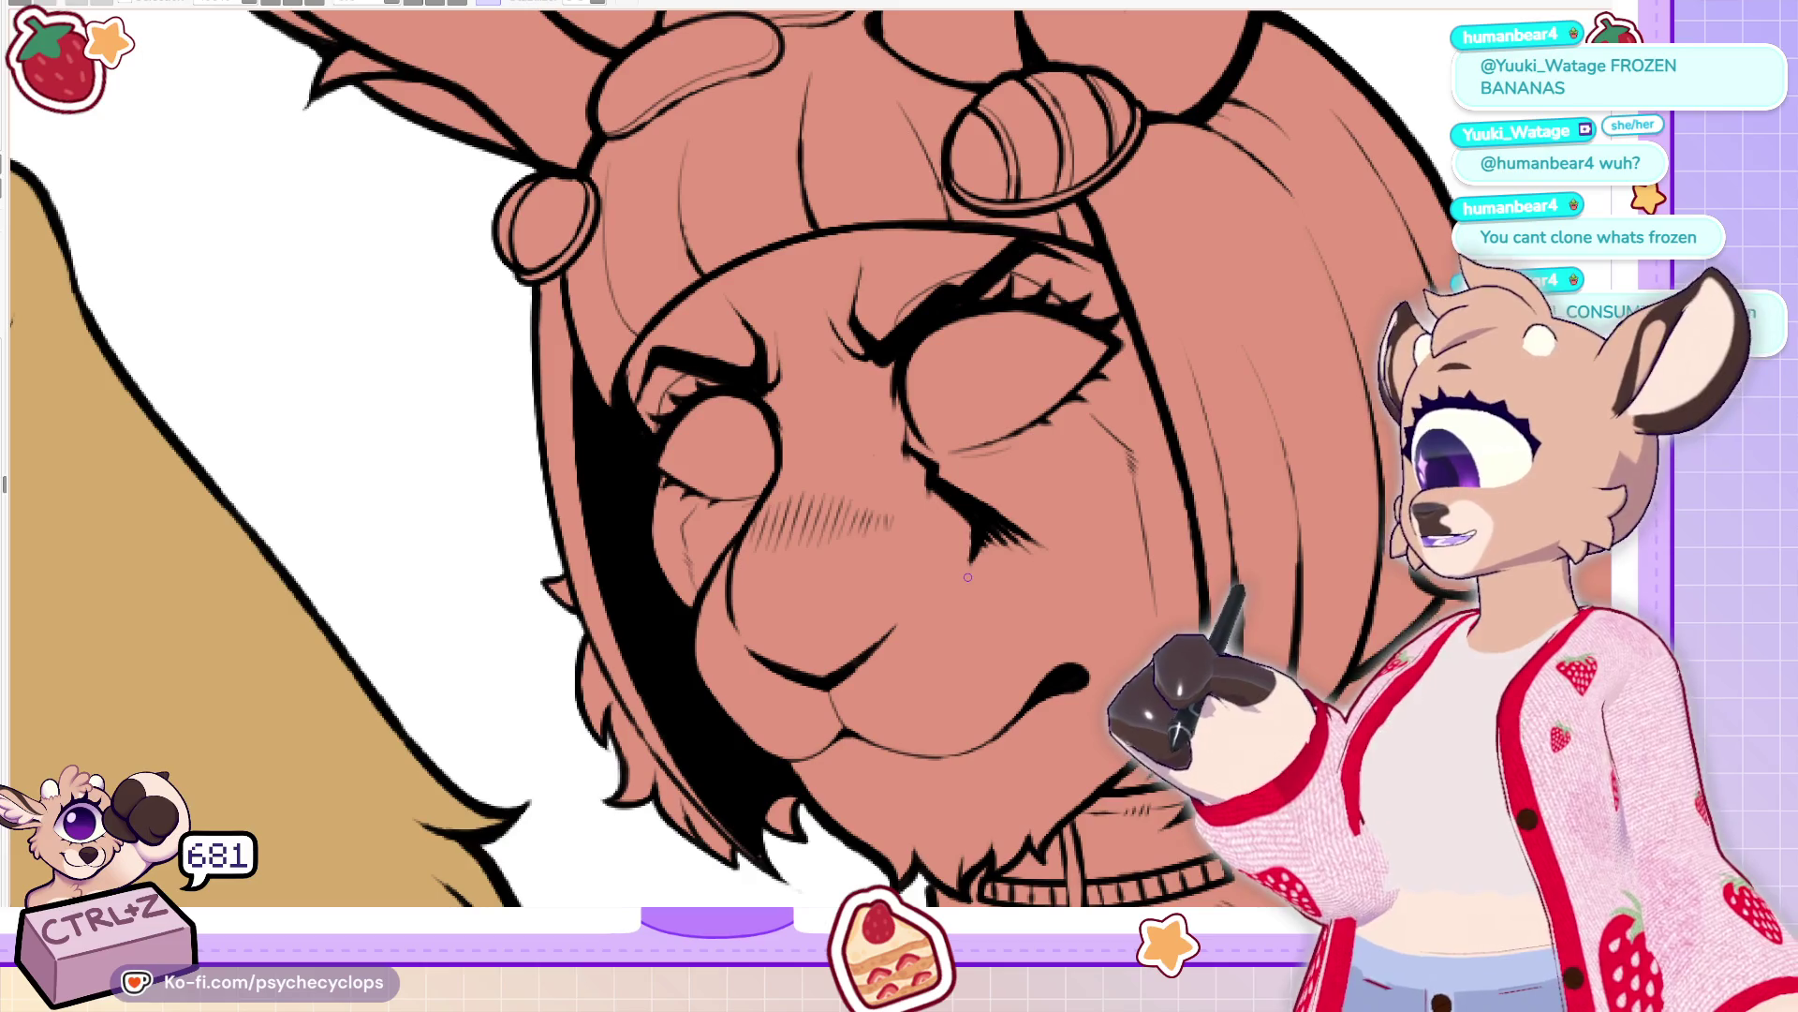
{"action": "key", "text": "ctrl+z"}
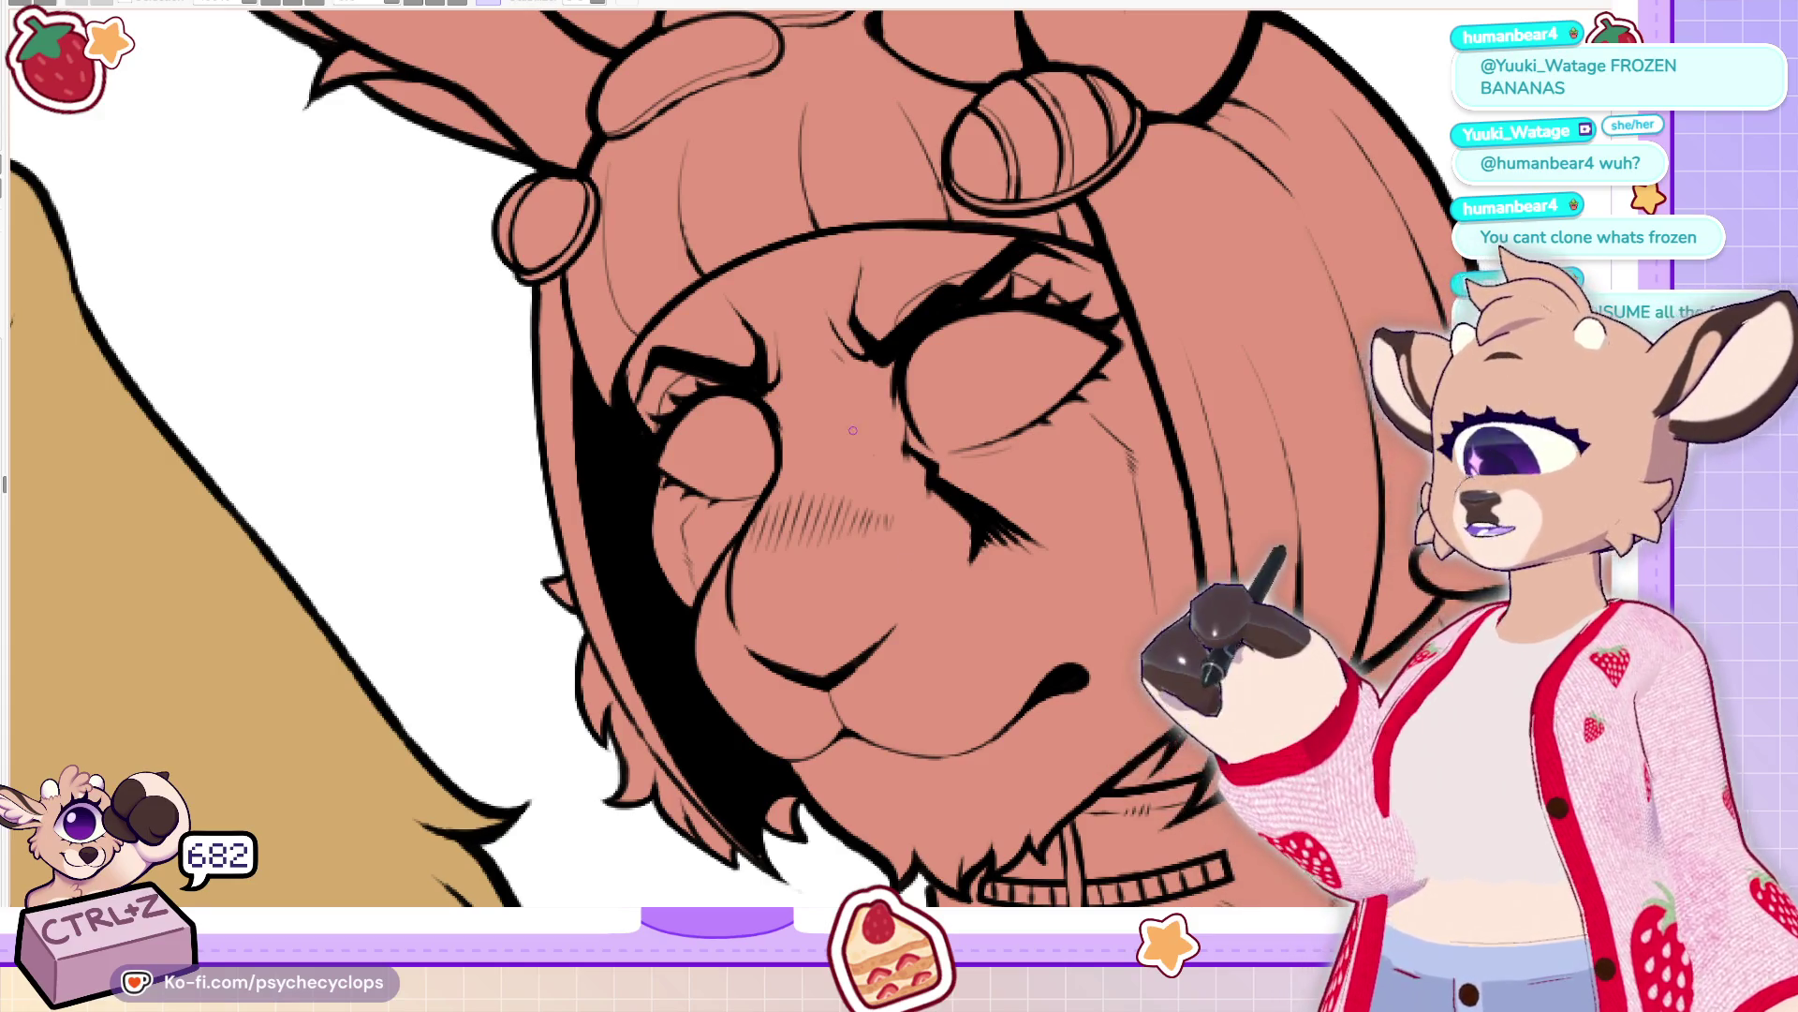
{"action": "key", "text": "ctrl+0"}
{"action": "scroll", "coordinate": [805, 450], "scroll_direction": "up", "scroll_amount": 5}
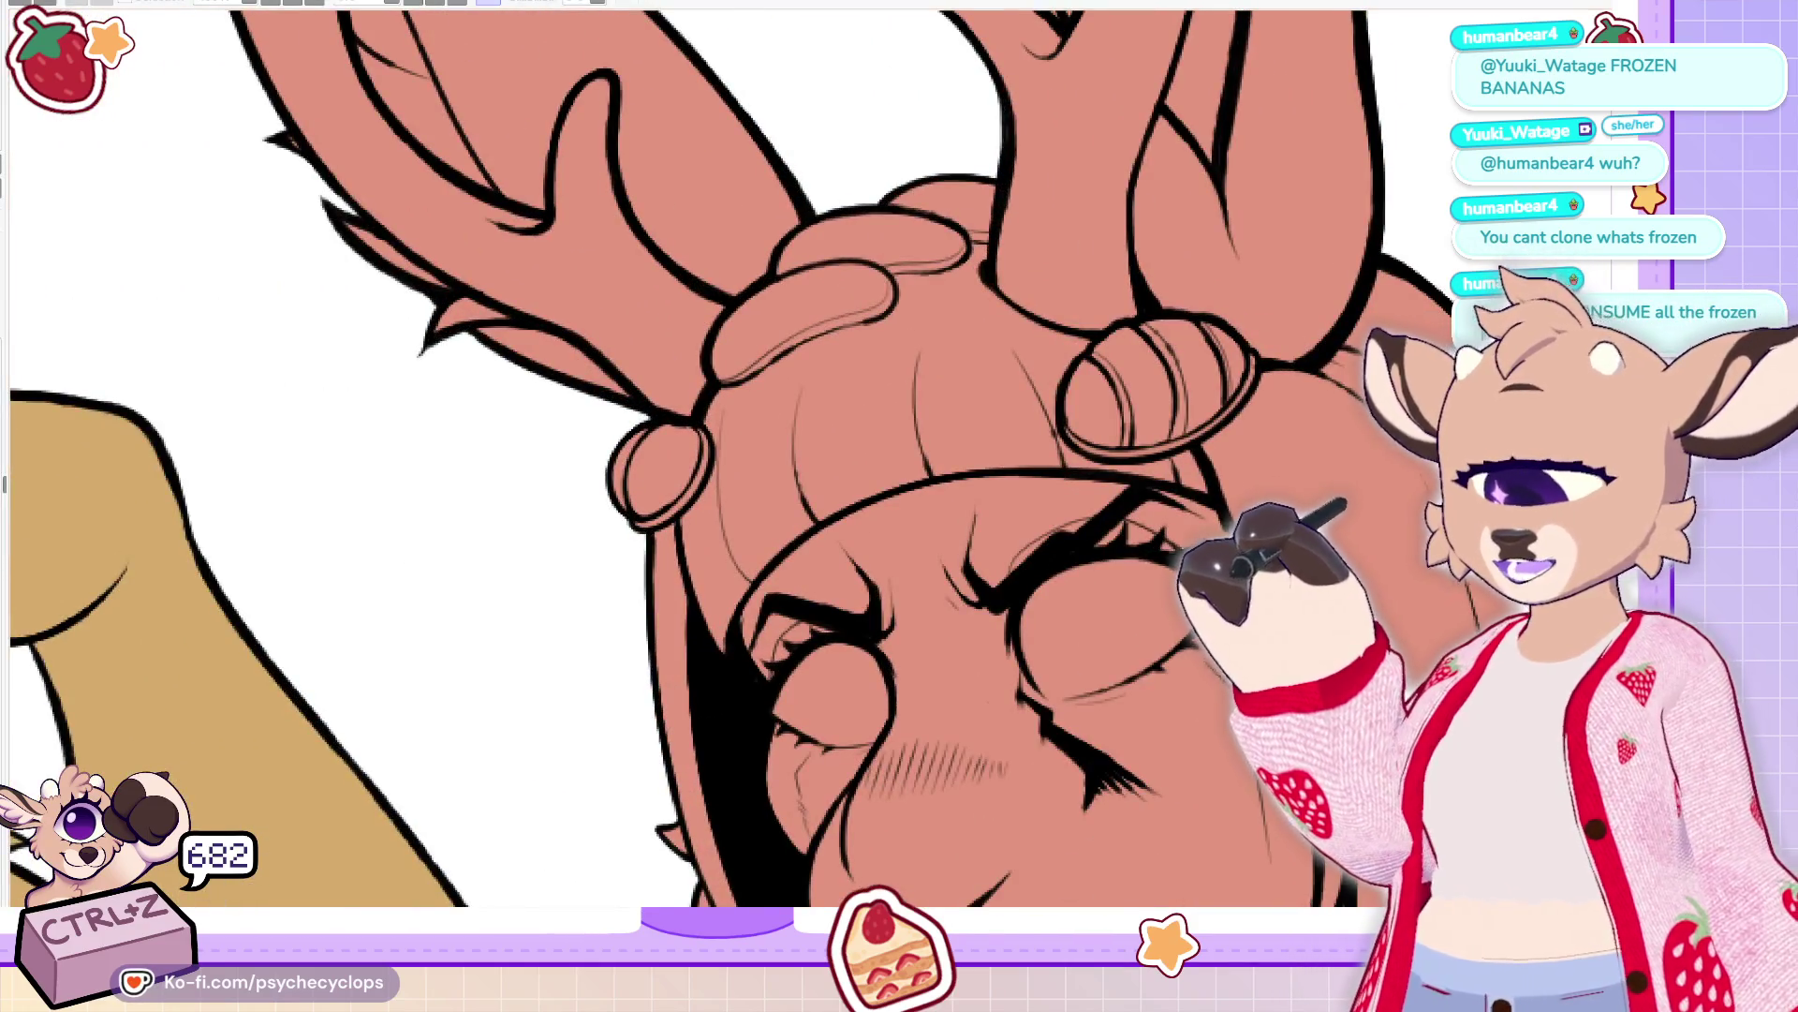
On a rotated view, ink bolder outlines on the raised hand's fingers and finger-pad oval
{"action": "key", "text": "minus"}
{"action": "key", "text": "minus"}
{"action": "key", "text": "minus"}
{"action": "scroll", "coordinate": [586, 600], "scroll_direction": "up", "scroll_amount": 5}
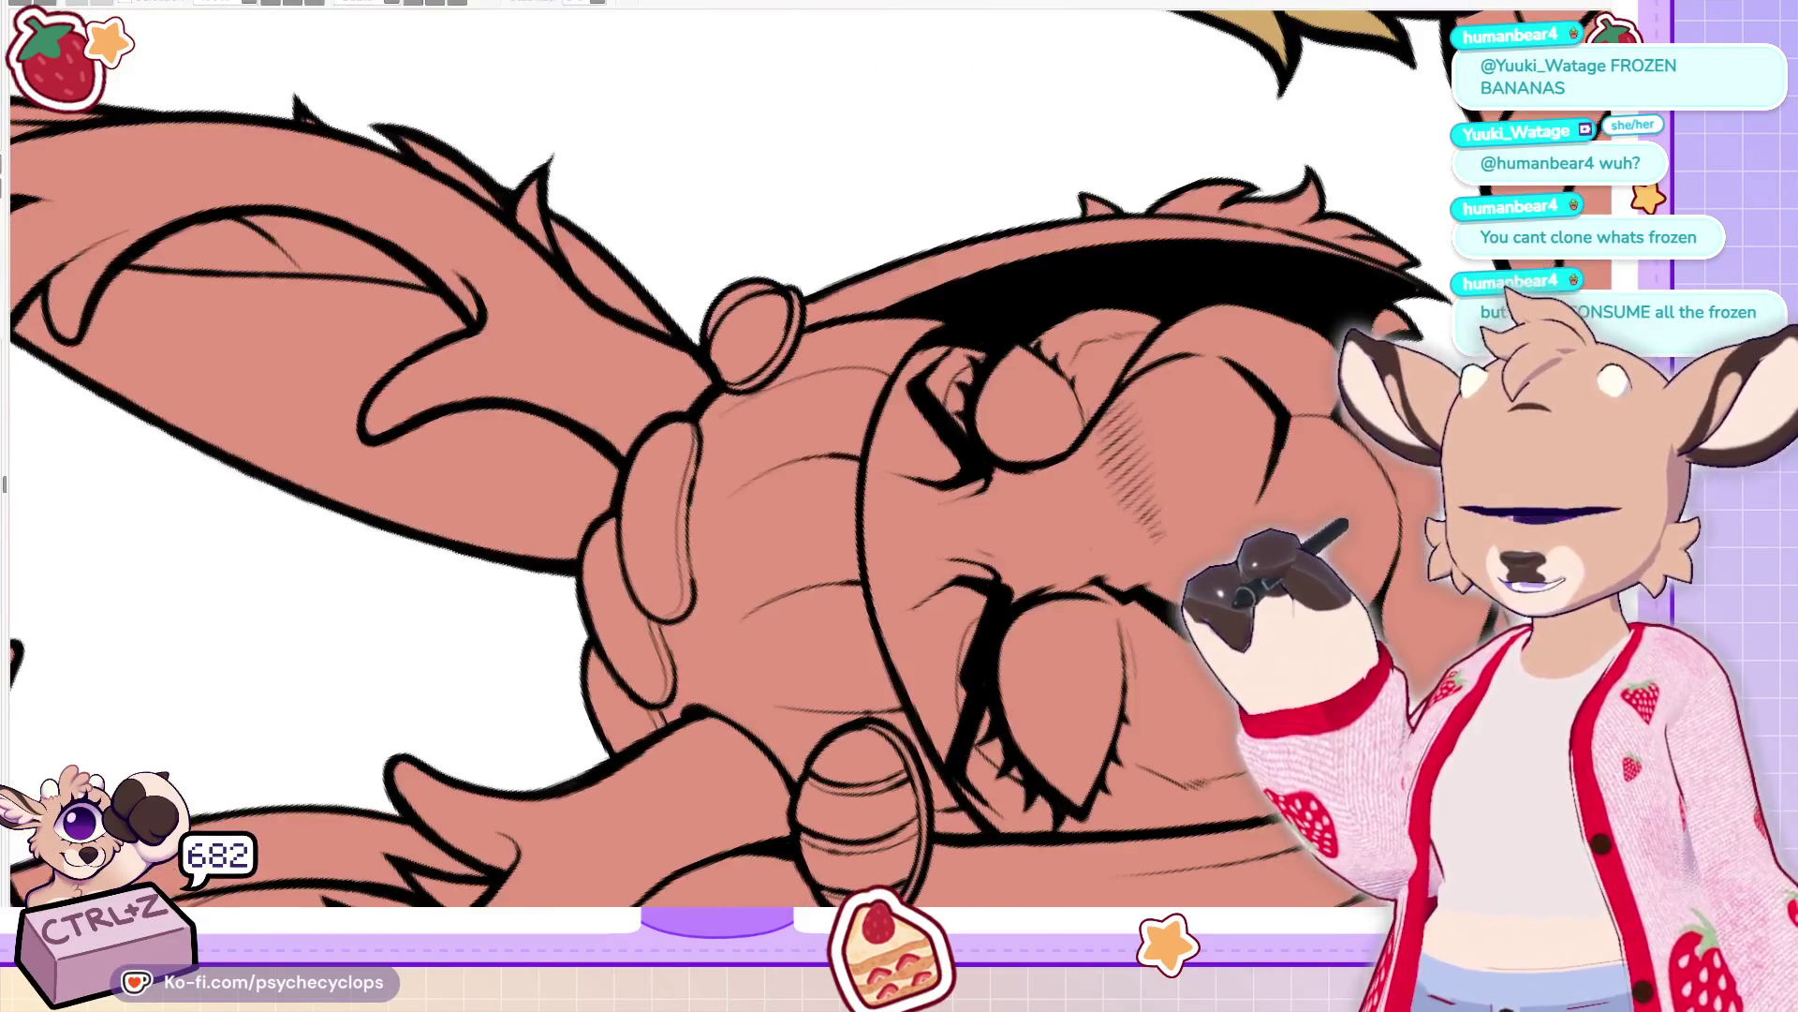
{"action": "mouse_move", "coordinate": [573, 646]}
{"action": "left_mouse_down"}
{"action": "mouse_move", "coordinate": [684, 815]}
{"action": "mouse_move", "coordinate": [749, 832]}
{"action": "mouse_move", "coordinate": [607, 706]}
{"action": "mouse_move", "coordinate": [619, 857]}
{"action": "mouse_move", "coordinate": [646, 904]}
{"action": "left_mouse_up"}
{"action": "left_click_drag", "start_coordinate": [586, 773], "coordinate": [600, 796]}
{"action": "mouse_move", "coordinate": [749, 861]}
{"action": "left_mouse_down"}
{"action": "mouse_move", "coordinate": [734, 812]}
{"action": "mouse_move", "coordinate": [752, 854]}
{"action": "left_mouse_up"}
{"action": "mouse_move", "coordinate": [779, 479]}
{"action": "left_mouse_down"}
{"action": "mouse_move", "coordinate": [796, 557]}
{"action": "mouse_move", "coordinate": [740, 660]}
{"action": "mouse_move", "coordinate": [633, 435]}
{"action": "mouse_move", "coordinate": [673, 608]}
{"action": "left_mouse_up"}
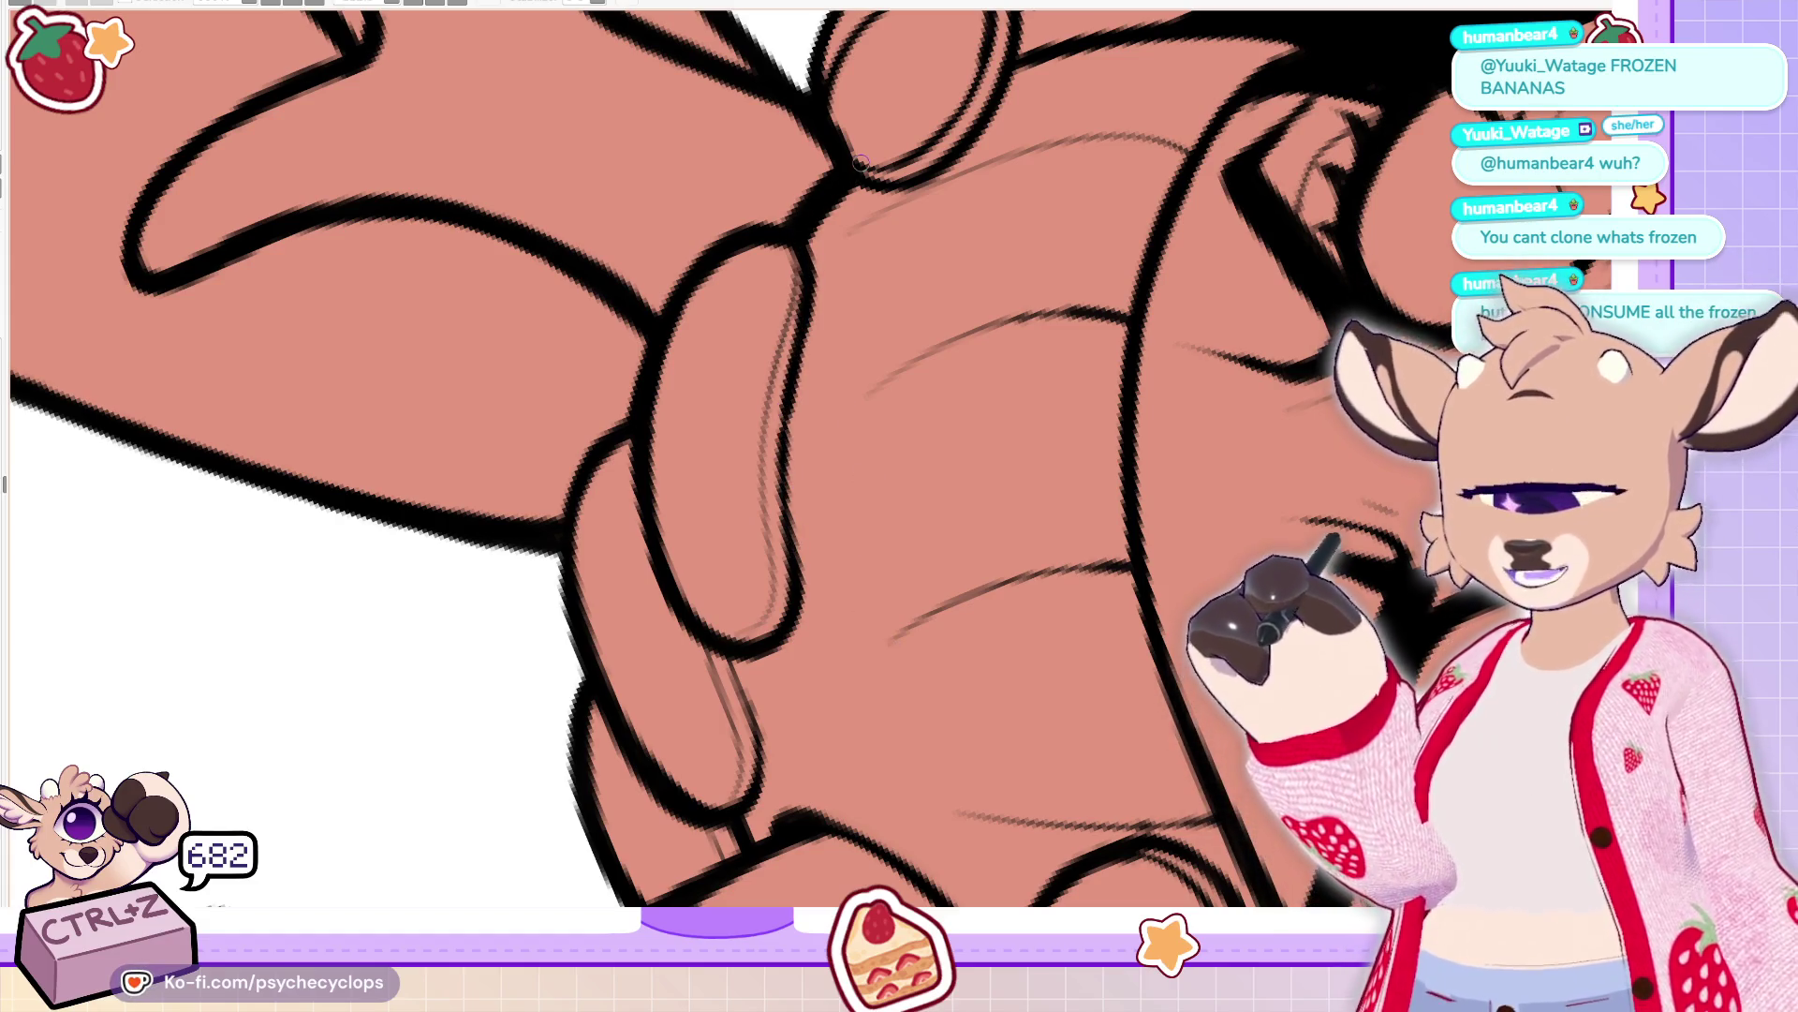
Tidy the hair ring's inner edge by painting skin colour over its dark top edge
{"action": "key", "text": "ctrl+0"}
{"action": "key", "text": "minus"}
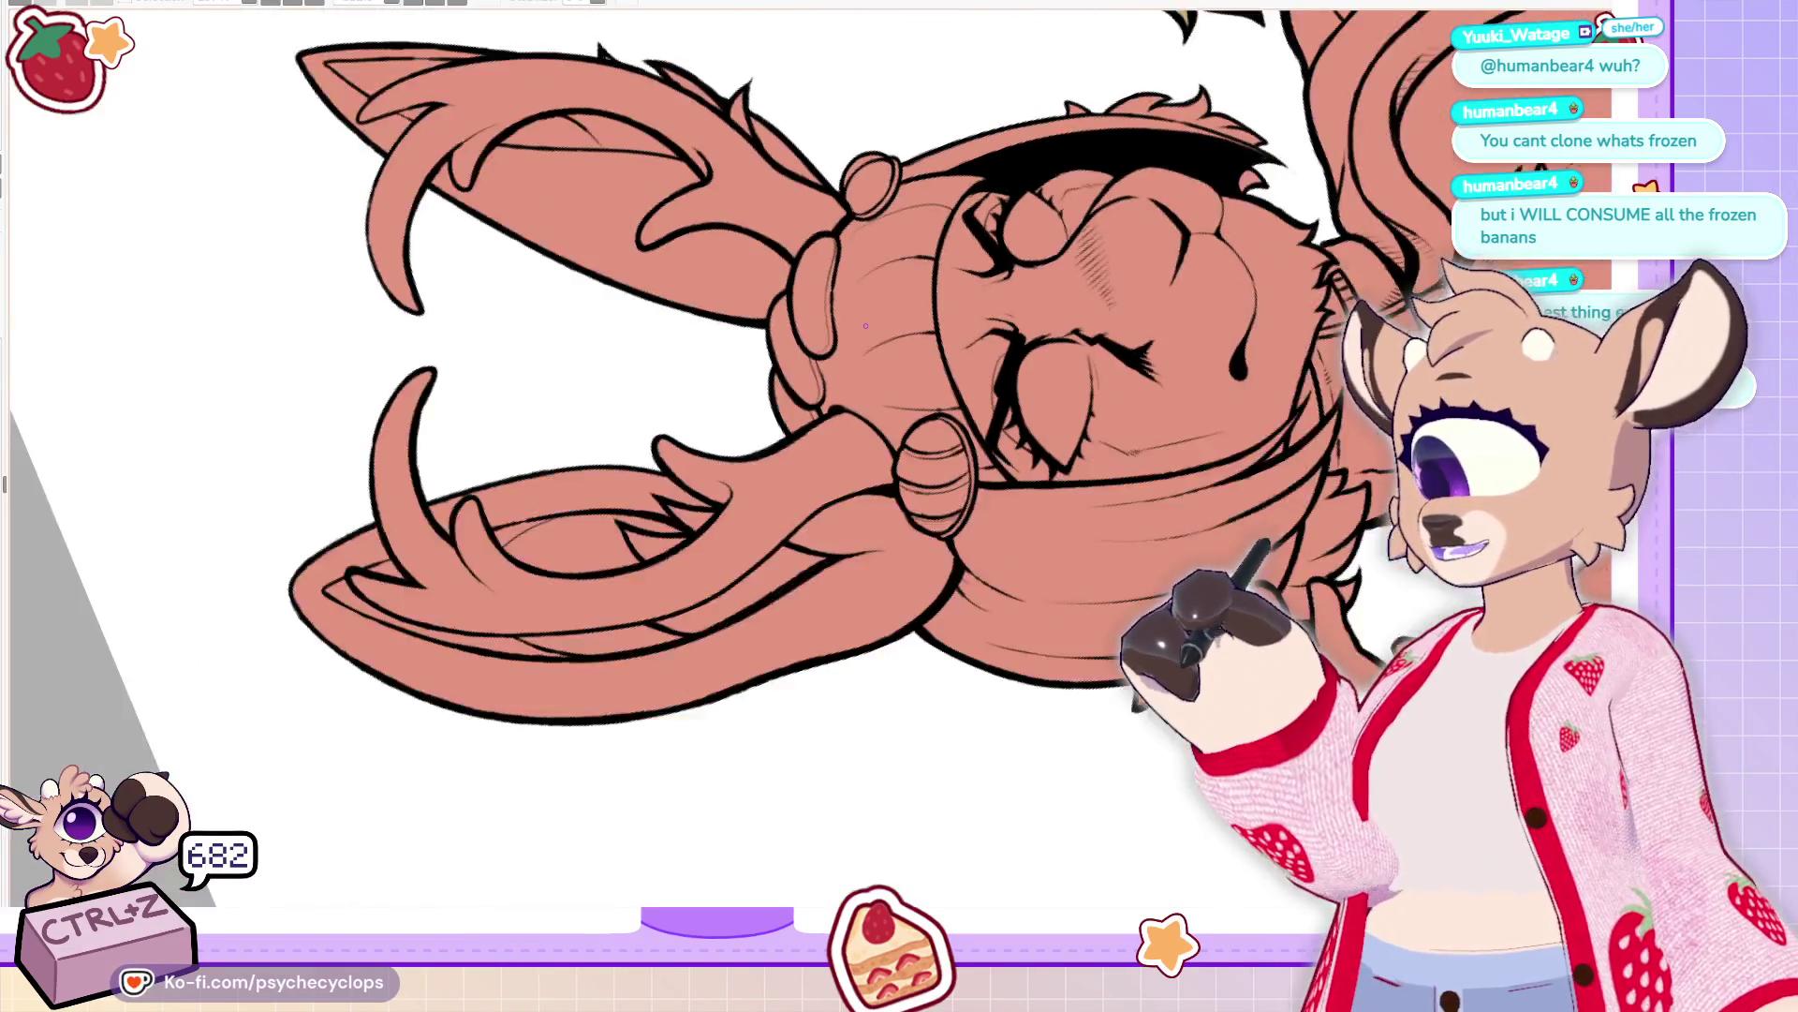
{"action": "key", "text": "minus"}
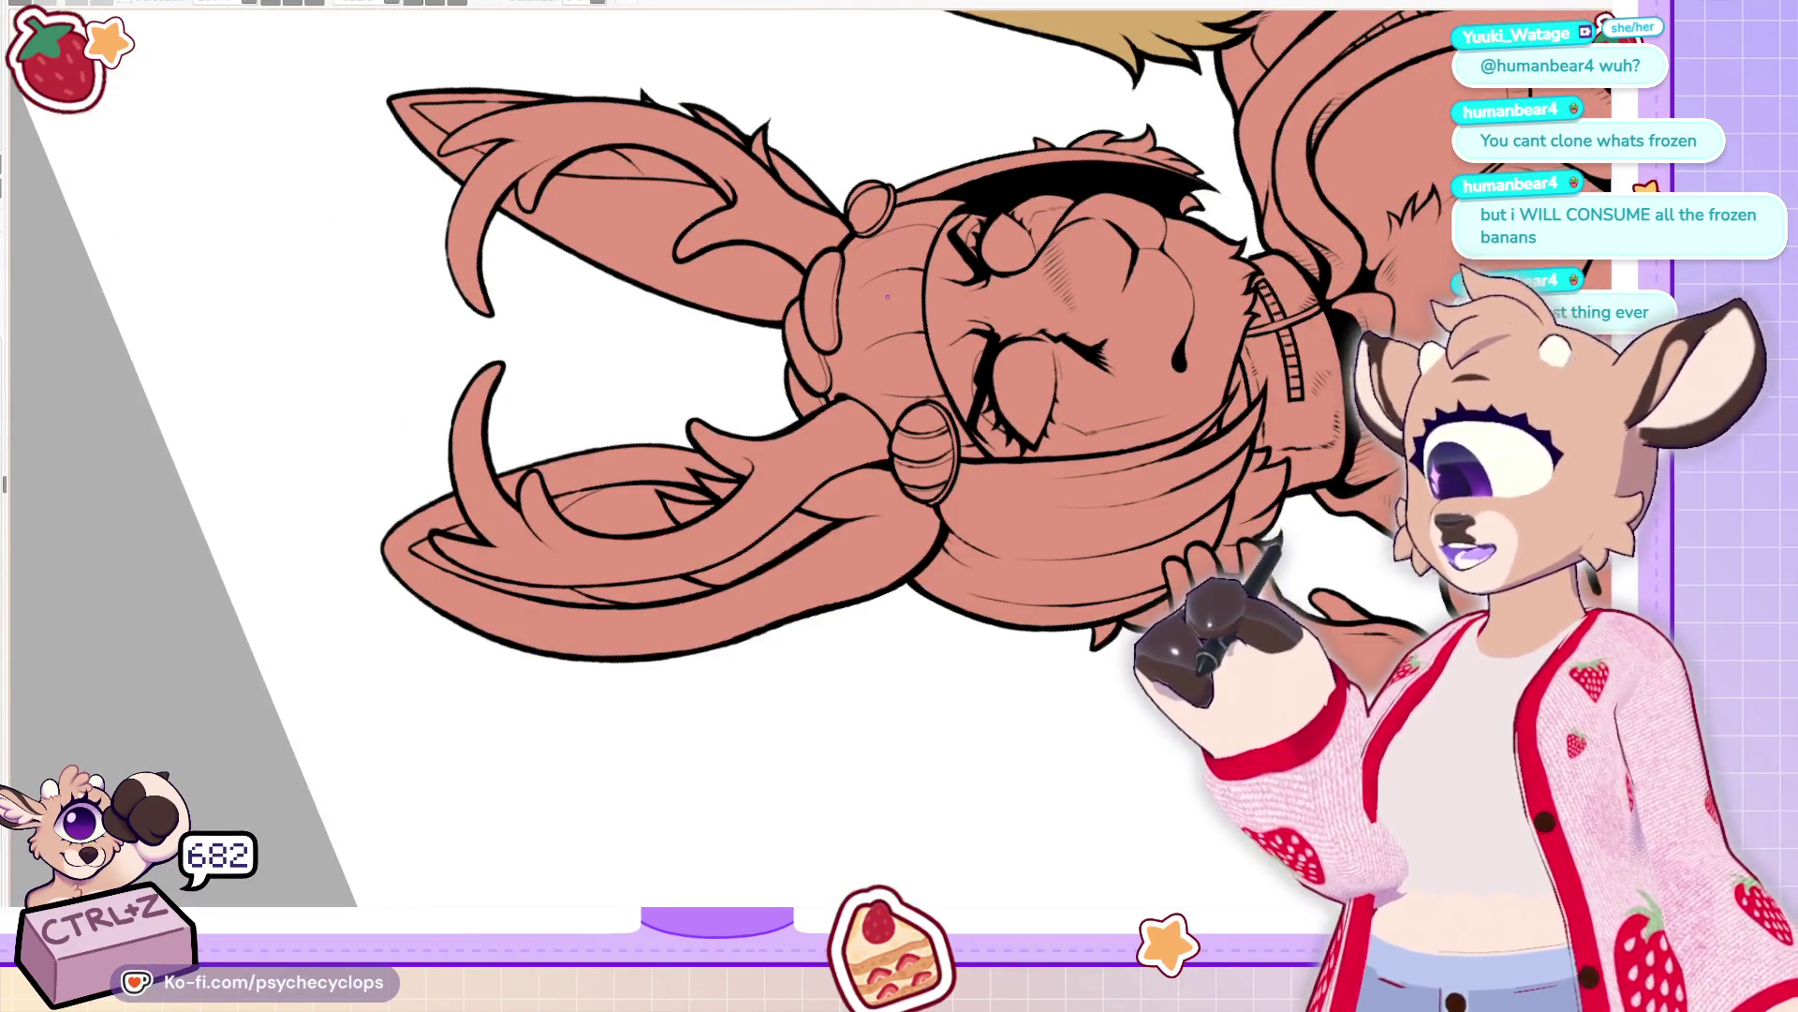
{"action": "scroll", "coordinate": [888, 298], "scroll_direction": "up", "scroll_amount": 10}
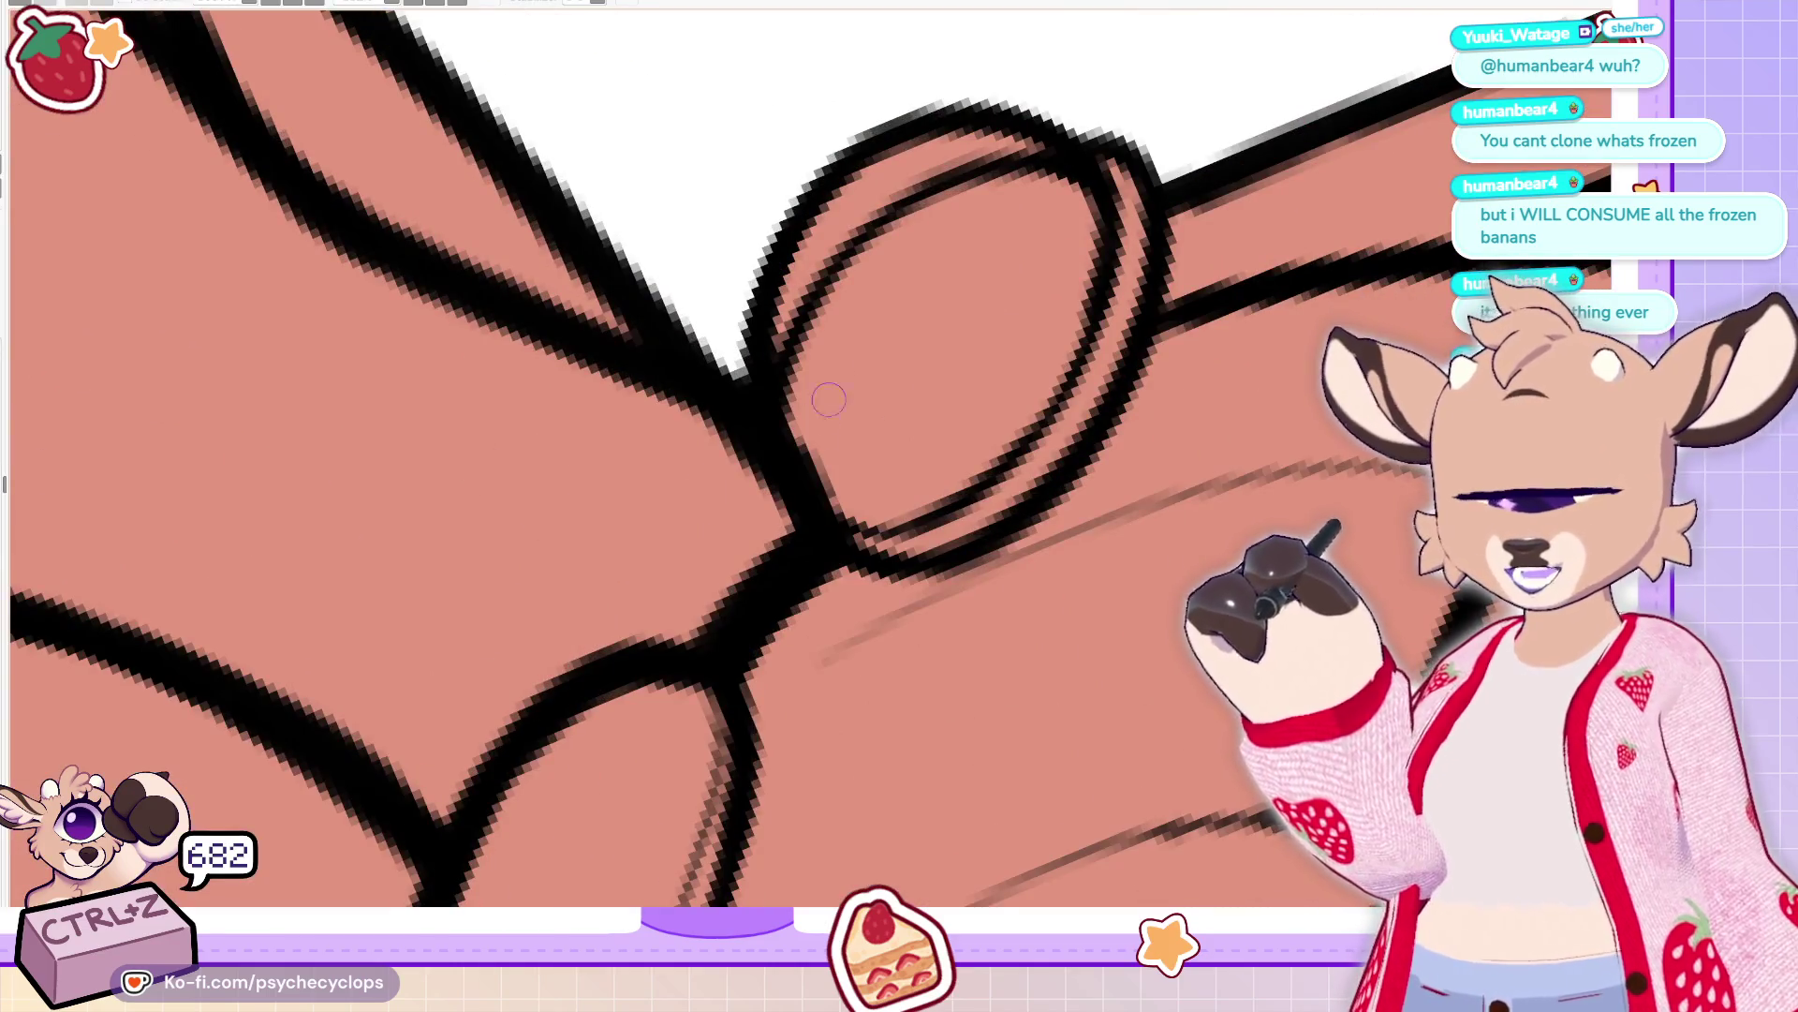
{"action": "mouse_move", "coordinate": [823, 505]}
{"action": "left_mouse_down"}
{"action": "mouse_move", "coordinate": [792, 441]}
{"action": "mouse_move", "coordinate": [937, 187]}
{"action": "mouse_move", "coordinate": [1107, 192]}
{"action": "left_mouse_up"}
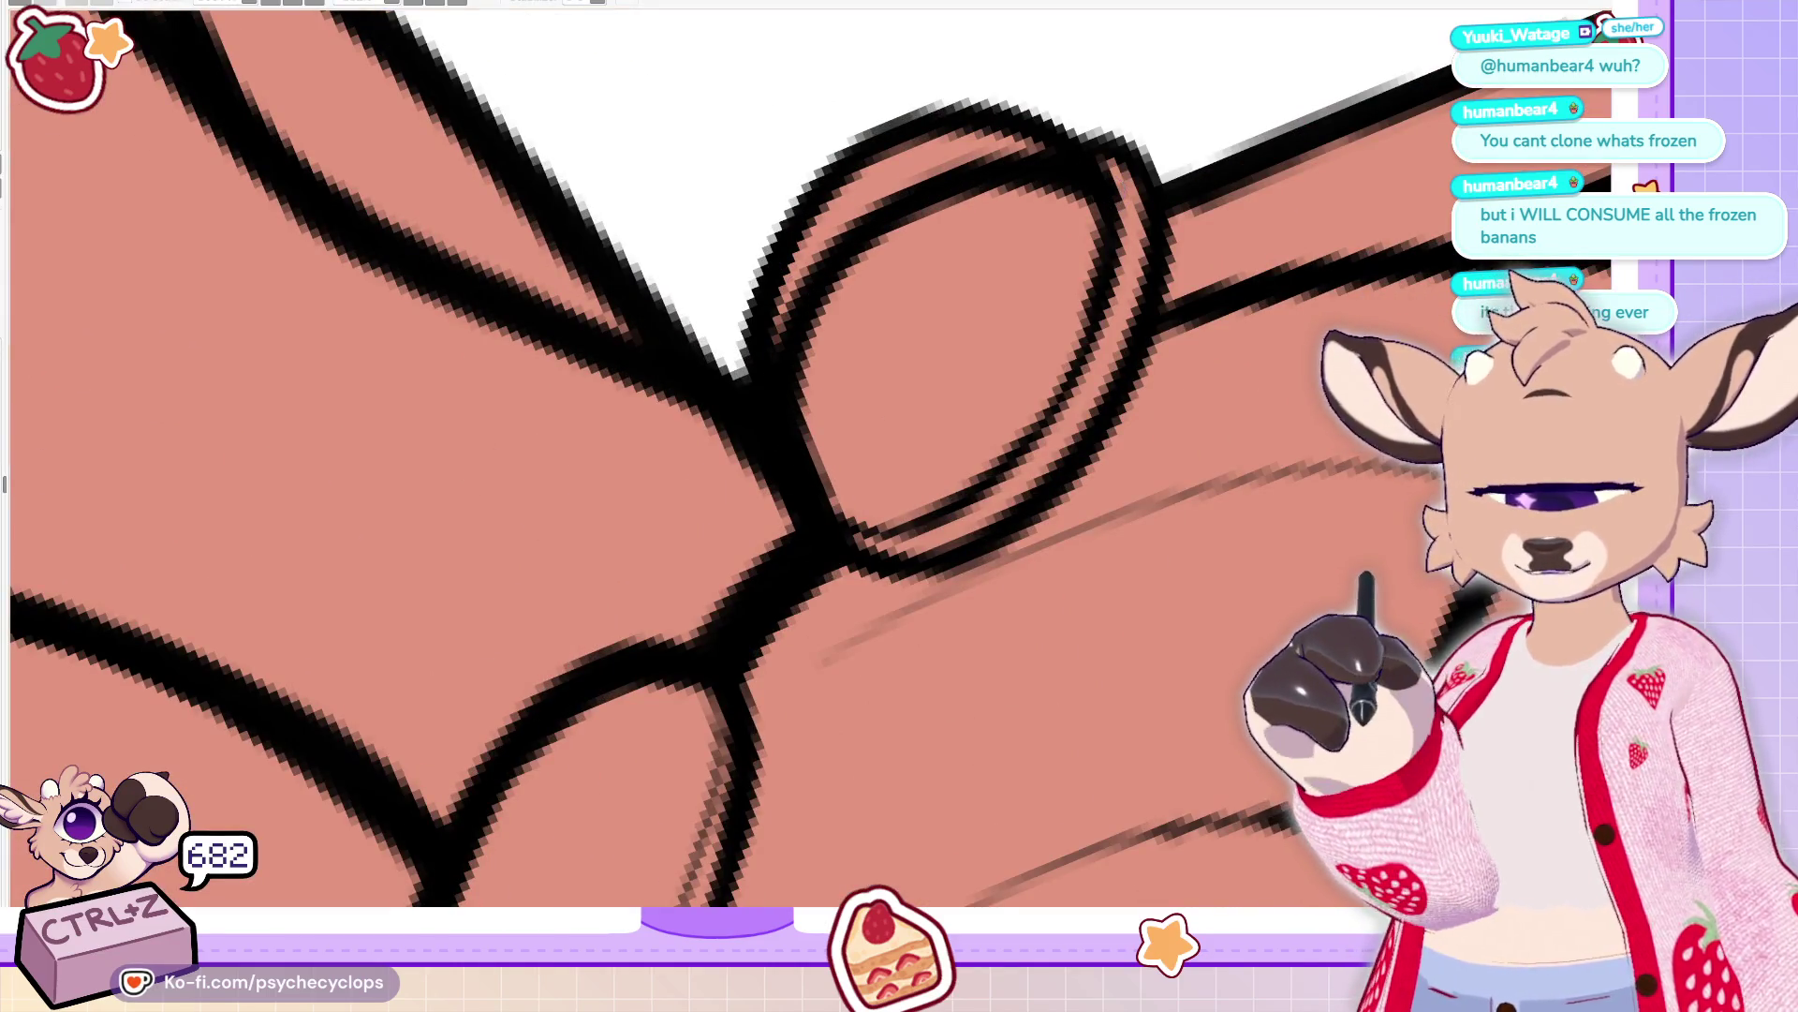
{"action": "mouse_move", "coordinate": [823, 390]}
{"action": "left_mouse_down"}
{"action": "mouse_move", "coordinate": [847, 482]}
{"action": "mouse_move", "coordinate": [881, 506]}
{"action": "left_mouse_up"}
{"action": "left_click_drag", "start_coordinate": [831, 321], "coordinate": [1071, 222]}
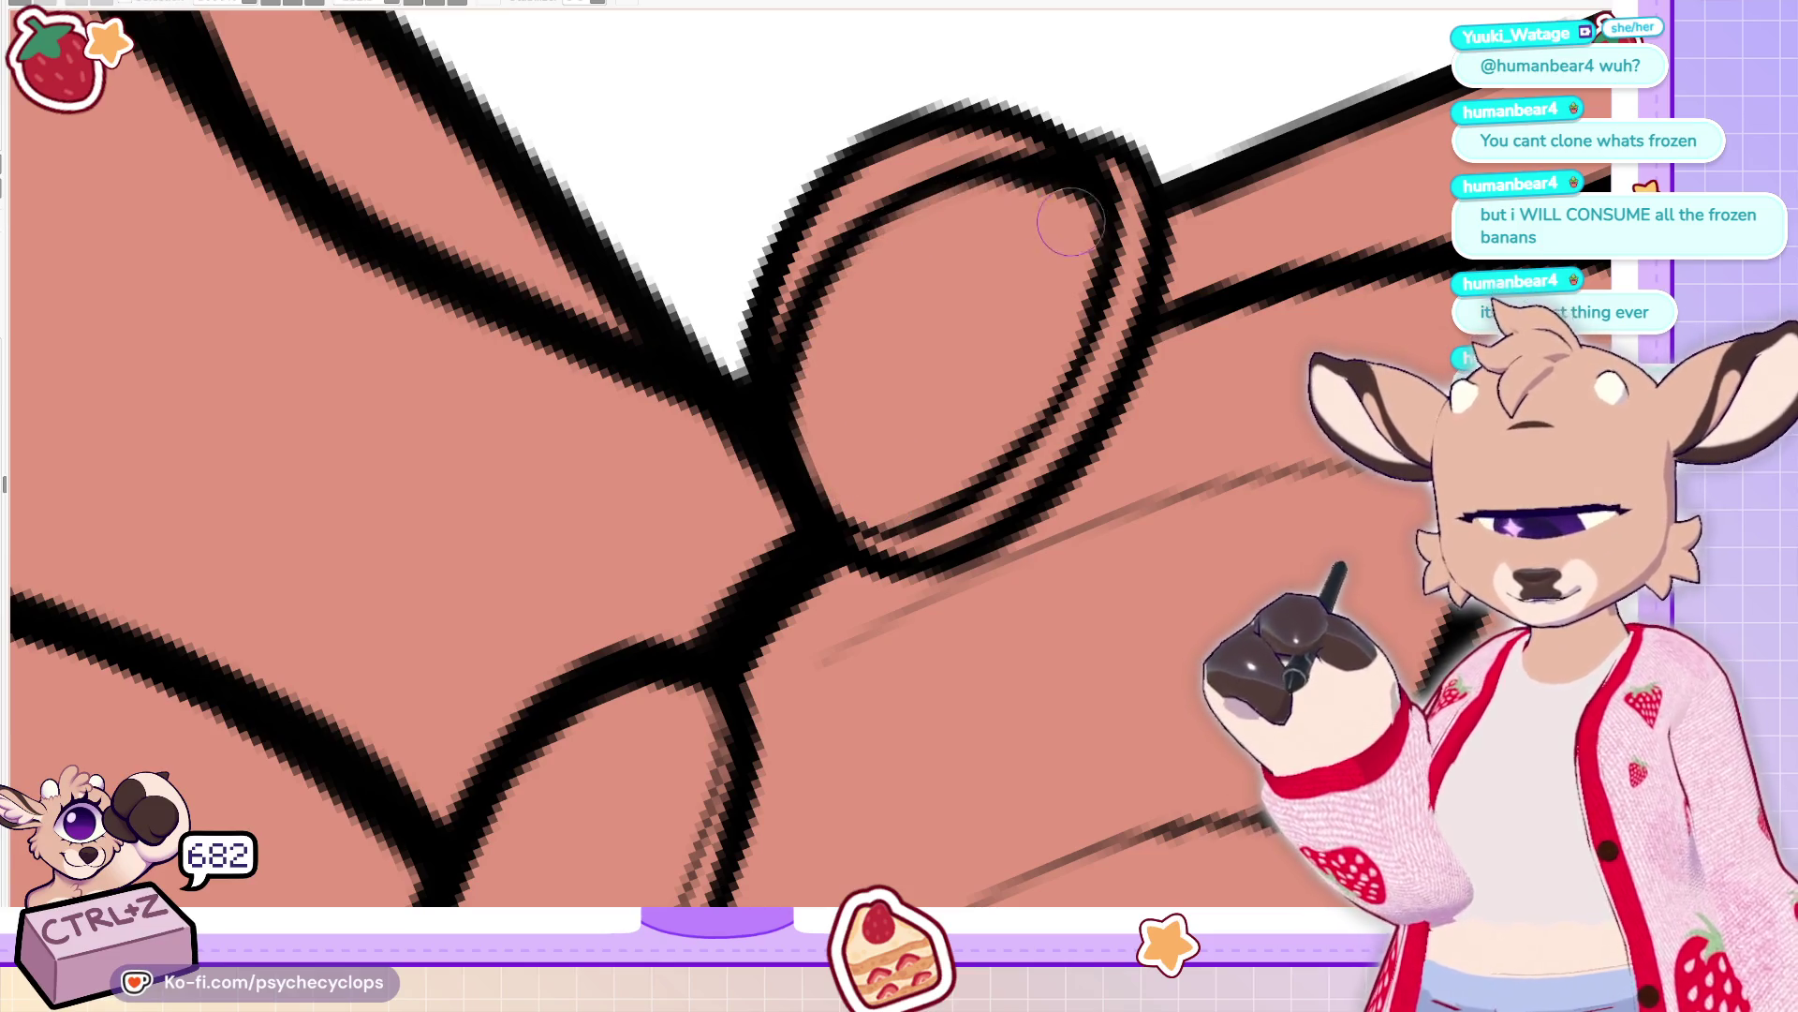
{"action": "scroll", "coordinate": [929, 468], "scroll_direction": "down", "scroll_amount": 8}
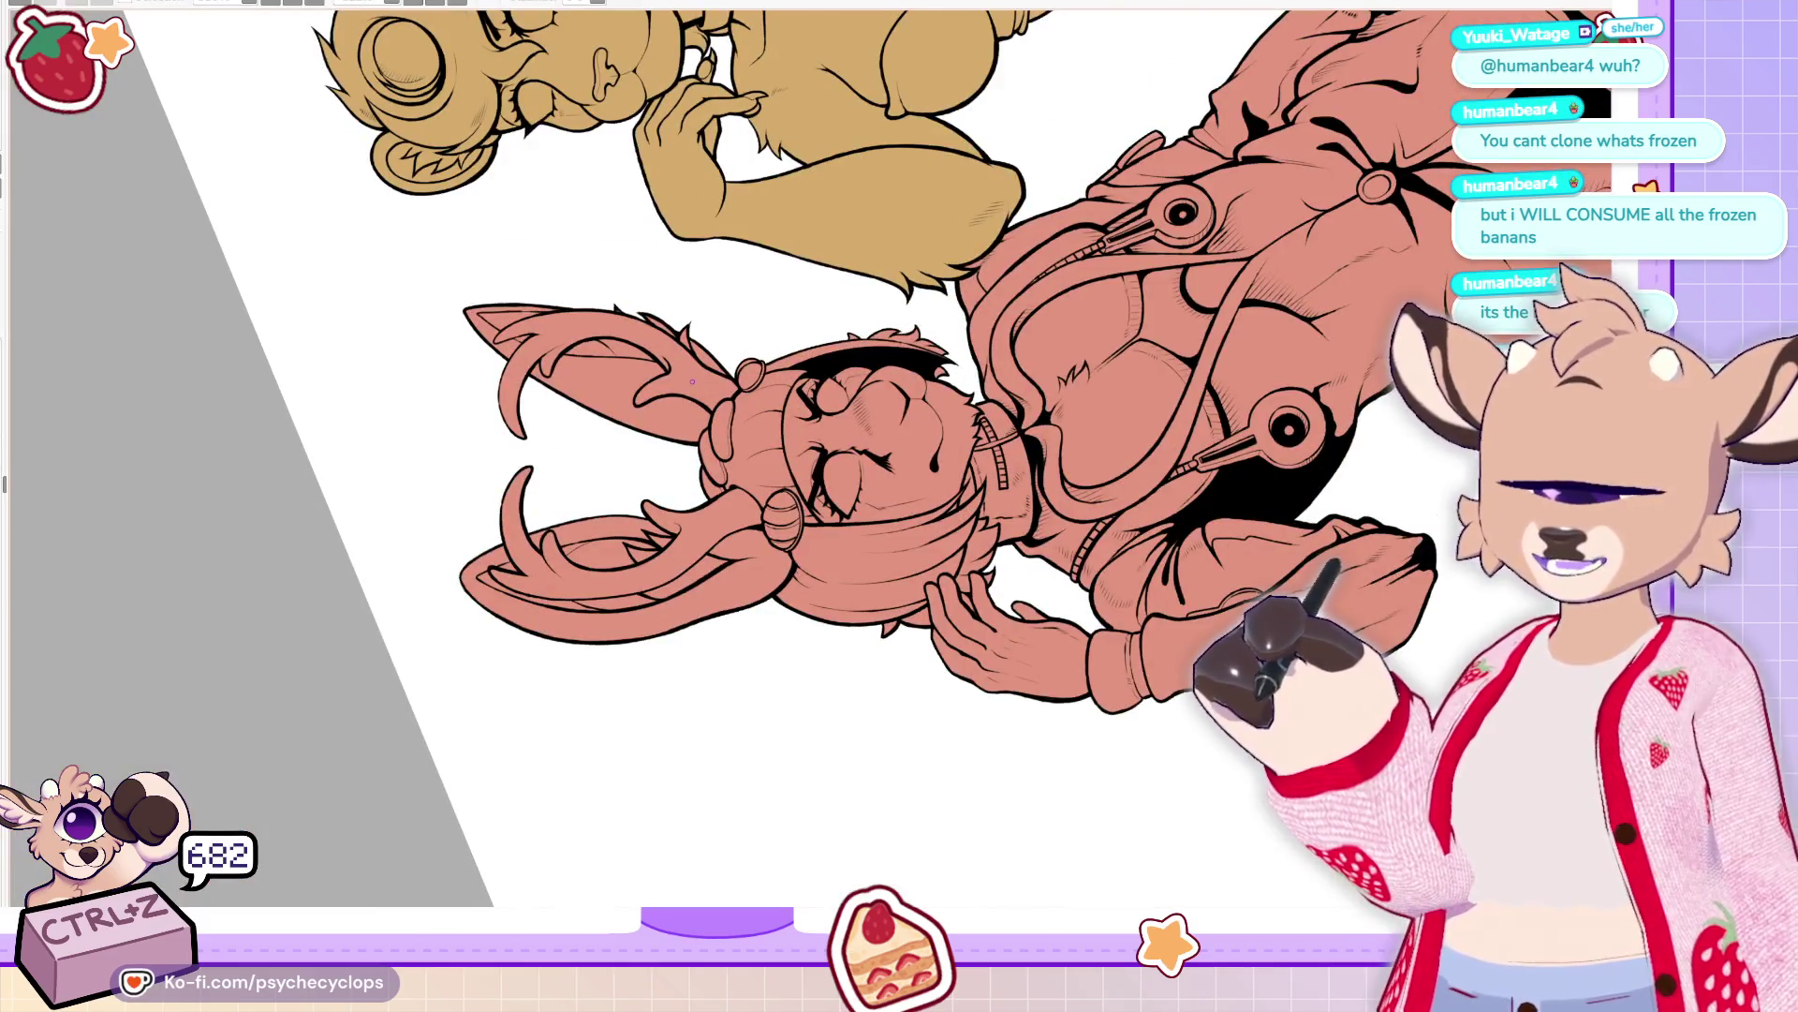
{"action": "scroll", "coordinate": [692, 381], "scroll_direction": "down", "scroll_amount": 3}
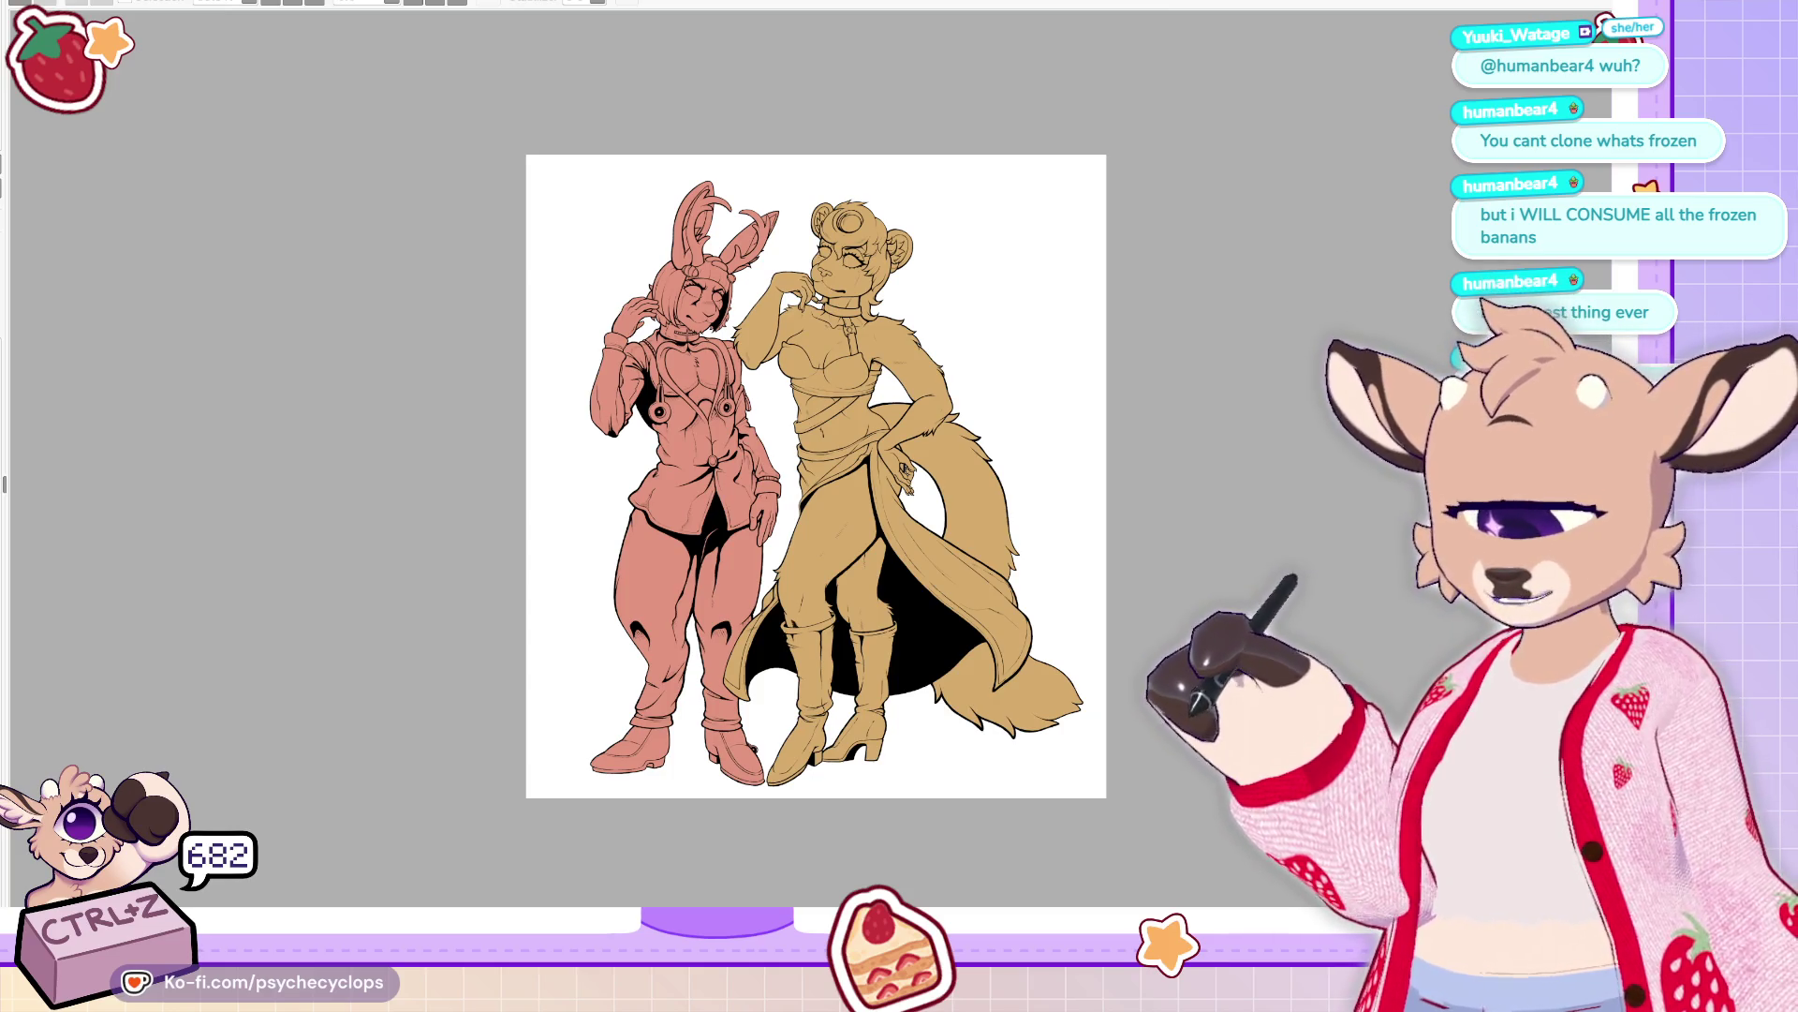
Thicken the ink on the bunny's left chest line
{"action": "scroll", "coordinate": [695, 350], "scroll_direction": "up", "scroll_amount": 8}
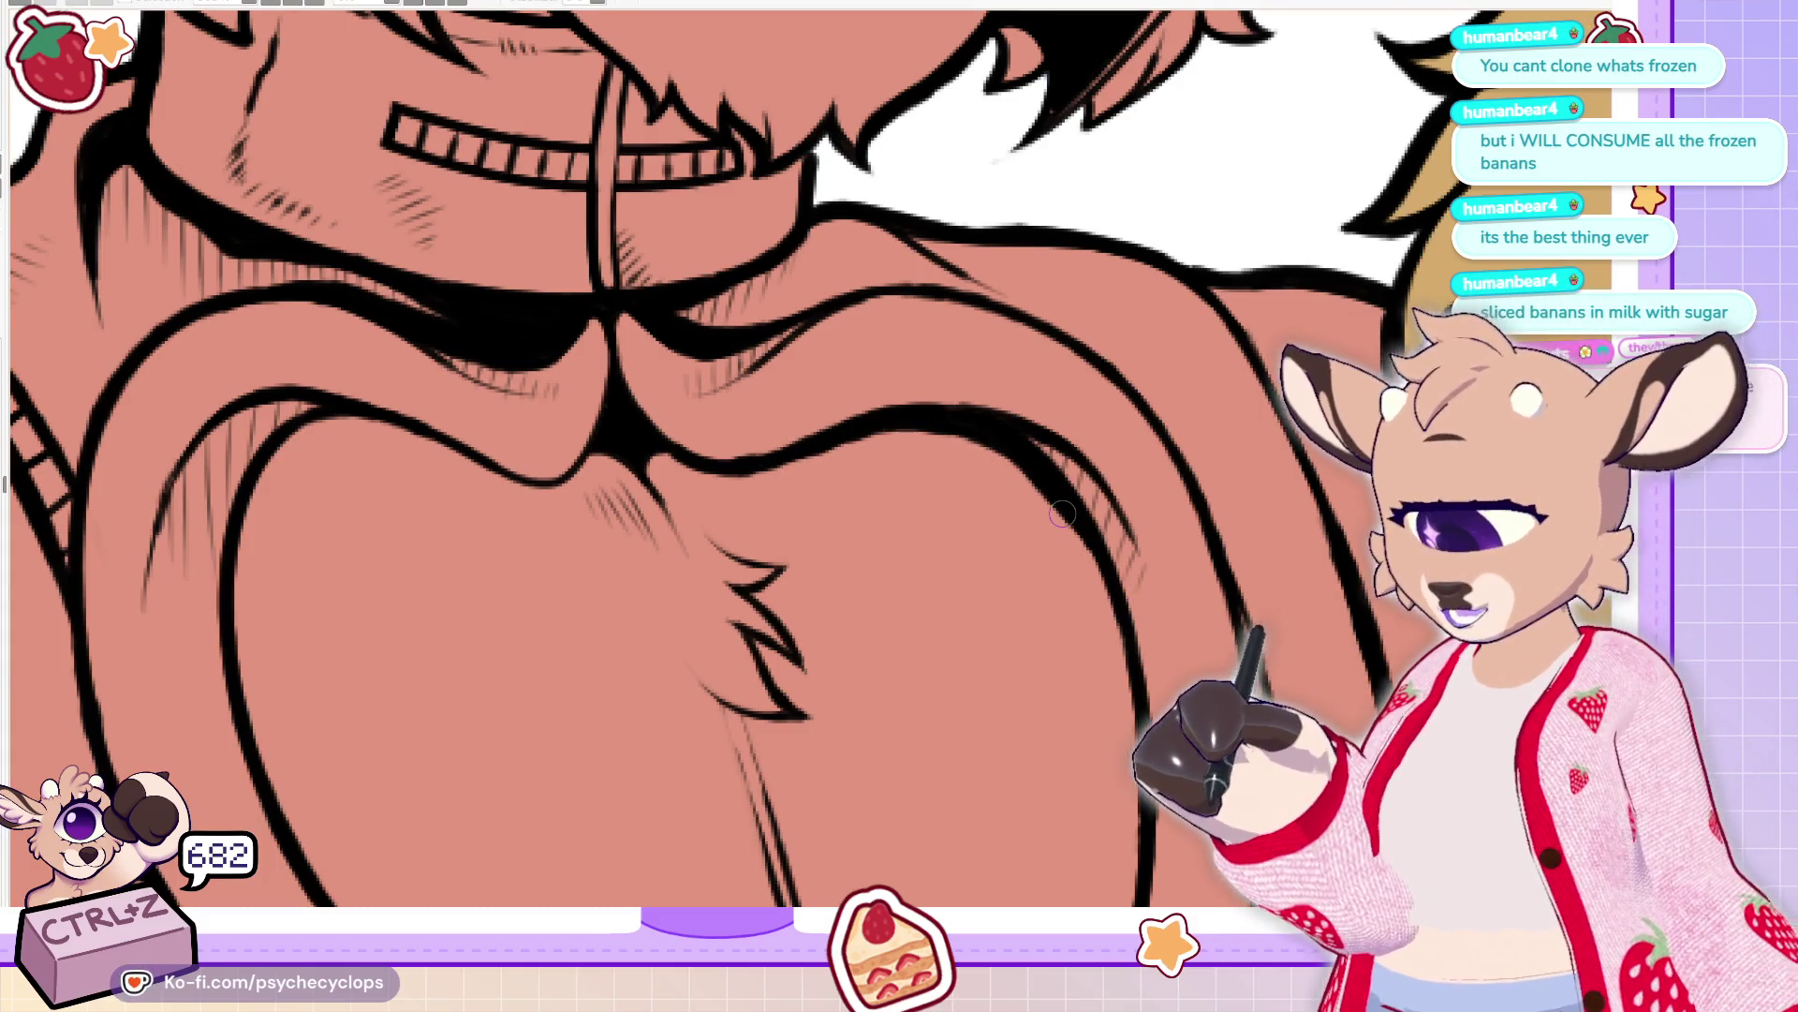
{"action": "mouse_move", "coordinate": [570, 484]}
{"action": "left_mouse_down"}
{"action": "mouse_move", "coordinate": [333, 439]}
{"action": "mouse_move", "coordinate": [435, 442]}
{"action": "mouse_move", "coordinate": [538, 503]}
{"action": "left_mouse_up"}
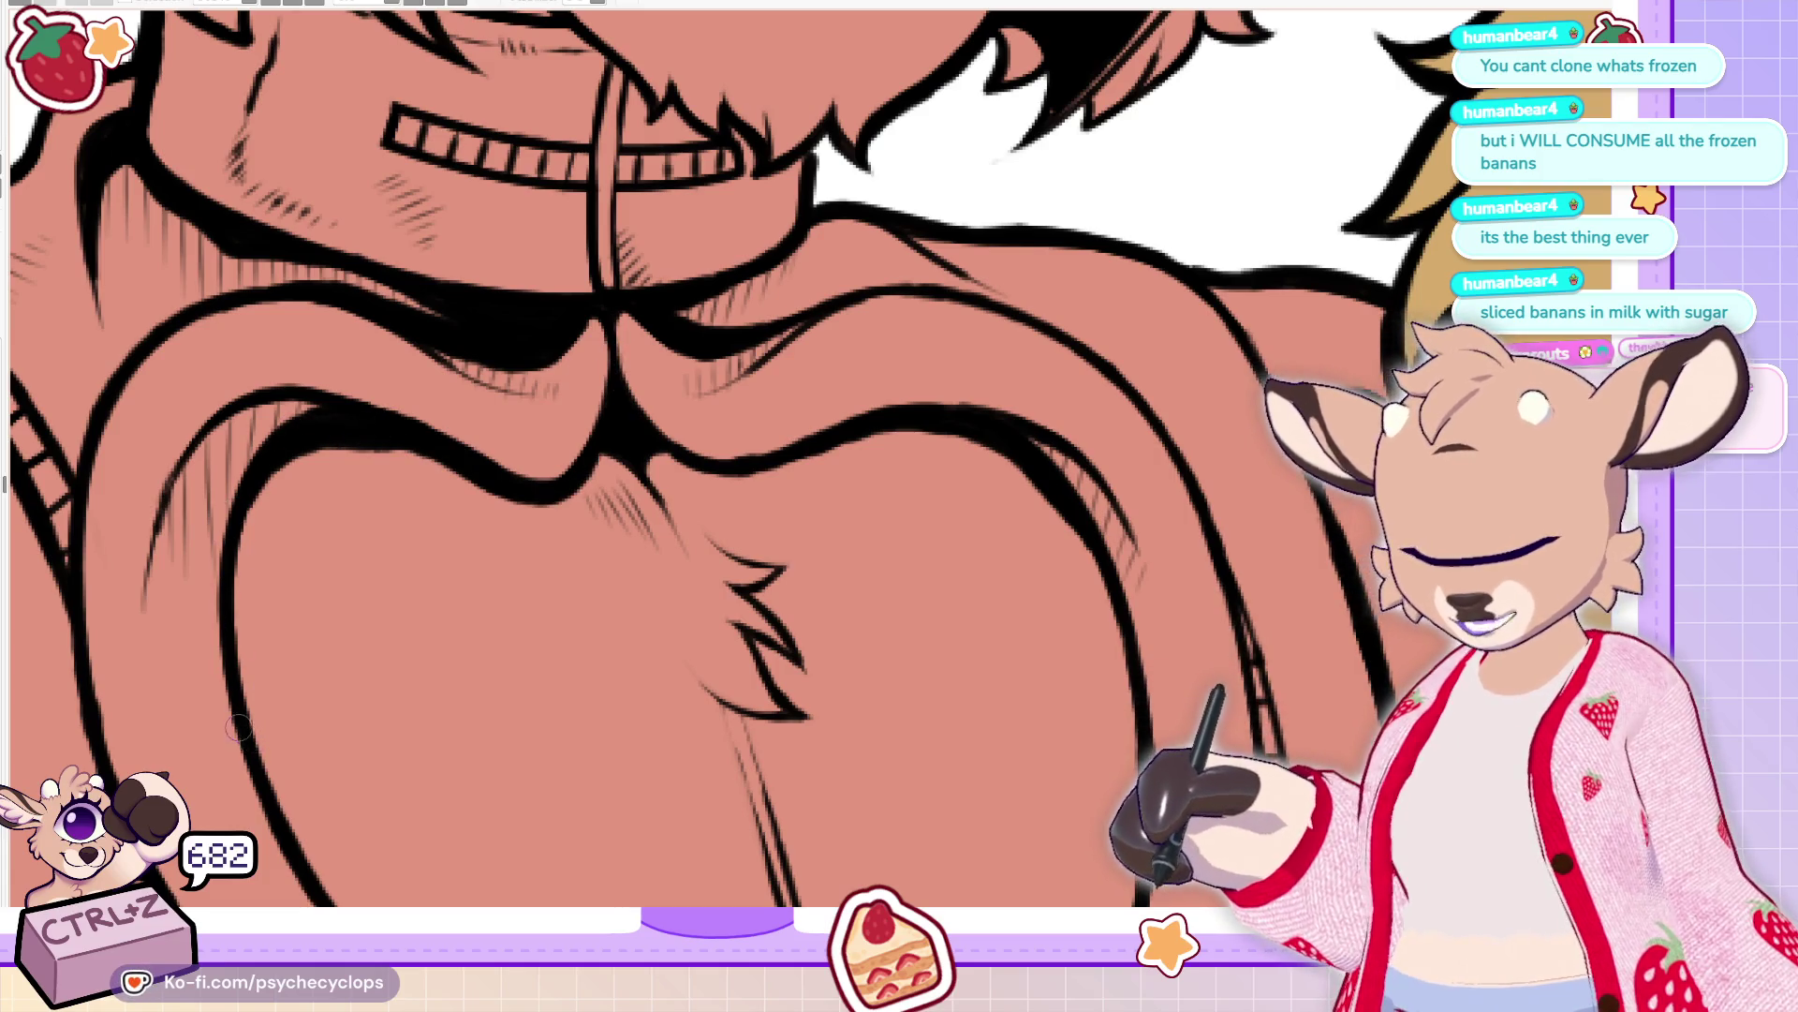
{"action": "scroll", "coordinate": [259, 448], "scroll_direction": "down", "scroll_amount": 10}
{"action": "scroll", "coordinate": [656, 422], "scroll_direction": "up", "scroll_amount": 5}
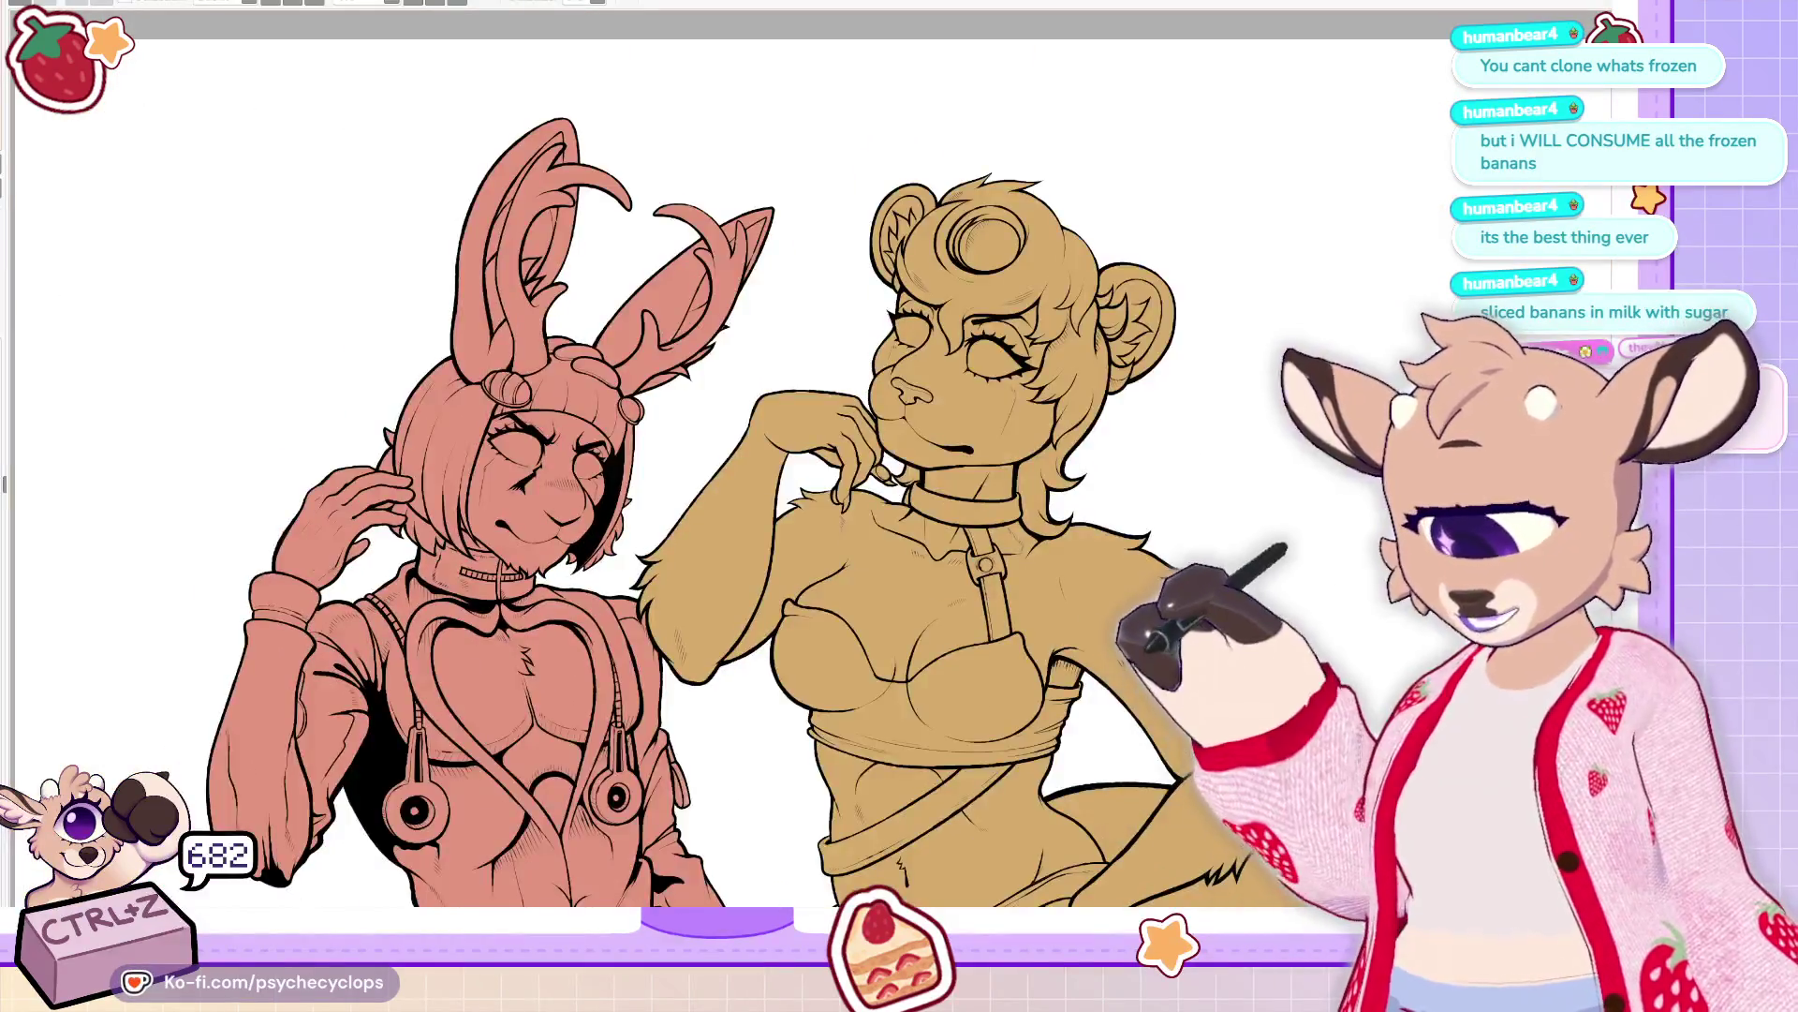
{"action": "scroll", "coordinate": [747, 453], "scroll_direction": "up", "scroll_amount": 5}
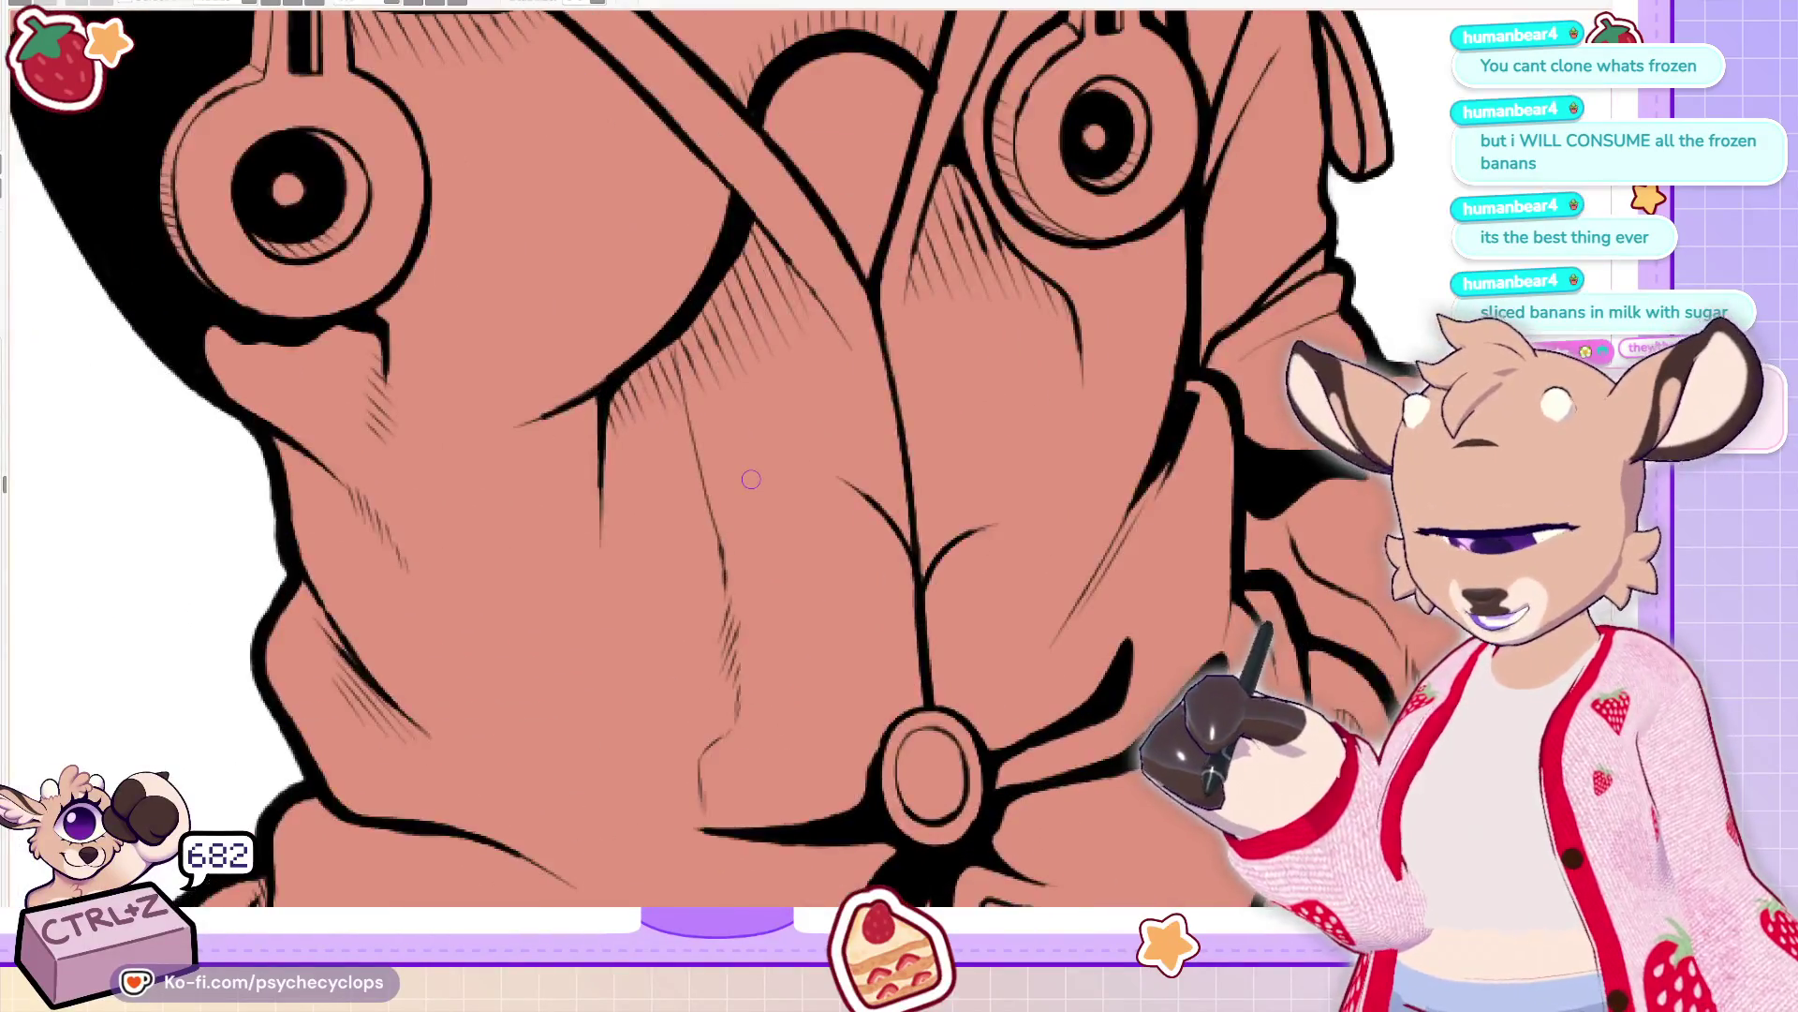
Darken and thicken the coat's centre front line and the branch line coming off it
{"action": "left_click_drag", "start_coordinate": [875, 321], "coordinate": [931, 712]}
{"action": "left_click_drag", "start_coordinate": [967, 536], "coordinate": [923, 613]}
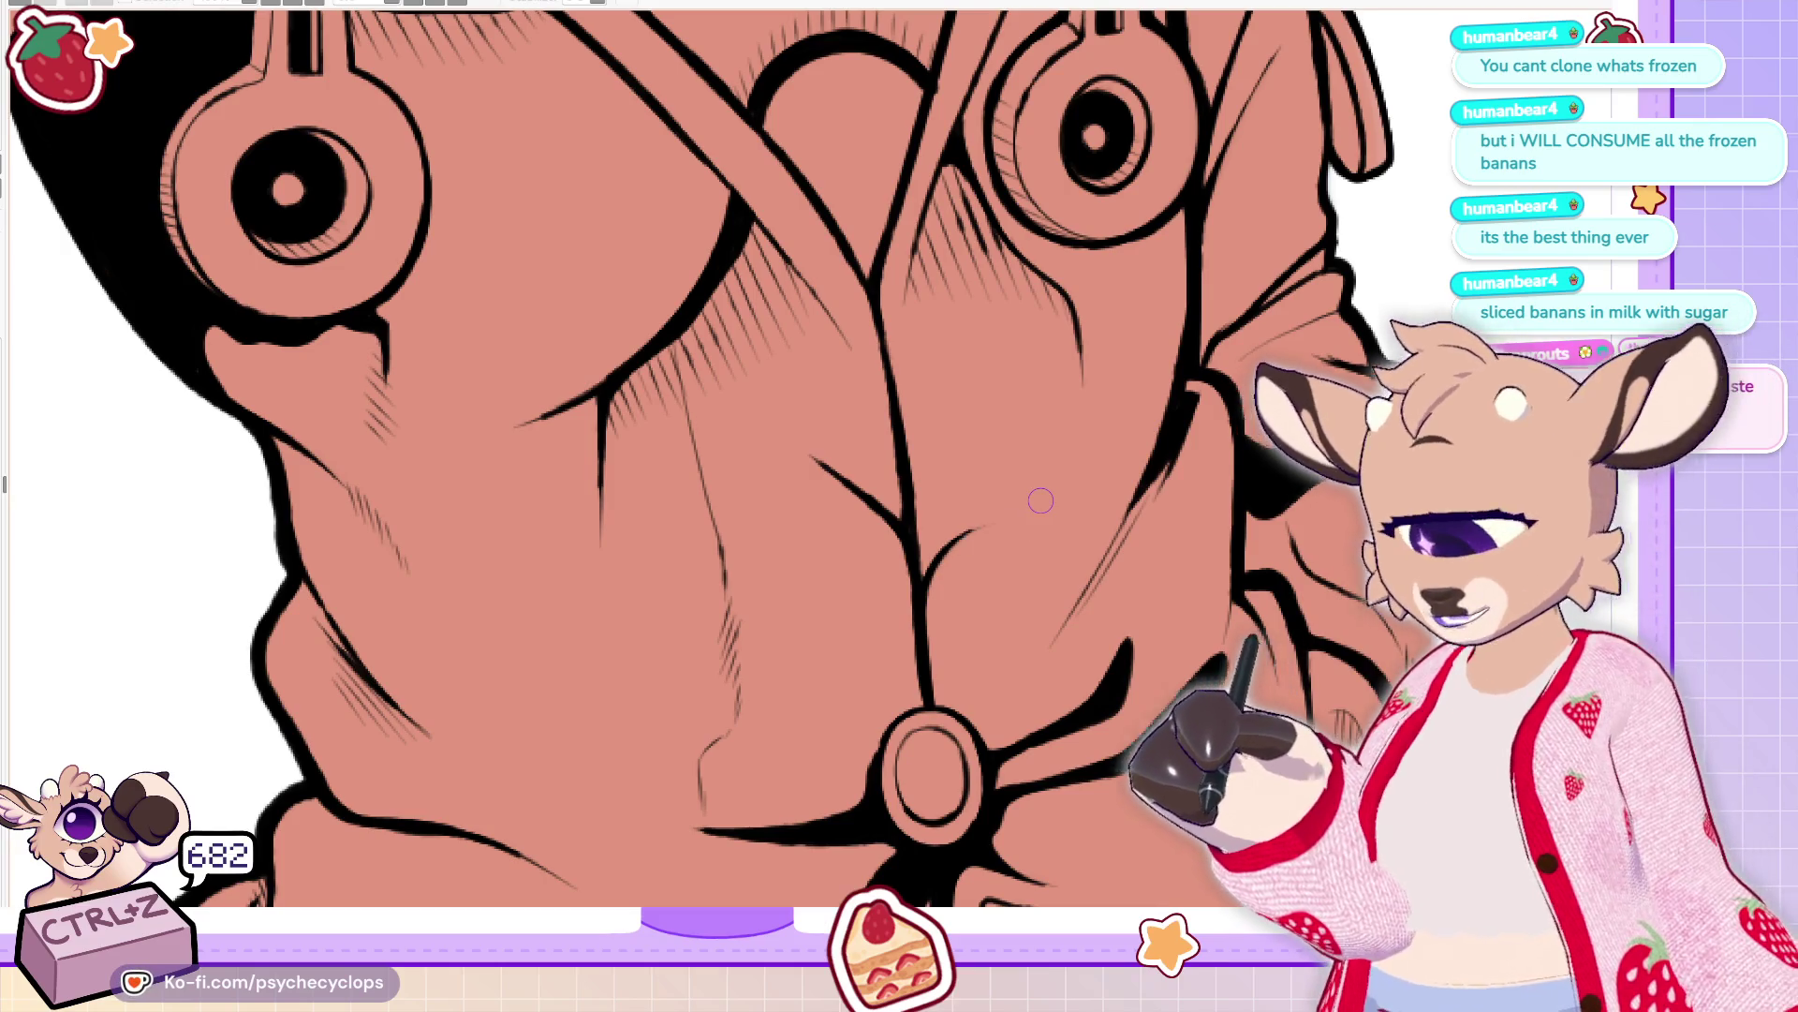
{"action": "scroll", "coordinate": [972, 444], "scroll_direction": "down", "scroll_amount": 5}
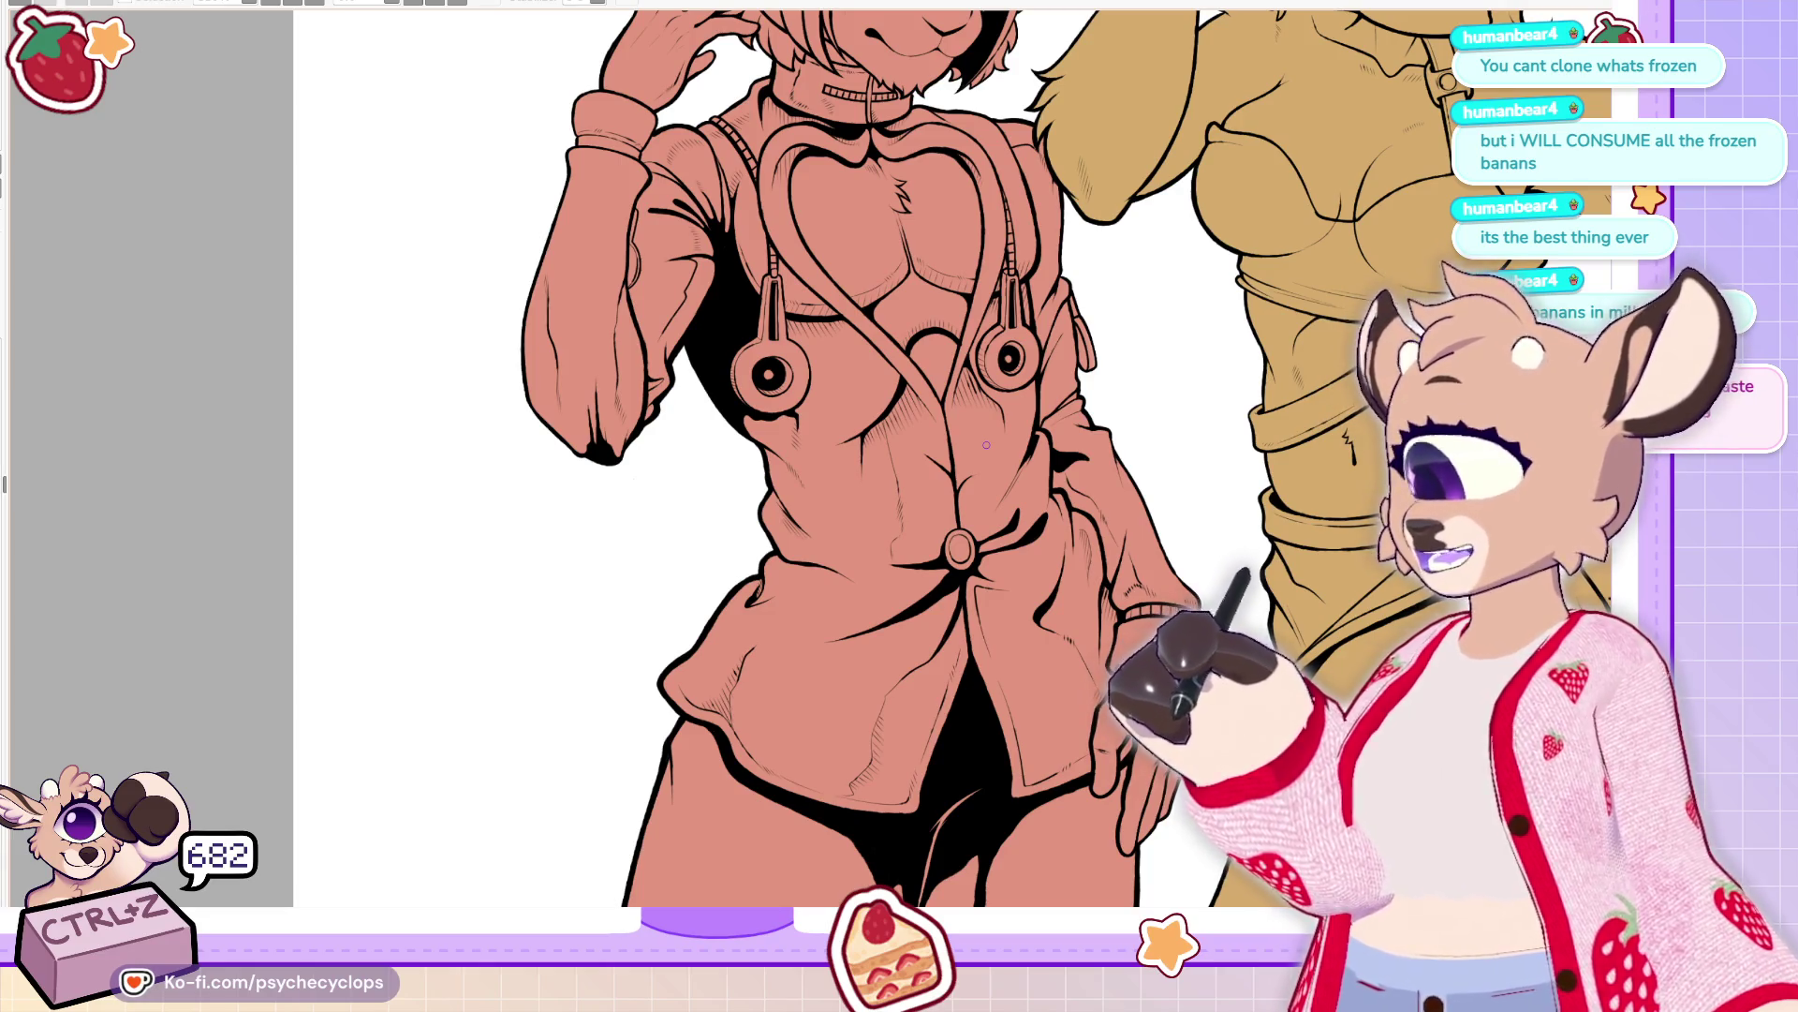
{"action": "scroll", "coordinate": [986, 444], "scroll_direction": "down", "scroll_amount": 3}
{"action": "scroll", "coordinate": [996, 373], "scroll_direction": "up", "scroll_amount": 4}
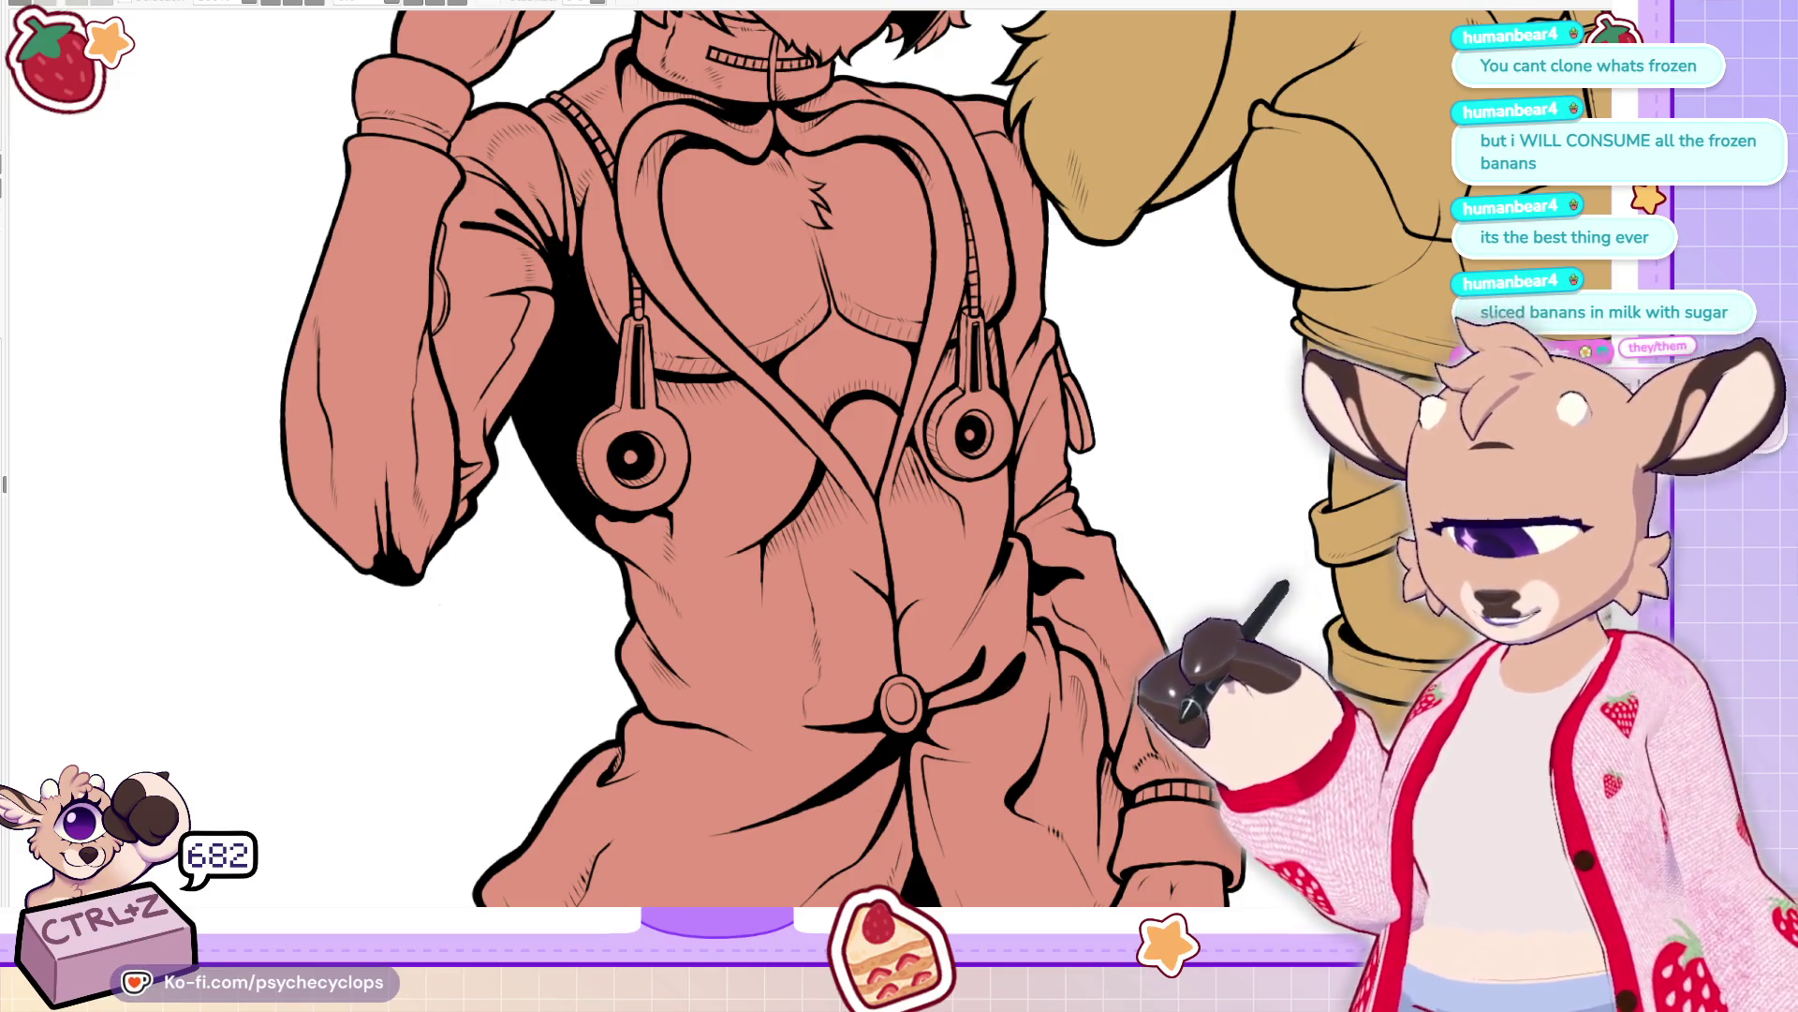
{"action": "scroll", "coordinate": [621, 283], "scroll_direction": "down", "scroll_amount": 2}
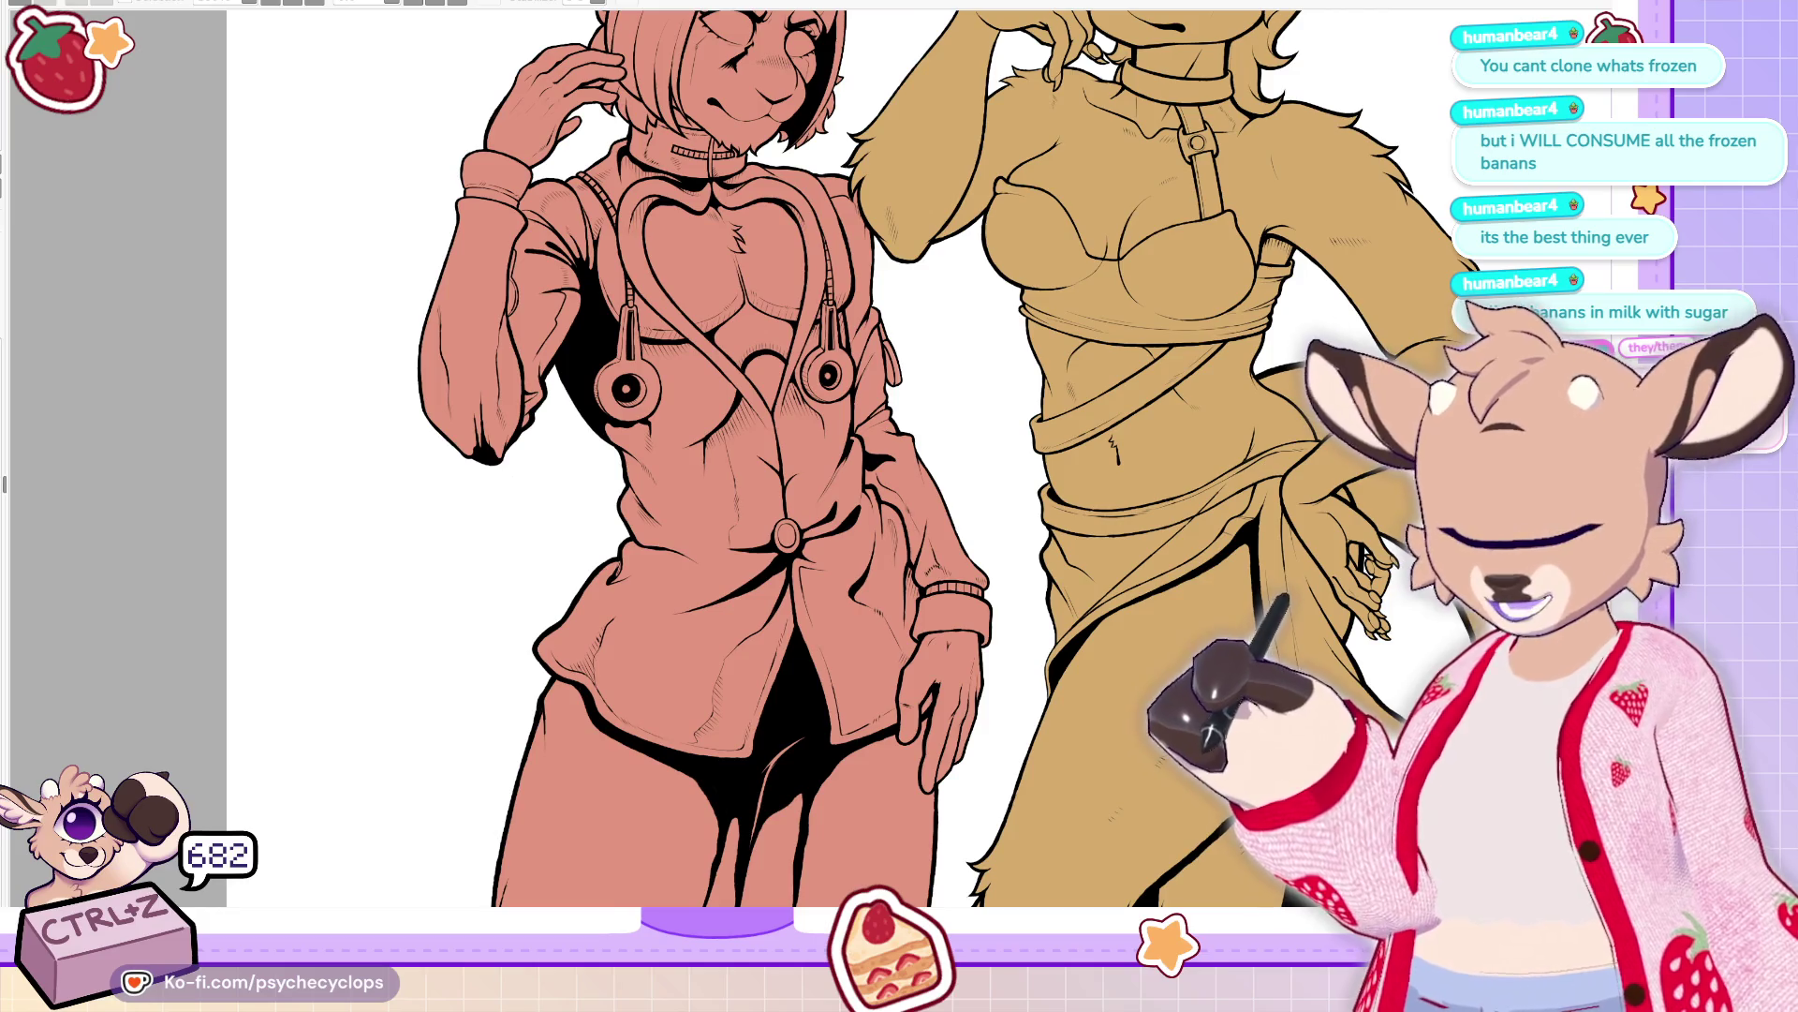
{"action": "scroll", "coordinate": [910, 518], "scroll_direction": "up", "scroll_amount": 2}
{"action": "scroll", "coordinate": [910, 518], "scroll_direction": "down", "scroll_amount": 2}
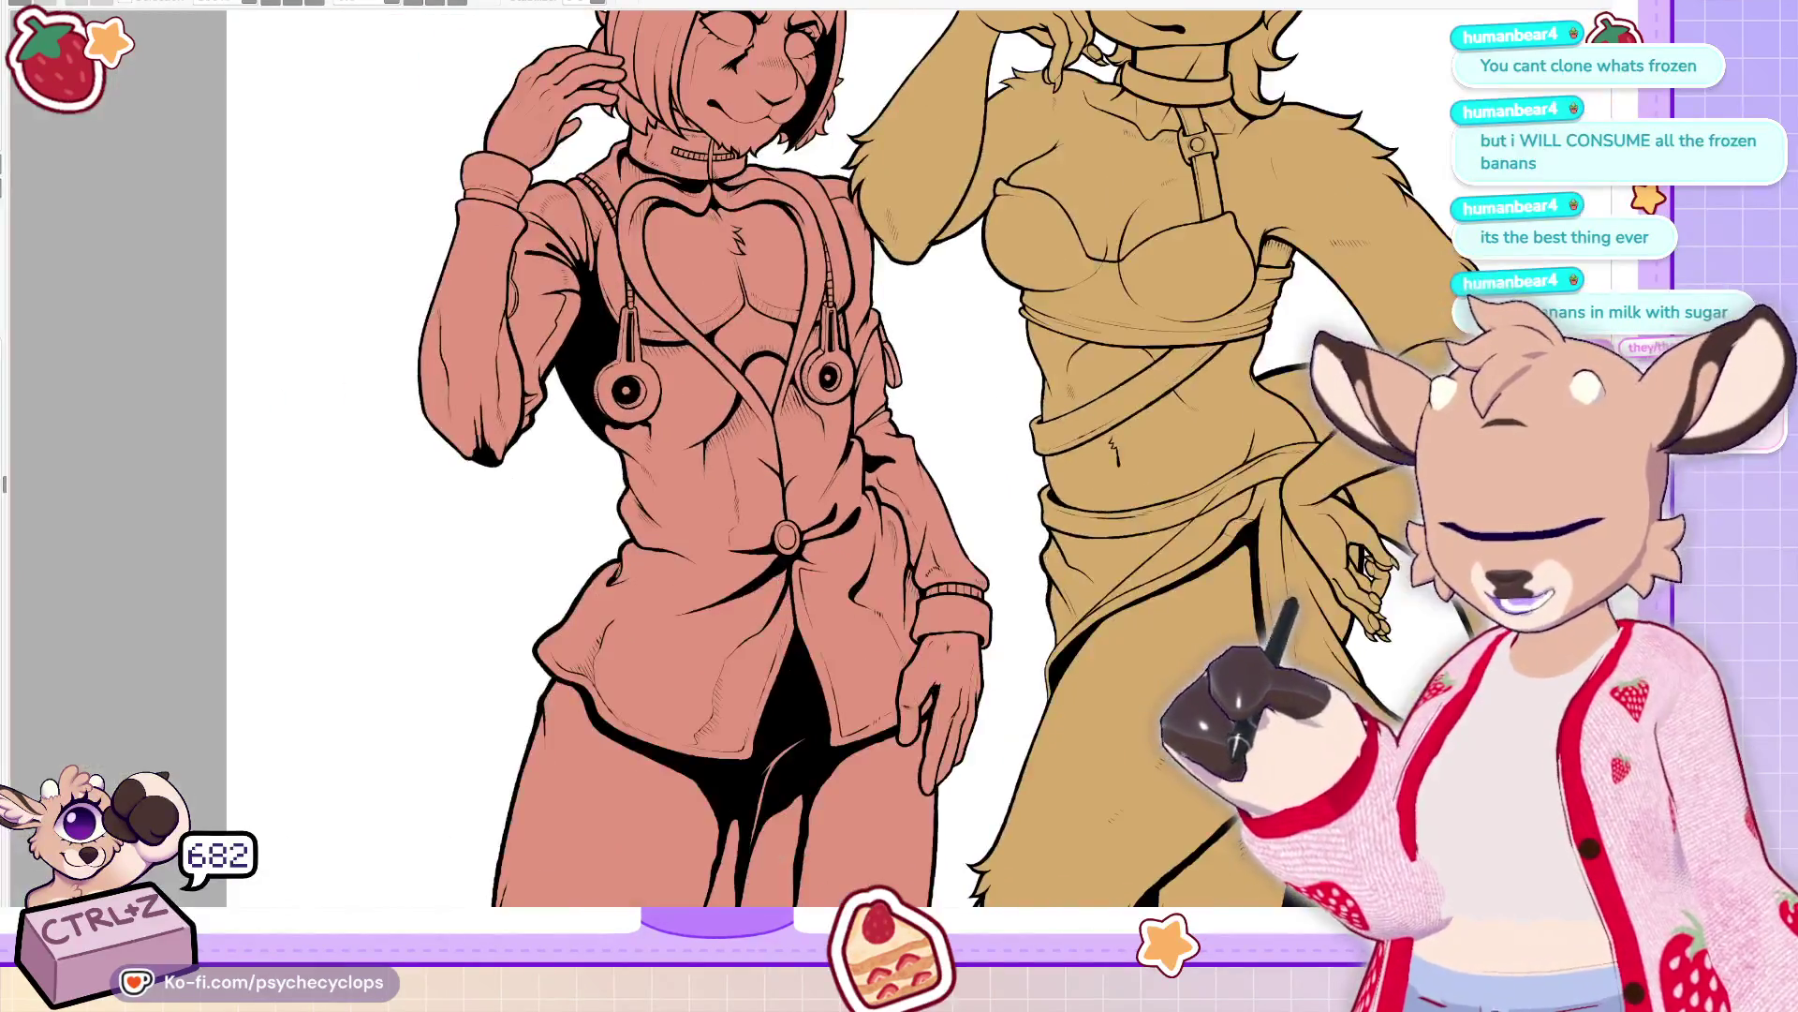
{"action": "scroll", "coordinate": [909, 518], "scroll_direction": "up", "scroll_amount": 2}
{"action": "scroll", "coordinate": [846, 405], "scroll_direction": "down", "scroll_amount": 2}
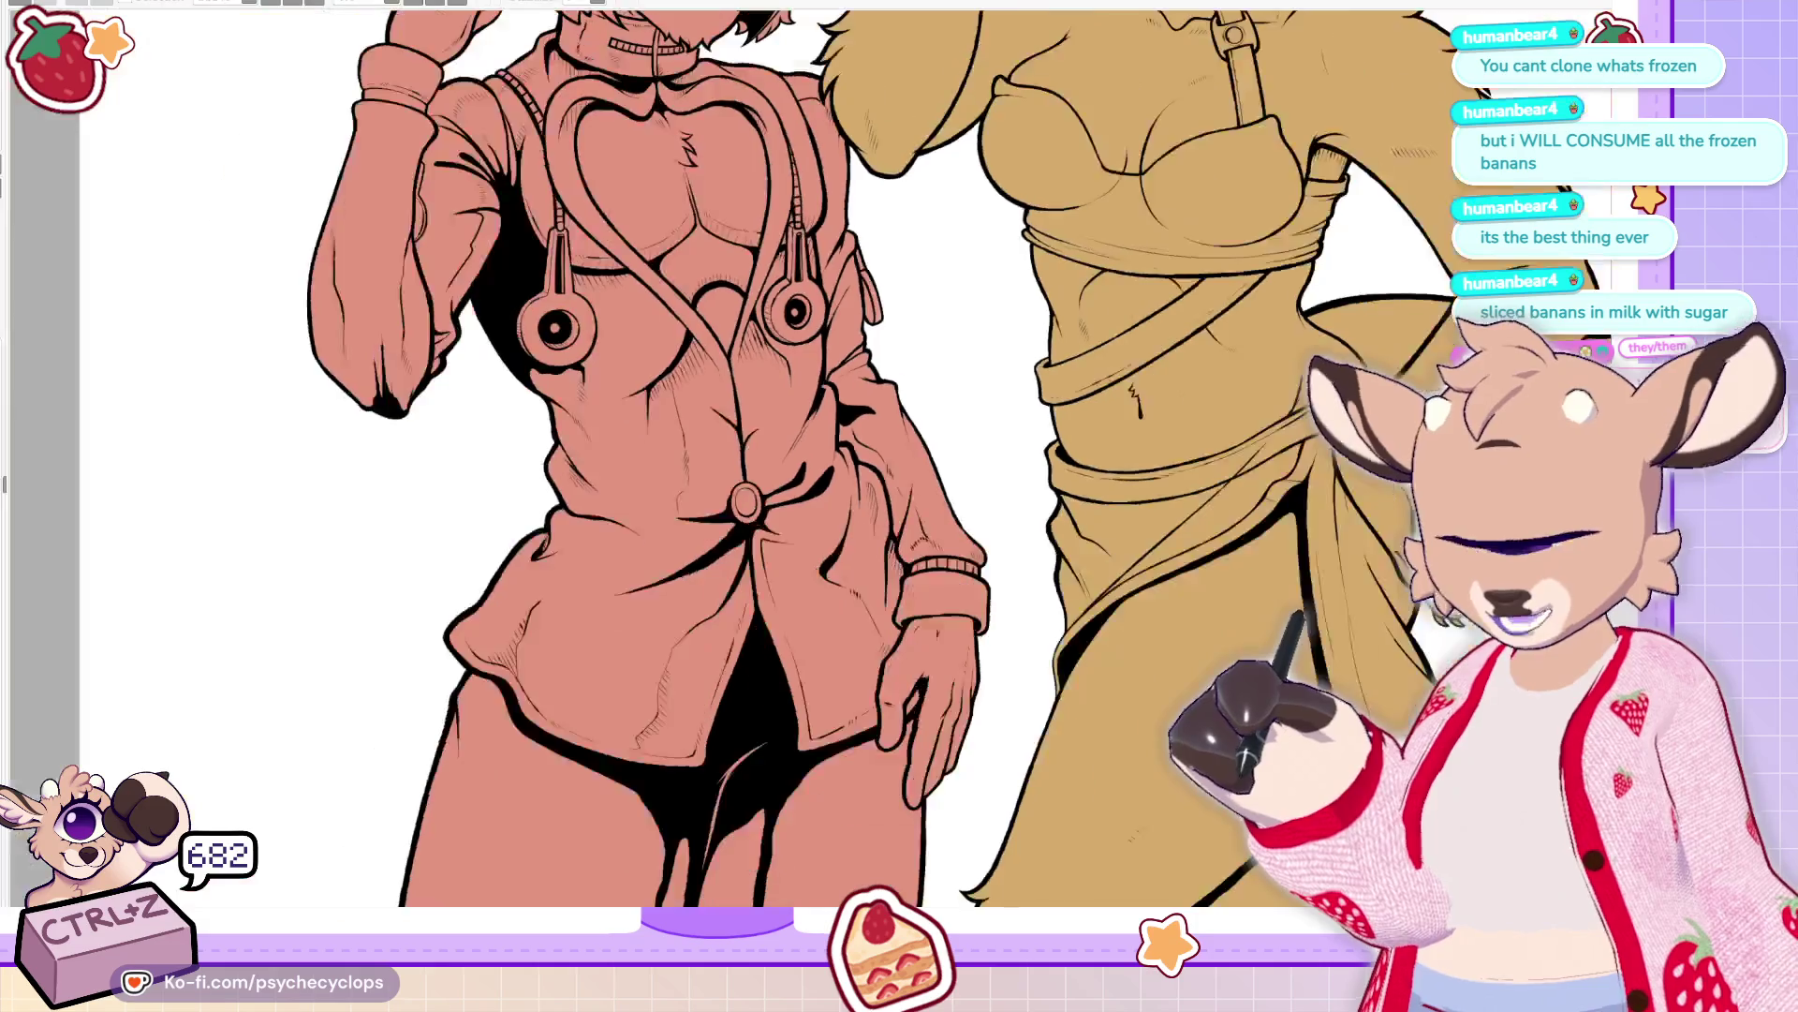
{"action": "scroll", "coordinate": [896, 509], "scroll_direction": "up", "scroll_amount": 3}
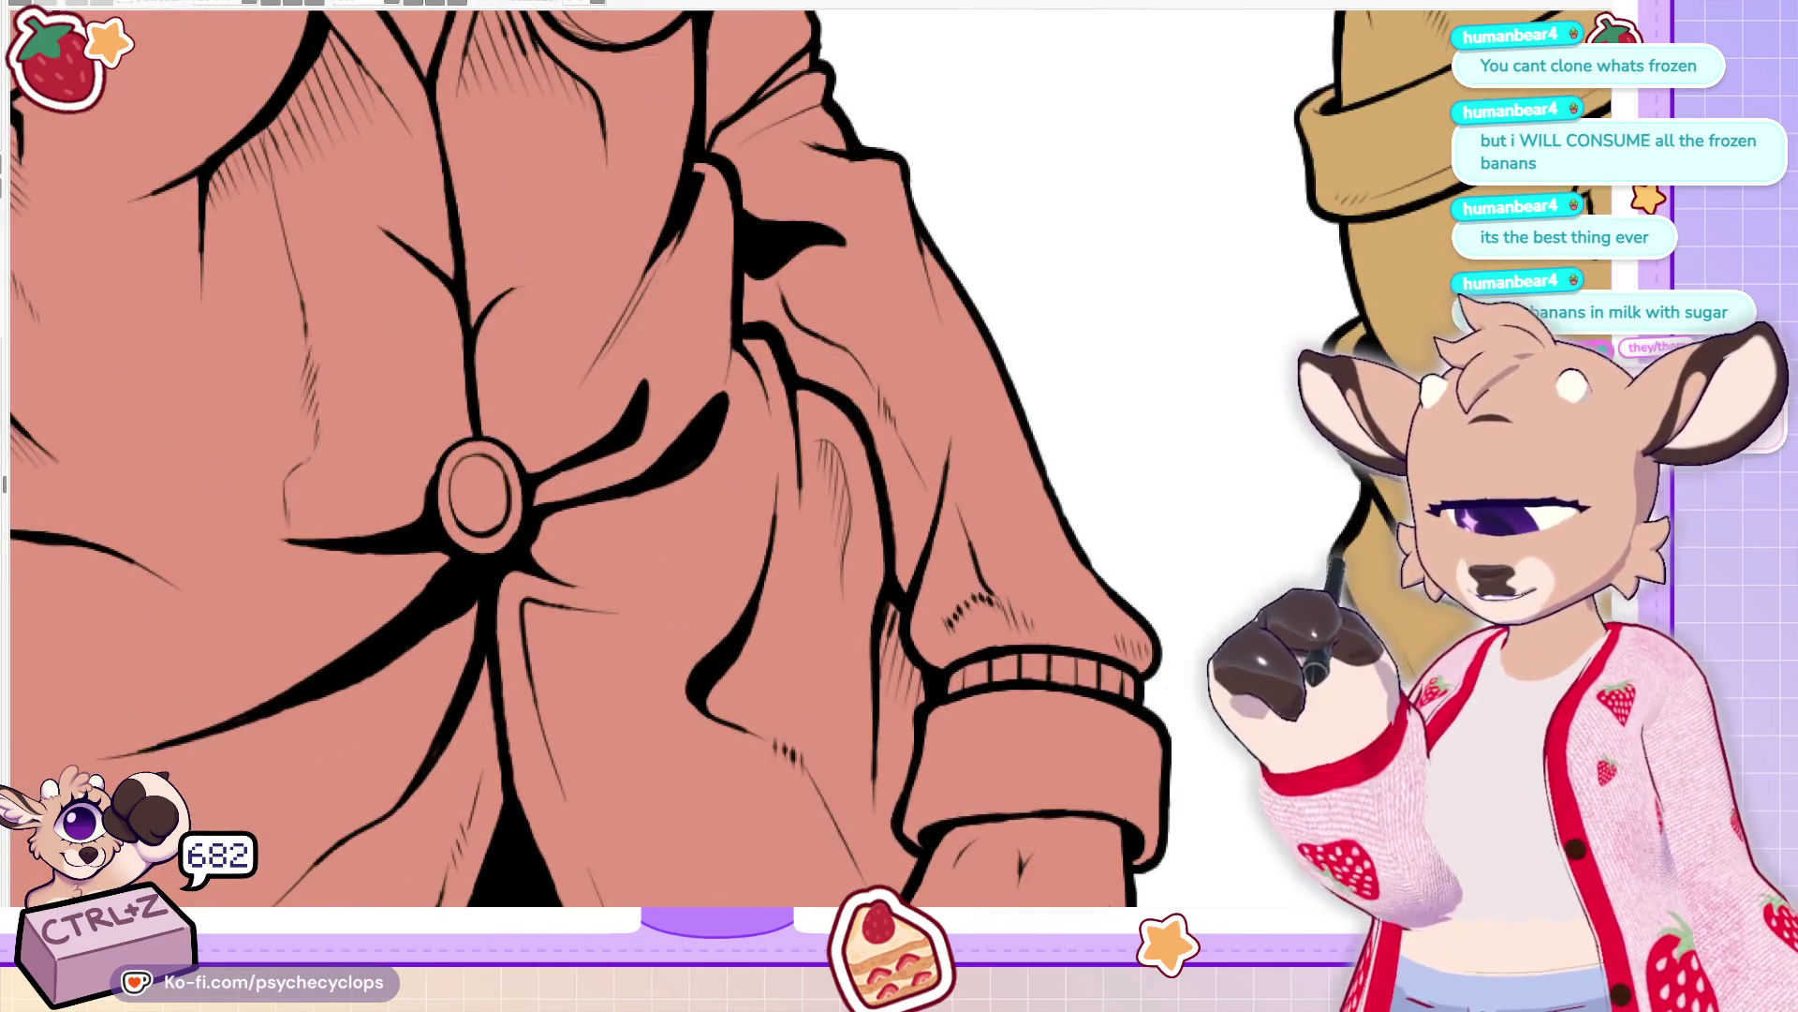
Ink a thicker, longer coat fold line with a crescent shadow on the chest
{"action": "left_click_drag", "start_coordinate": [806, 435], "coordinate": [801, 491]}
{"action": "left_click_drag", "start_coordinate": [782, 384], "coordinate": [807, 445]}
{"action": "scroll", "coordinate": [724, 522], "scroll_direction": "down", "scroll_amount": 3}
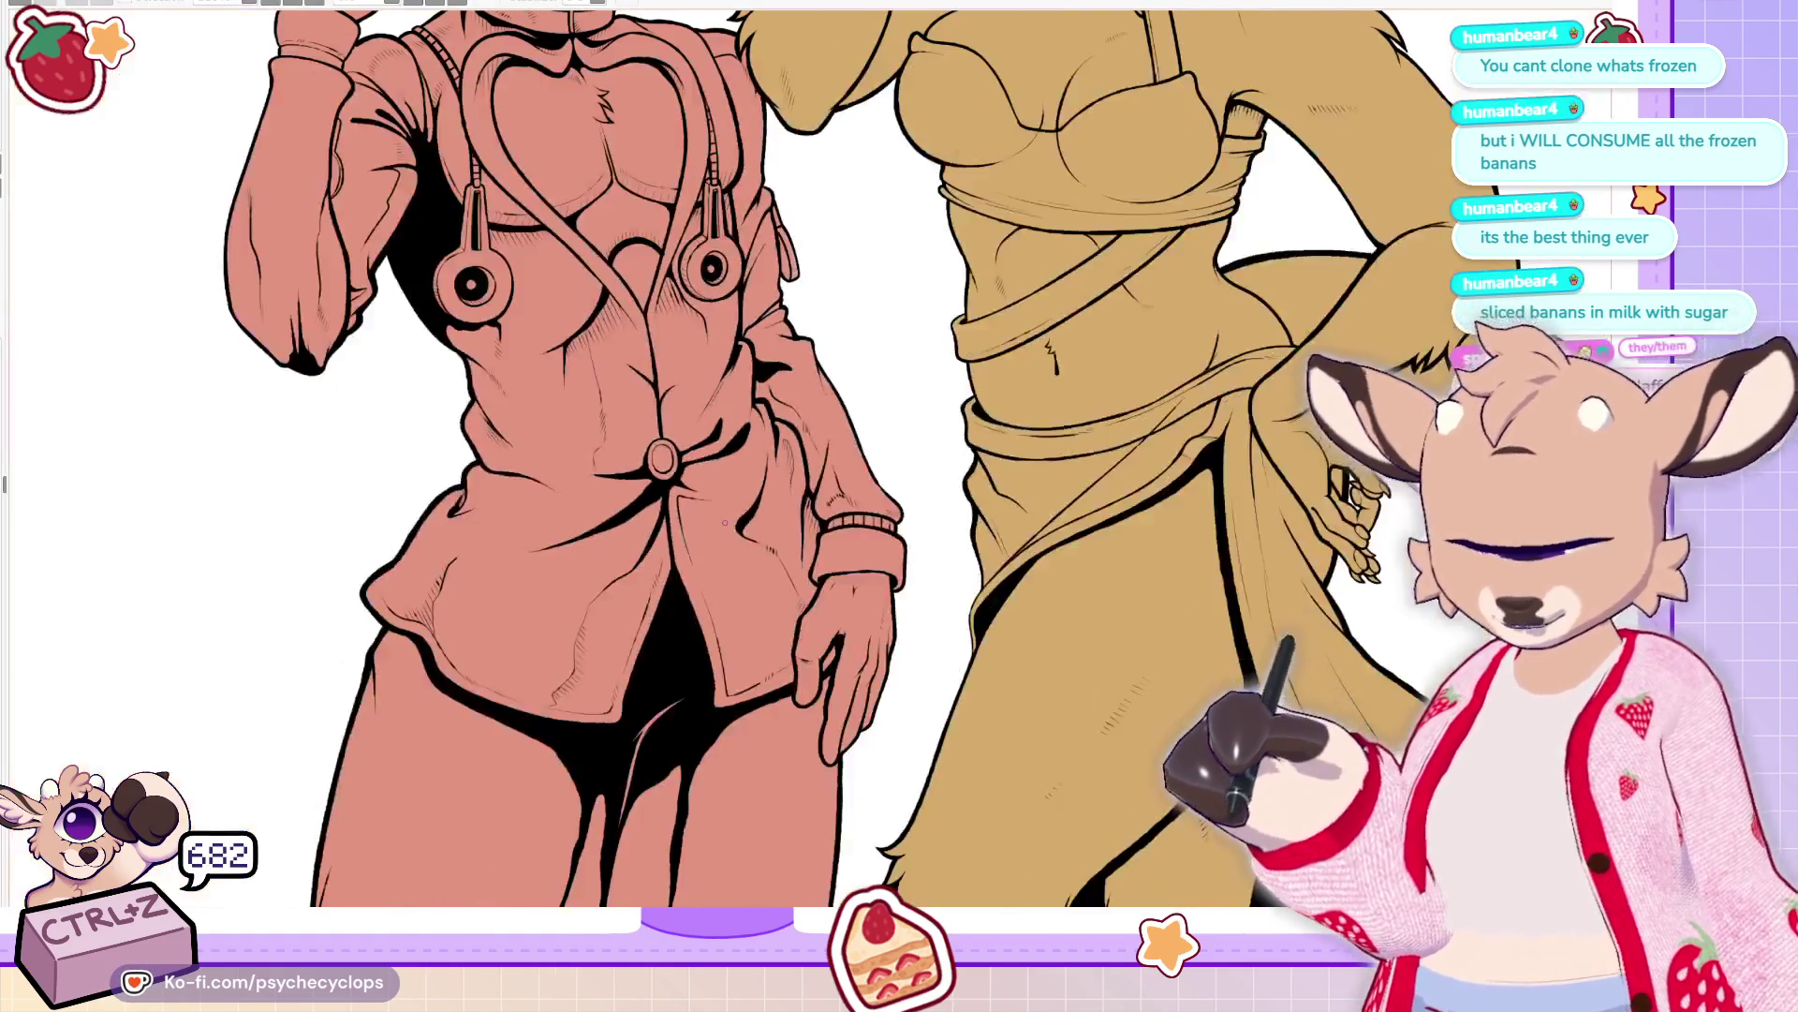
{"action": "scroll", "coordinate": [492, 546], "scroll_direction": "up", "scroll_amount": 4}
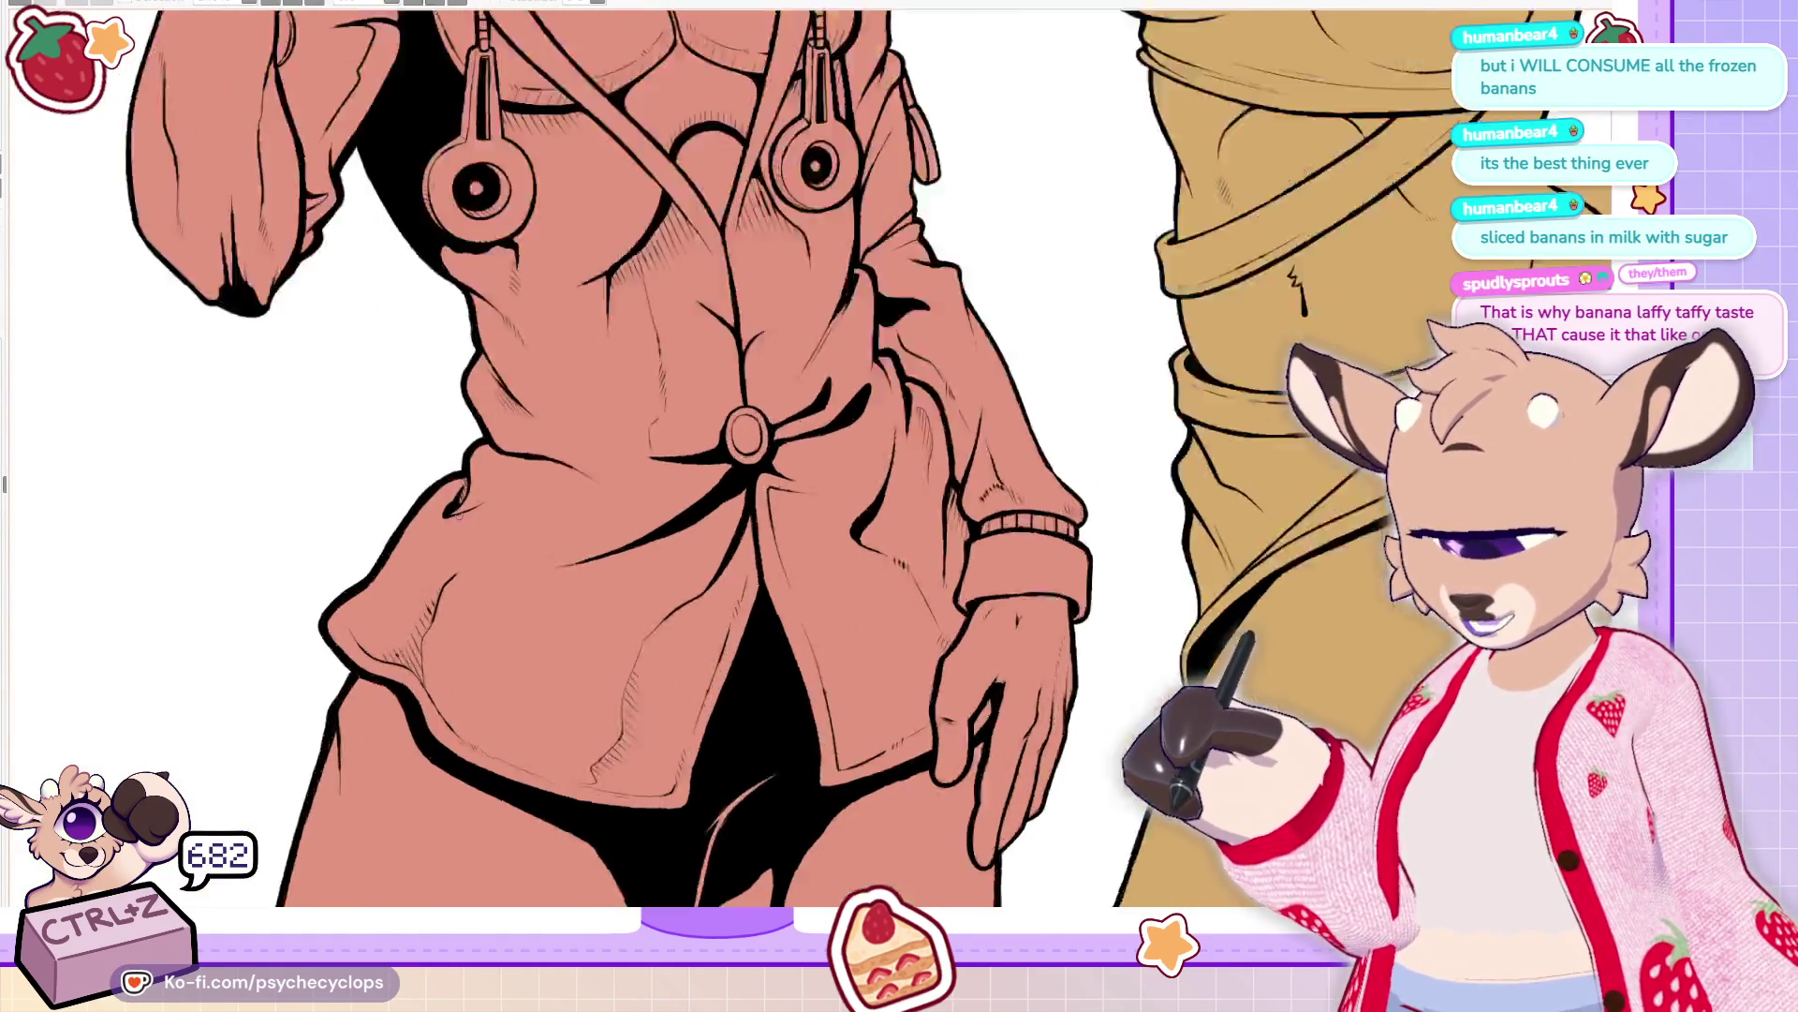
{"action": "mouse_move", "coordinate": [675, 434]}
{"action": "left_mouse_down"}
{"action": "mouse_move", "coordinate": [734, 468]}
{"action": "mouse_move", "coordinate": [730, 530]}
{"action": "mouse_move", "coordinate": [654, 436]}
{"action": "left_mouse_up"}
{"action": "mouse_move", "coordinate": [559, 398]}
{"action": "left_mouse_down"}
{"action": "mouse_move", "coordinate": [717, 465]}
{"action": "mouse_move", "coordinate": [728, 523]}
{"action": "left_mouse_up"}
{"action": "left_click_drag", "start_coordinate": [674, 436], "coordinate": [730, 546]}
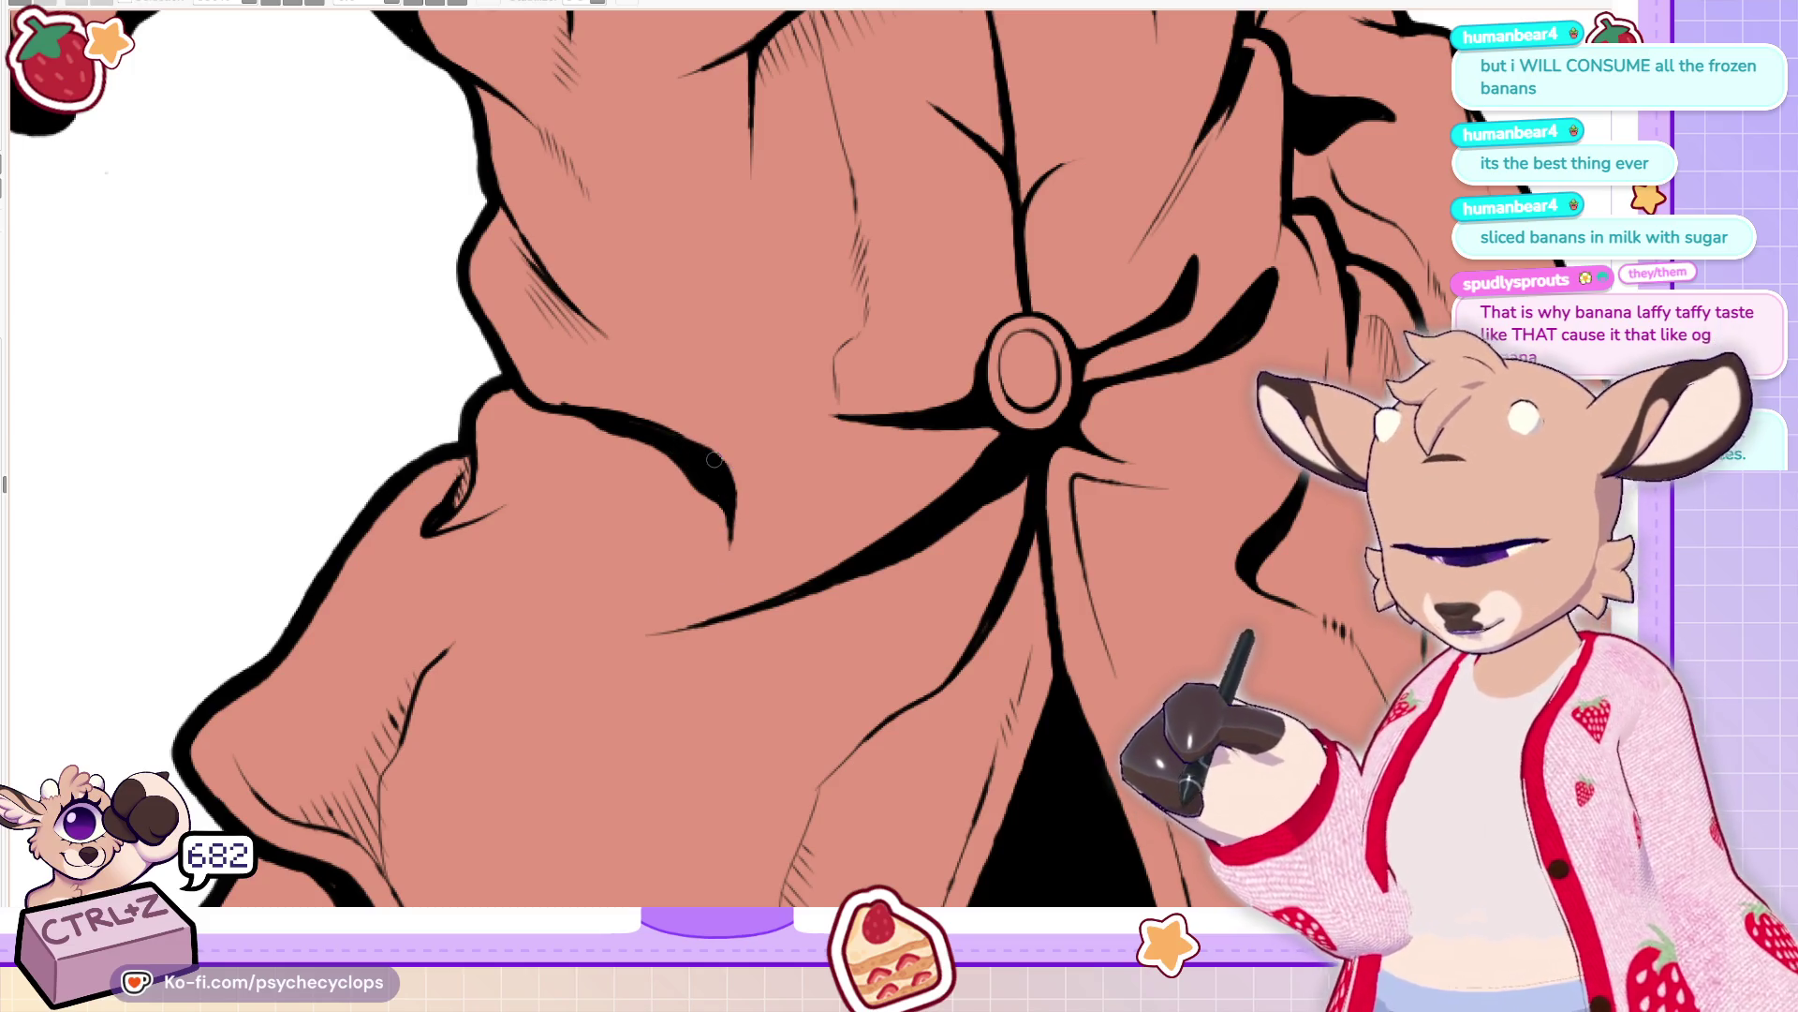
Add short hatch strokes below the chest contours, redoing one, and check both full figures
{"action": "key", "text": "ctrl+0"}
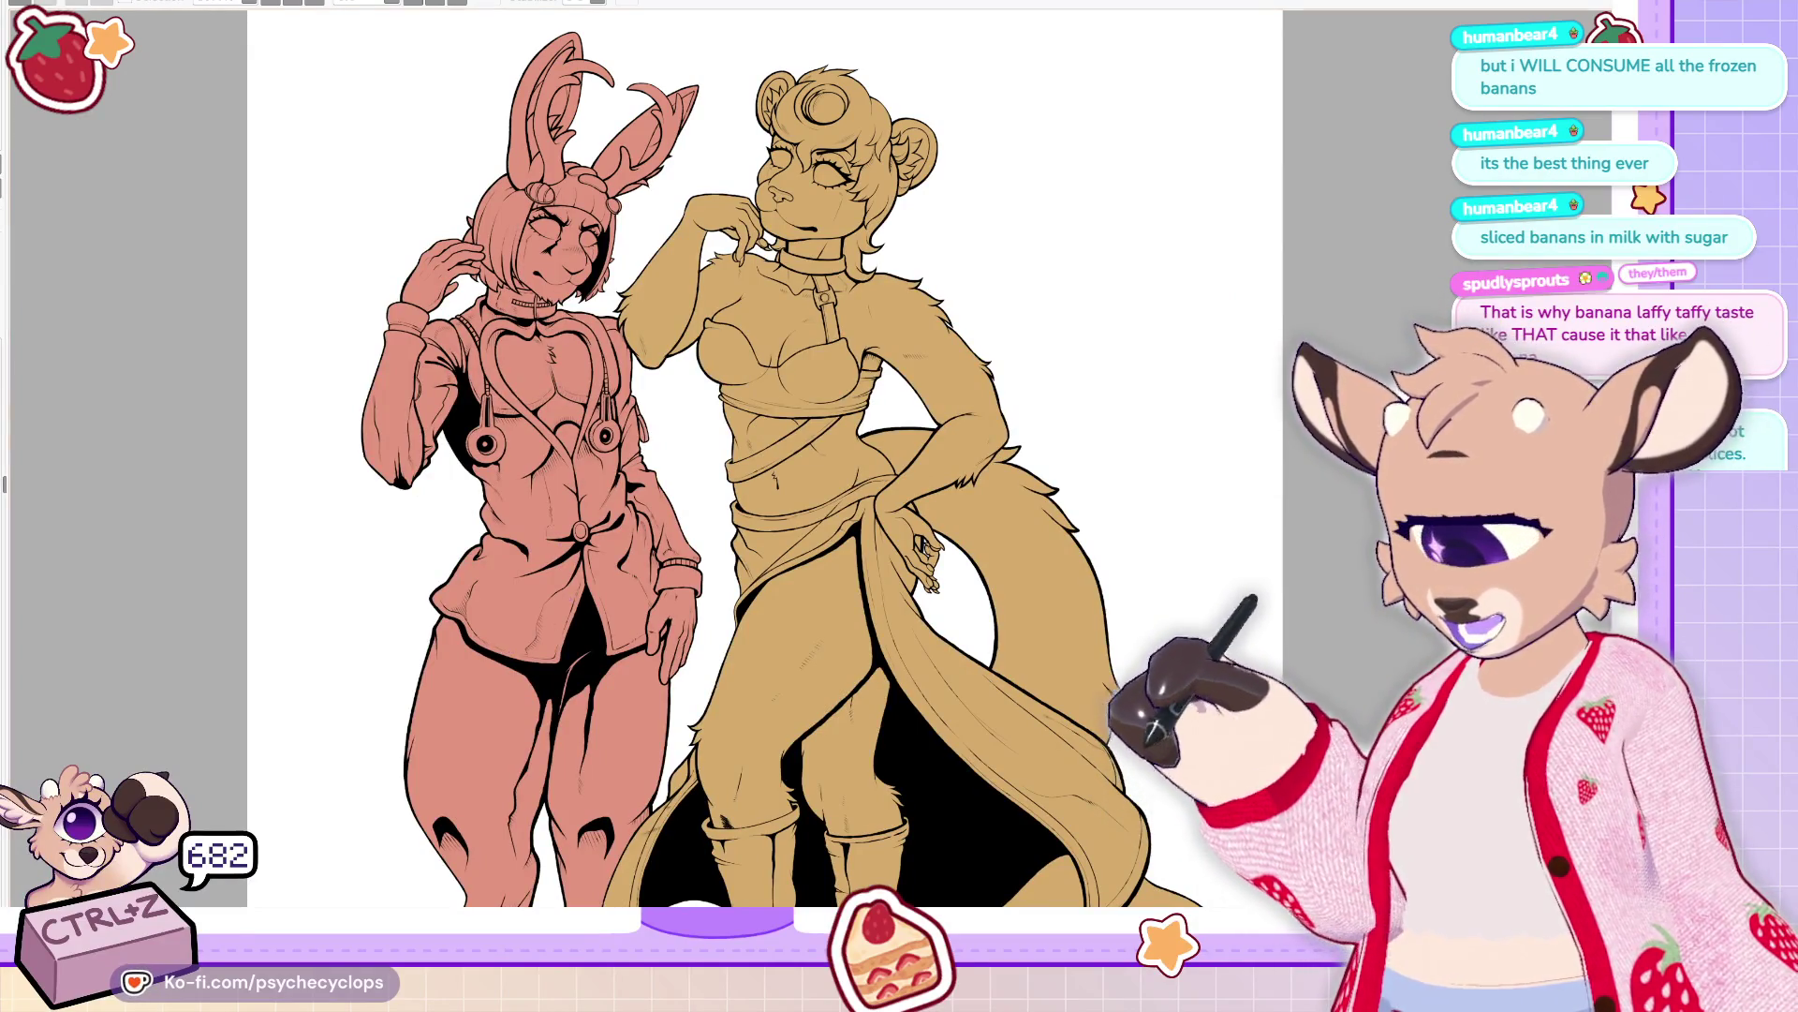
{"action": "scroll", "coordinate": [553, 403], "scroll_direction": "up", "scroll_amount": 5}
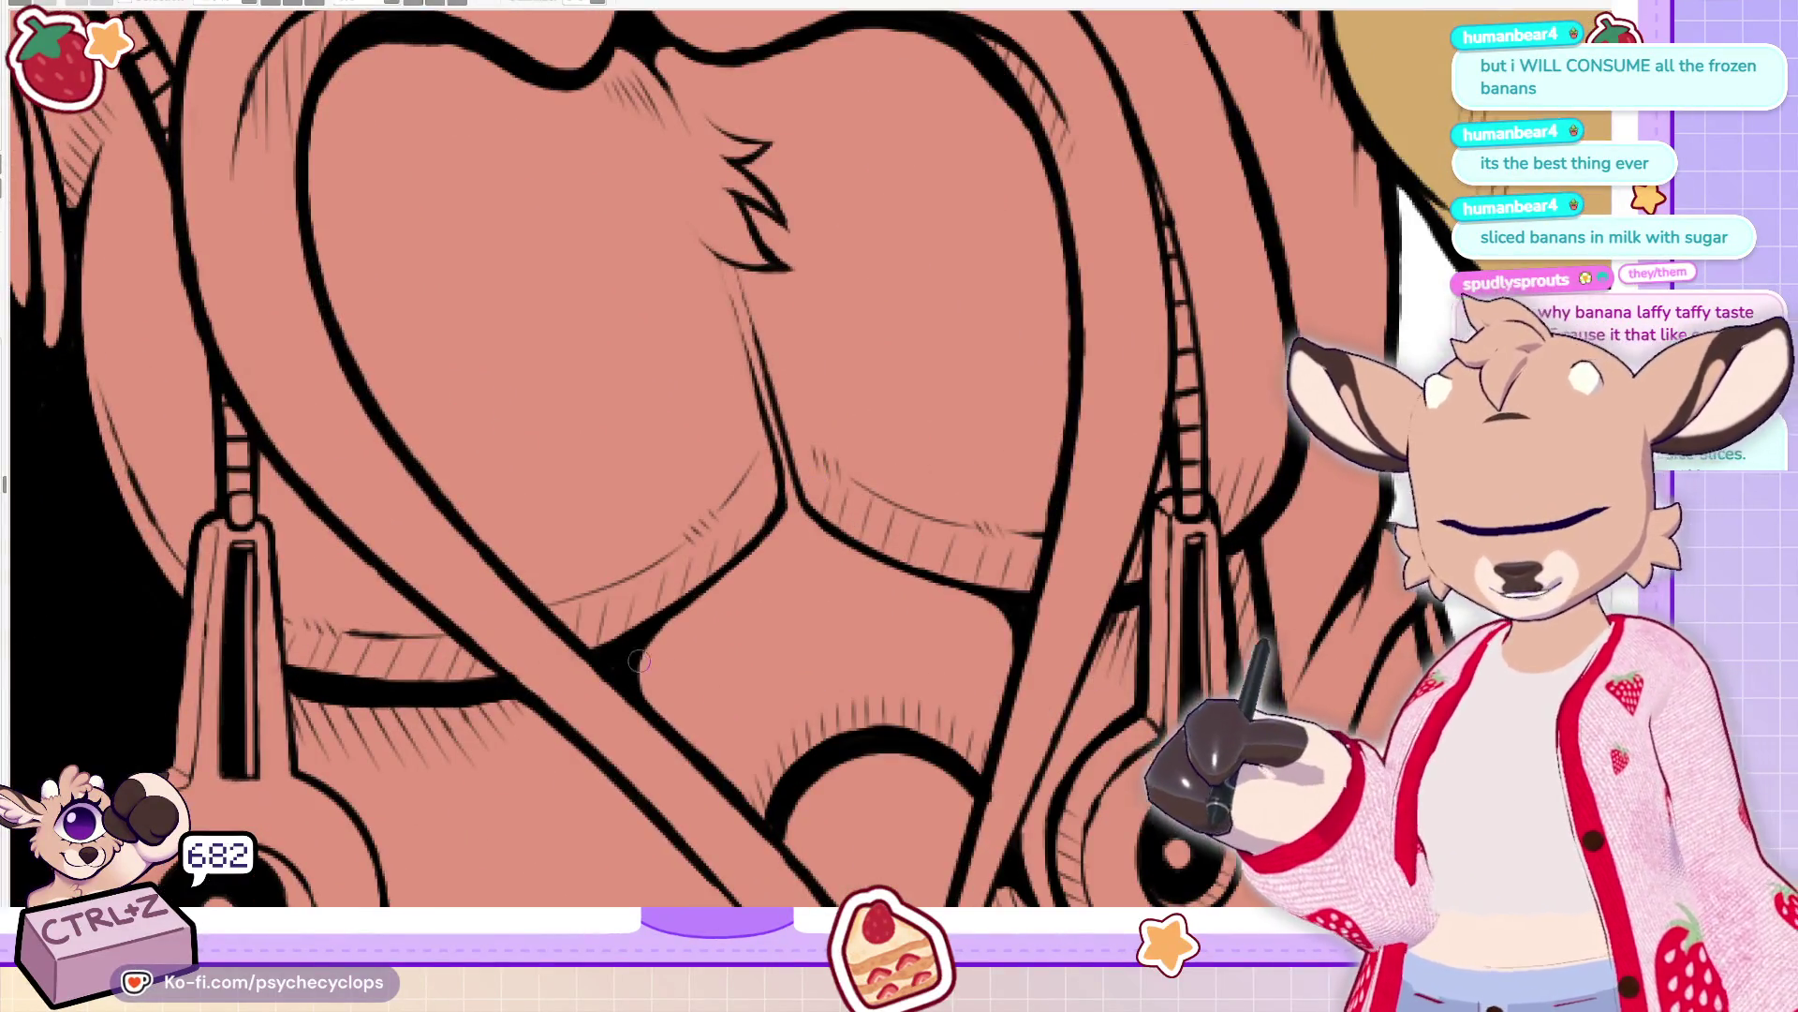
{"action": "mouse_move", "coordinate": [633, 655]}
{"action": "left_mouse_down"}
{"action": "mouse_move", "coordinate": [680, 695]}
{"action": "mouse_move", "coordinate": [635, 694]}
{"action": "left_mouse_up"}
{"action": "key", "text": "ctrl+z"}
{"action": "key", "text": "ctrl+z"}
{"action": "left_click_drag", "start_coordinate": [676, 623], "coordinate": [647, 670]}
{"action": "left_click_drag", "start_coordinate": [781, 548], "coordinate": [755, 584]}
{"action": "left_click_drag", "start_coordinate": [790, 528], "coordinate": [770, 567]}
{"action": "left_click_drag", "start_coordinate": [818, 484], "coordinate": [785, 562]}
{"action": "left_click_drag", "start_coordinate": [832, 536], "coordinate": [861, 573]}
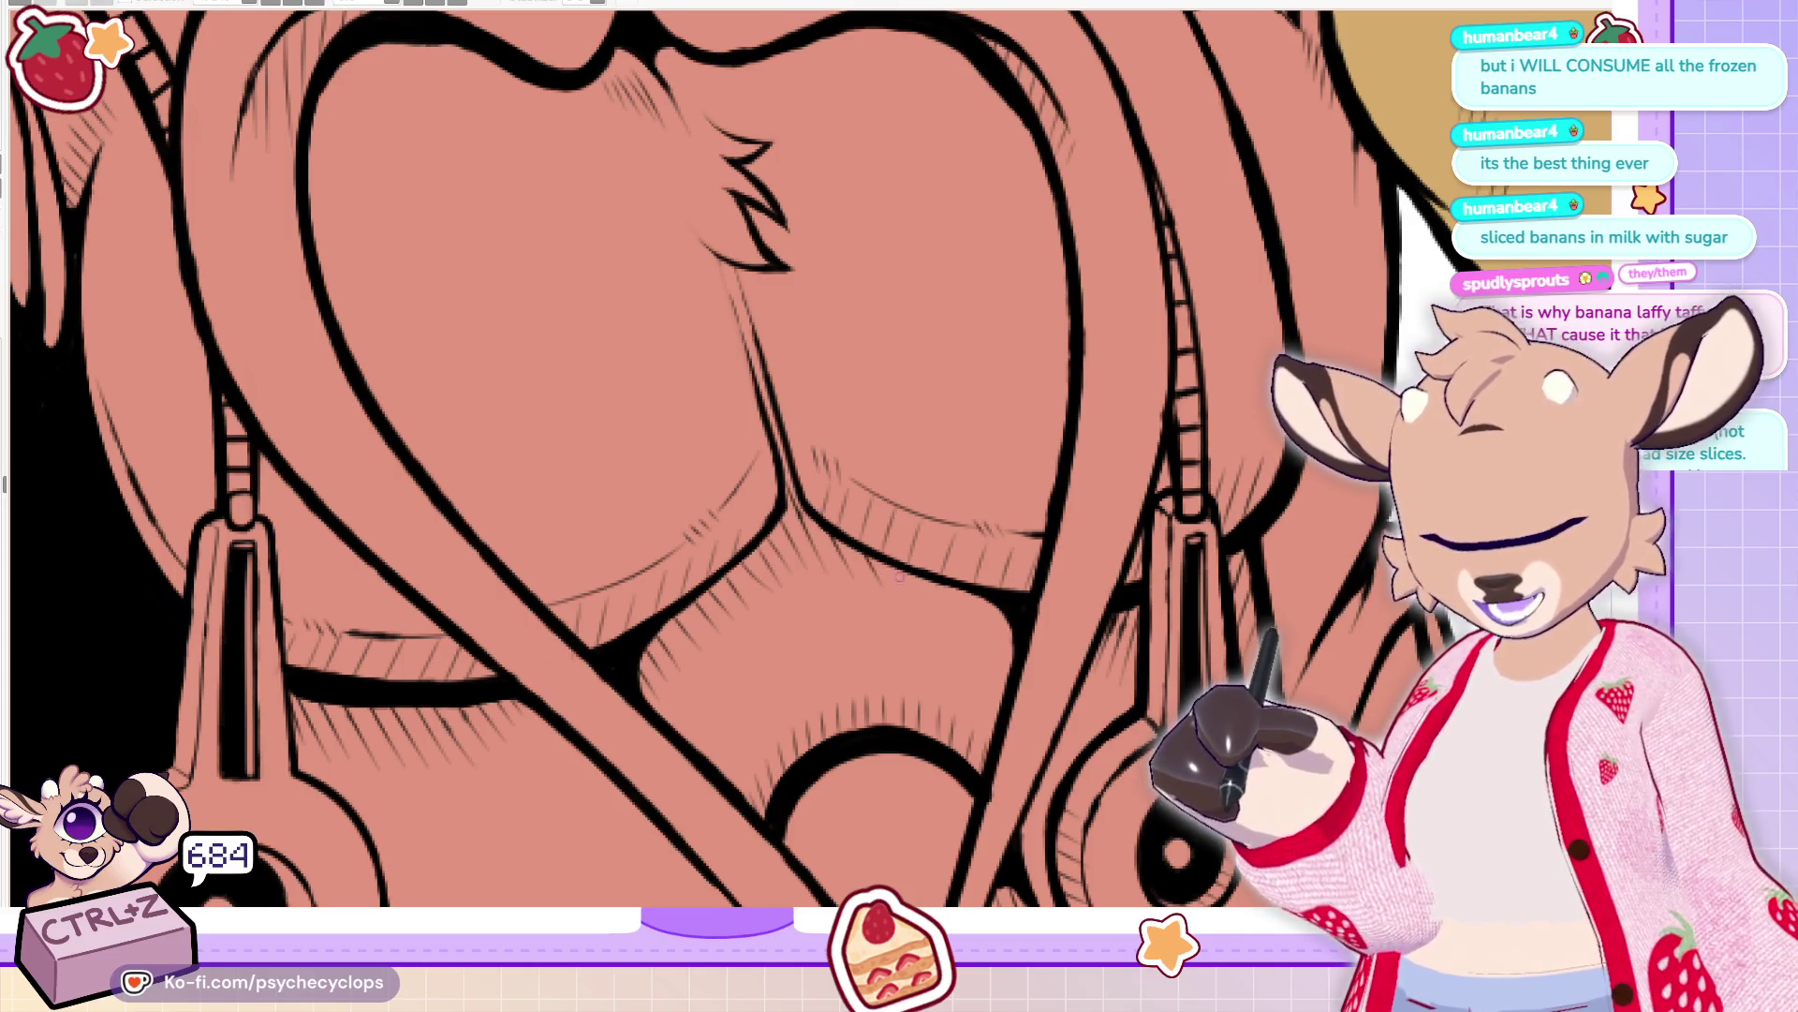
{"action": "left_click_drag", "start_coordinate": [970, 584], "coordinate": [946, 618]}
{"action": "left_click_drag", "start_coordinate": [1000, 597], "coordinate": [979, 616]}
{"action": "key", "text": "ctrl+minus"}
{"action": "key", "text": "ctrl+minus"}
{"action": "key", "text": "ctrl+minus"}
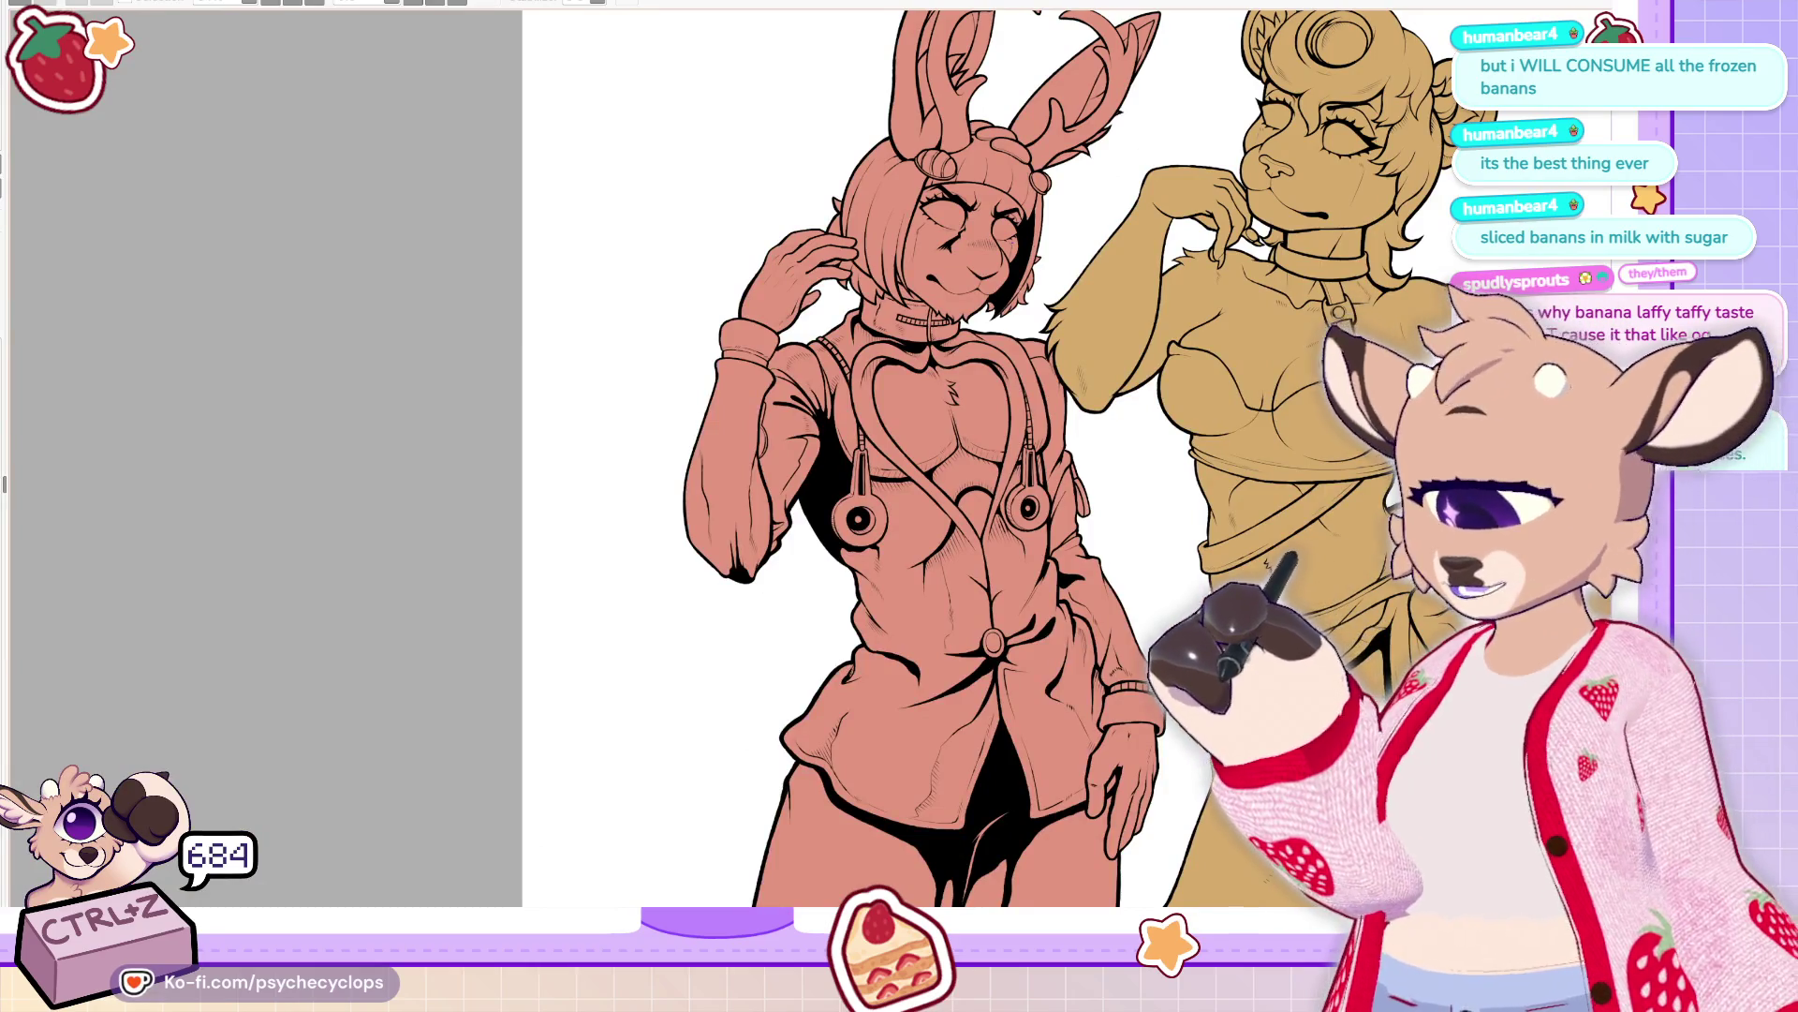
Ink a heavier line along the left and upper edges of the raised sleeve's cuff
{"action": "scroll", "coordinate": [1017, 373], "scroll_direction": "up", "scroll_amount": 3}
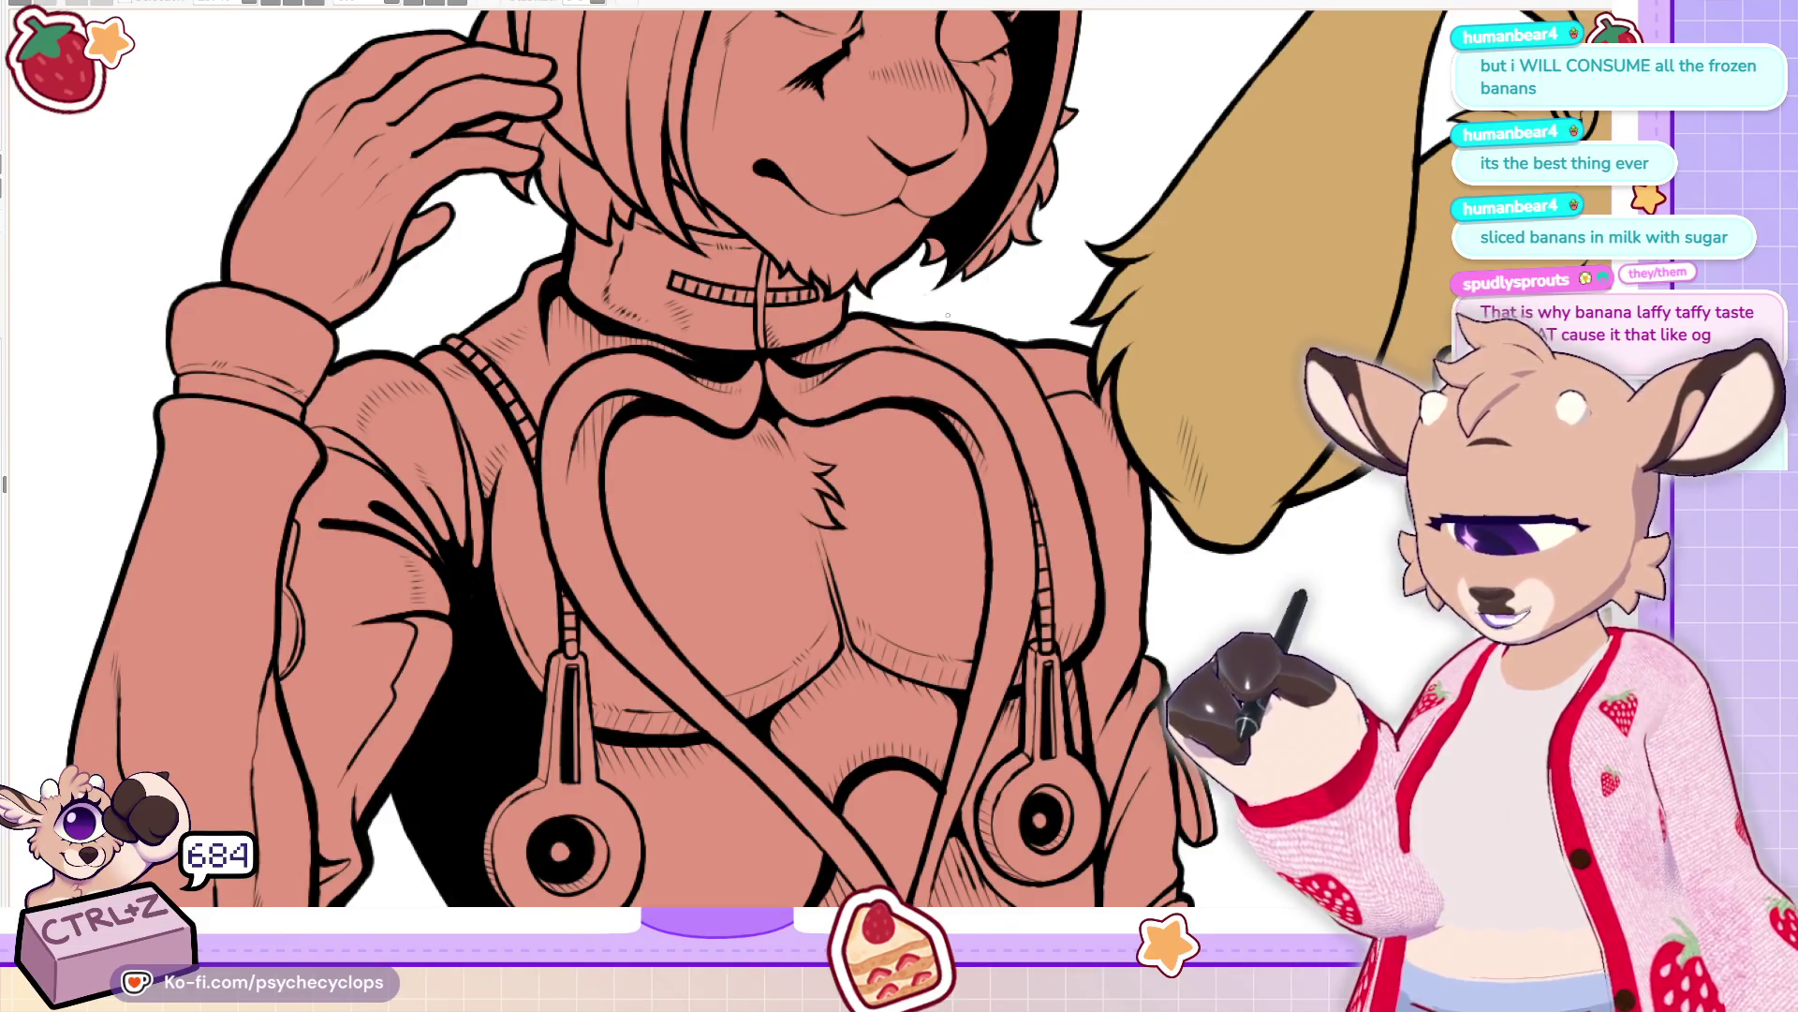
{"action": "scroll", "coordinate": [947, 314], "scroll_direction": "down", "scroll_amount": 2}
{"action": "scroll", "coordinate": [586, 336], "scroll_direction": "down", "scroll_amount": 2}
{"action": "scroll", "coordinate": [586, 336], "scroll_direction": "up", "scroll_amount": 5}
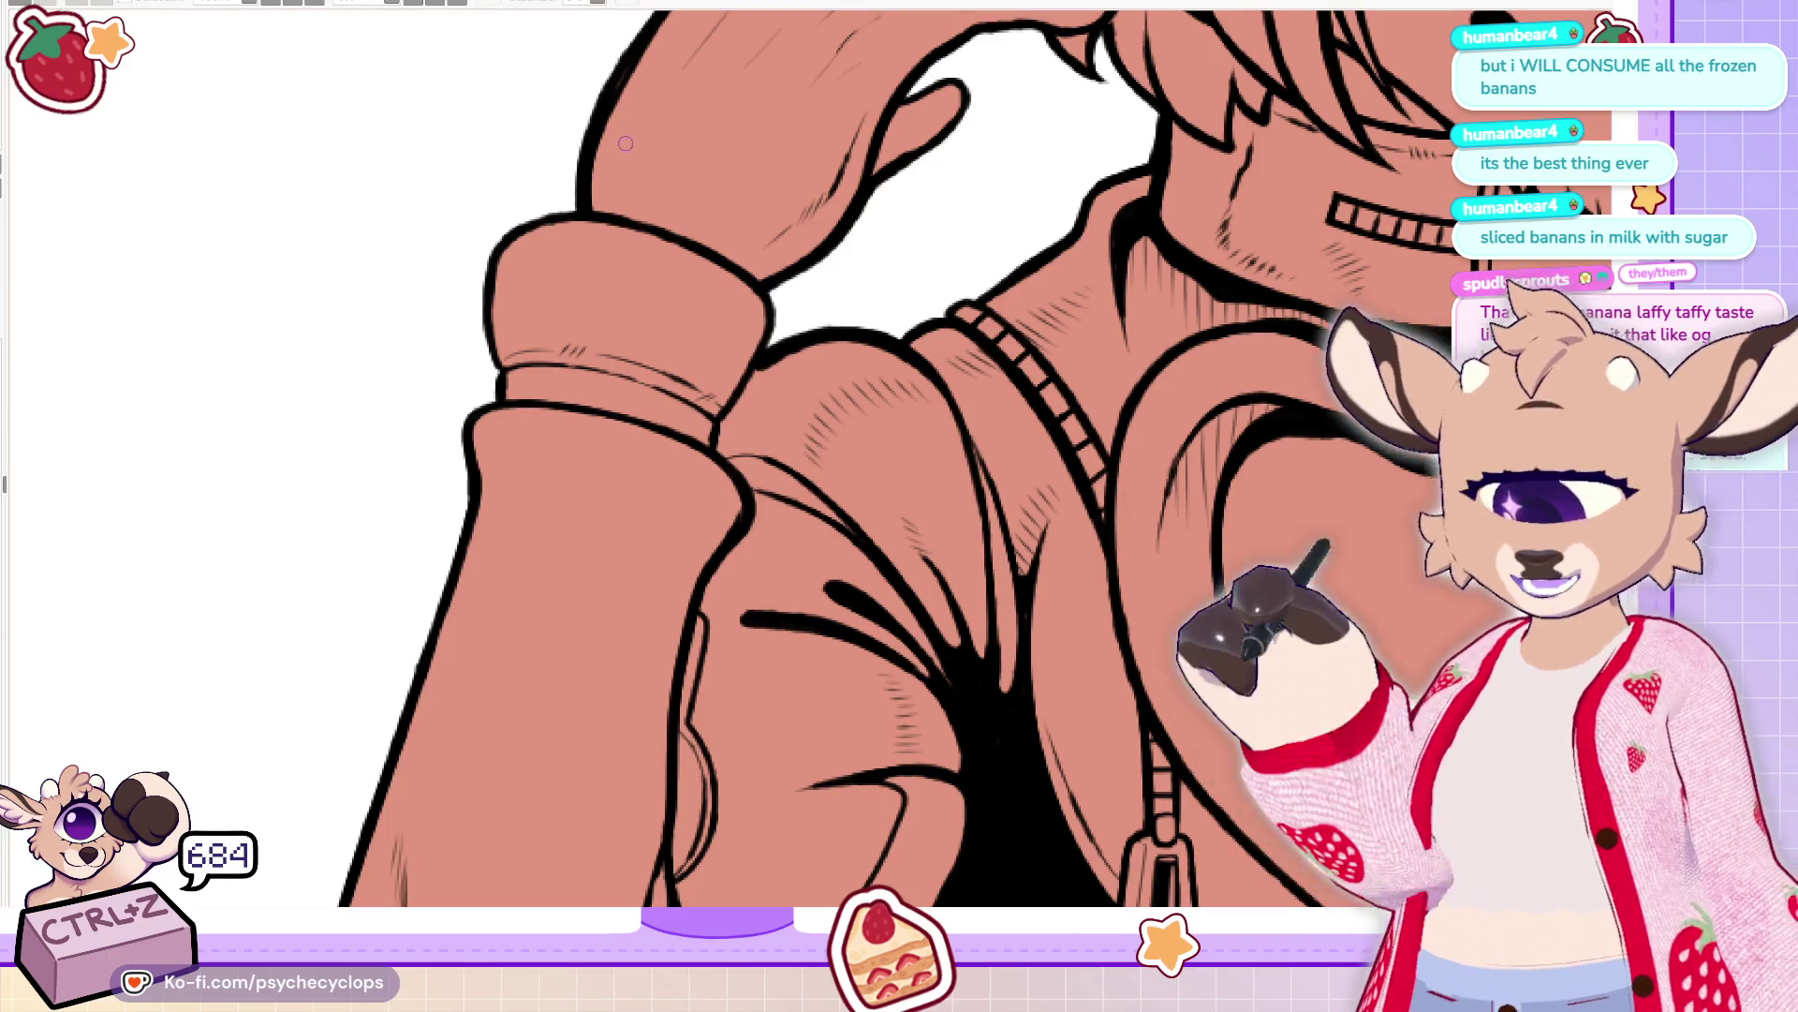
{"action": "scroll", "coordinate": [626, 143], "scroll_direction": "left", "scroll_amount": 5}
{"action": "left_click_drag", "start_coordinate": [868, 300], "coordinate": [921, 450]}
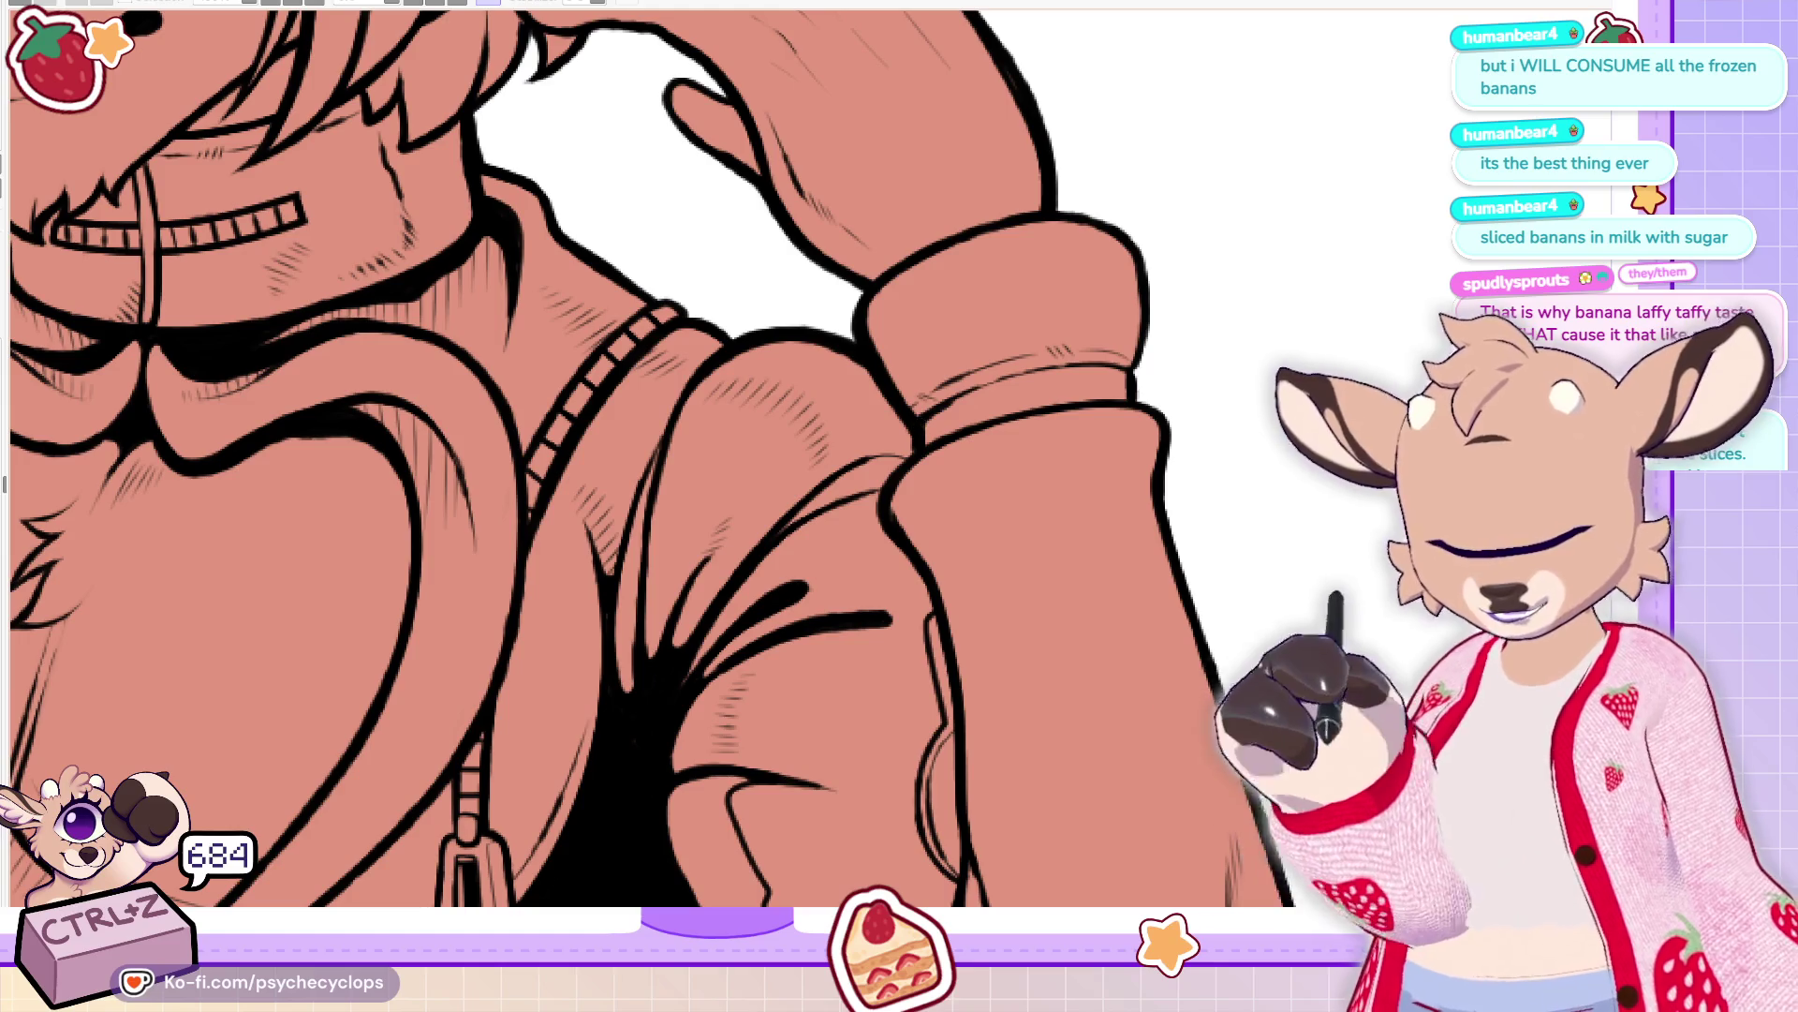
{"action": "scroll", "coordinate": [918, 431], "scroll_direction": "down", "scroll_amount": 5}
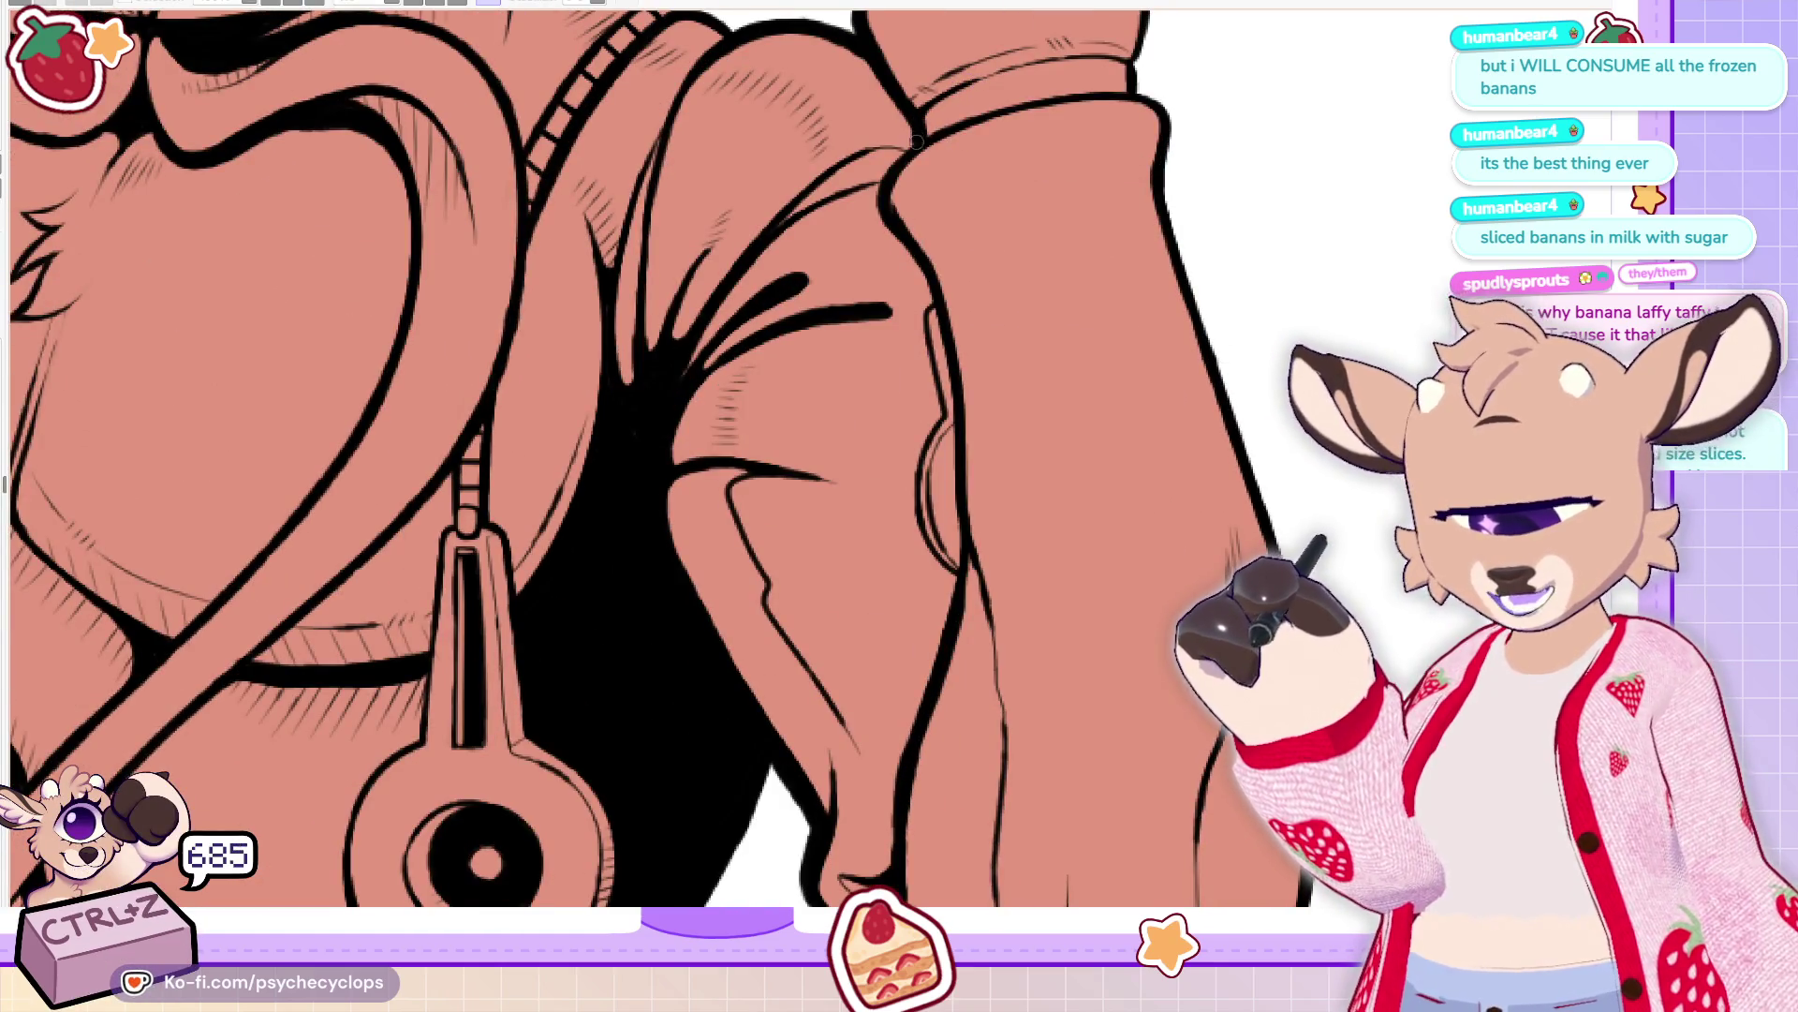
{"action": "left_click_drag", "start_coordinate": [890, 171], "coordinate": [960, 314]}
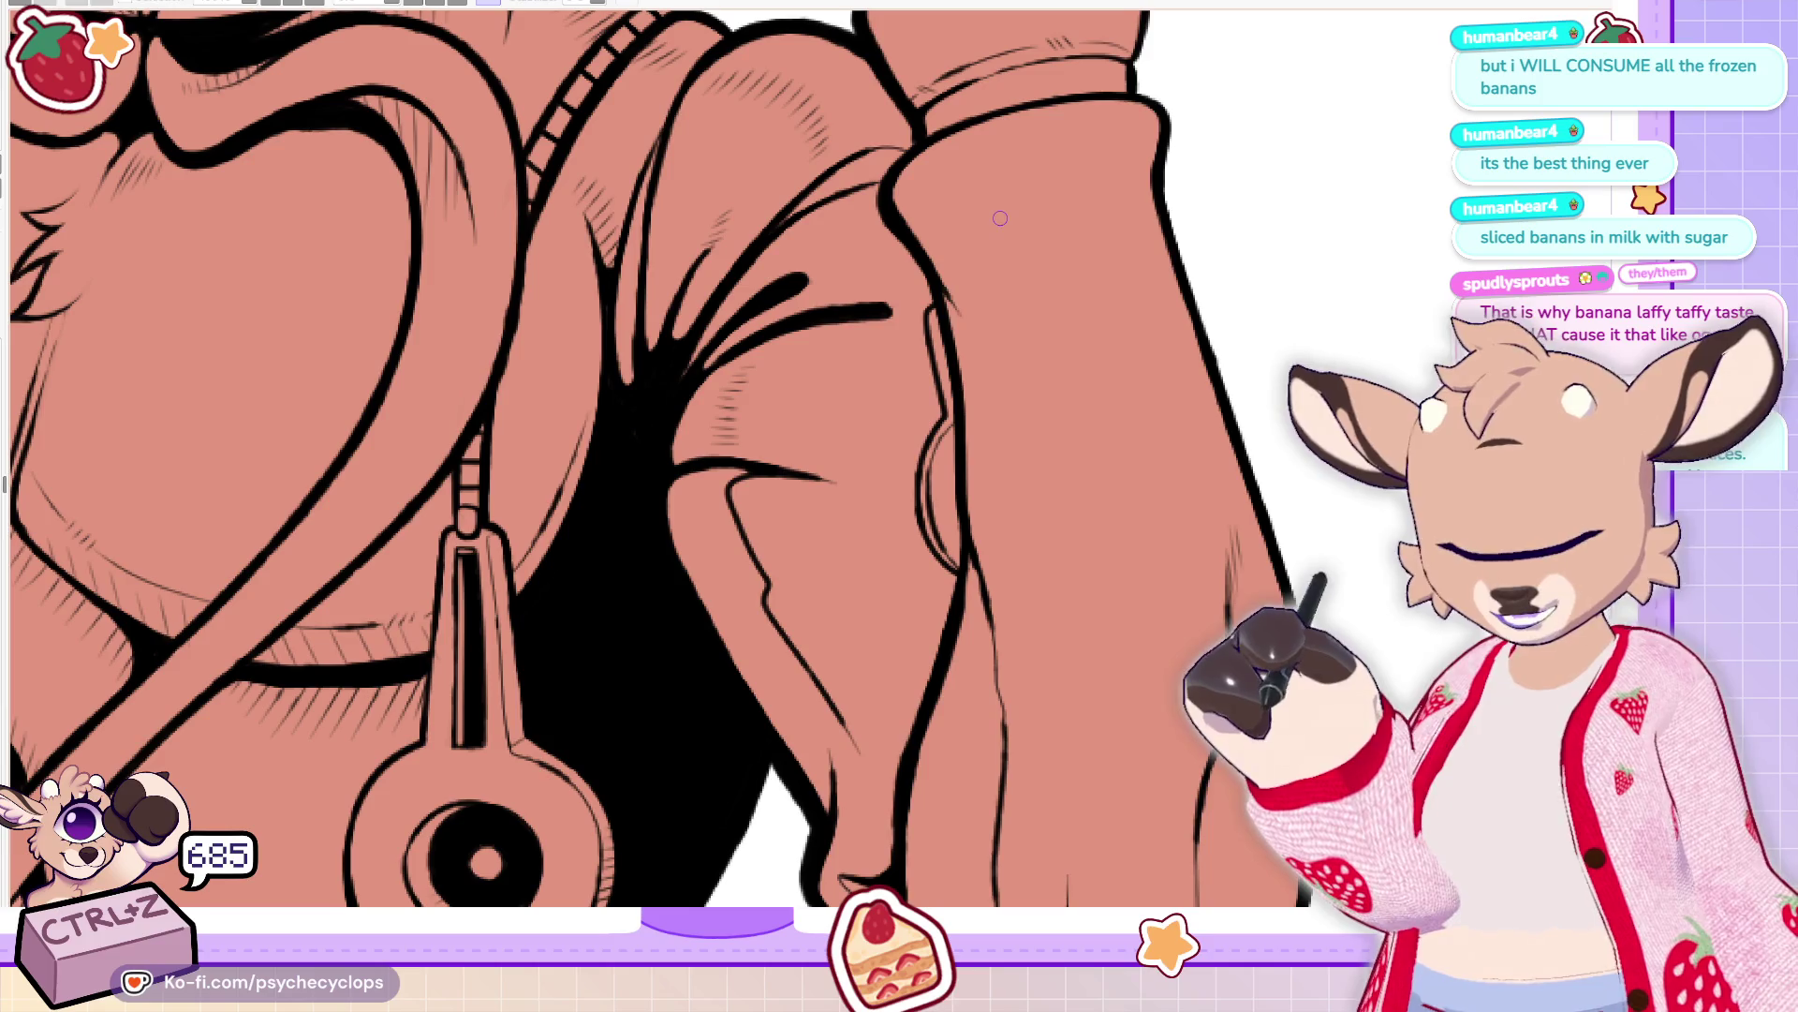
{"action": "scroll", "coordinate": [785, 480], "scroll_direction": "down", "scroll_amount": 5}
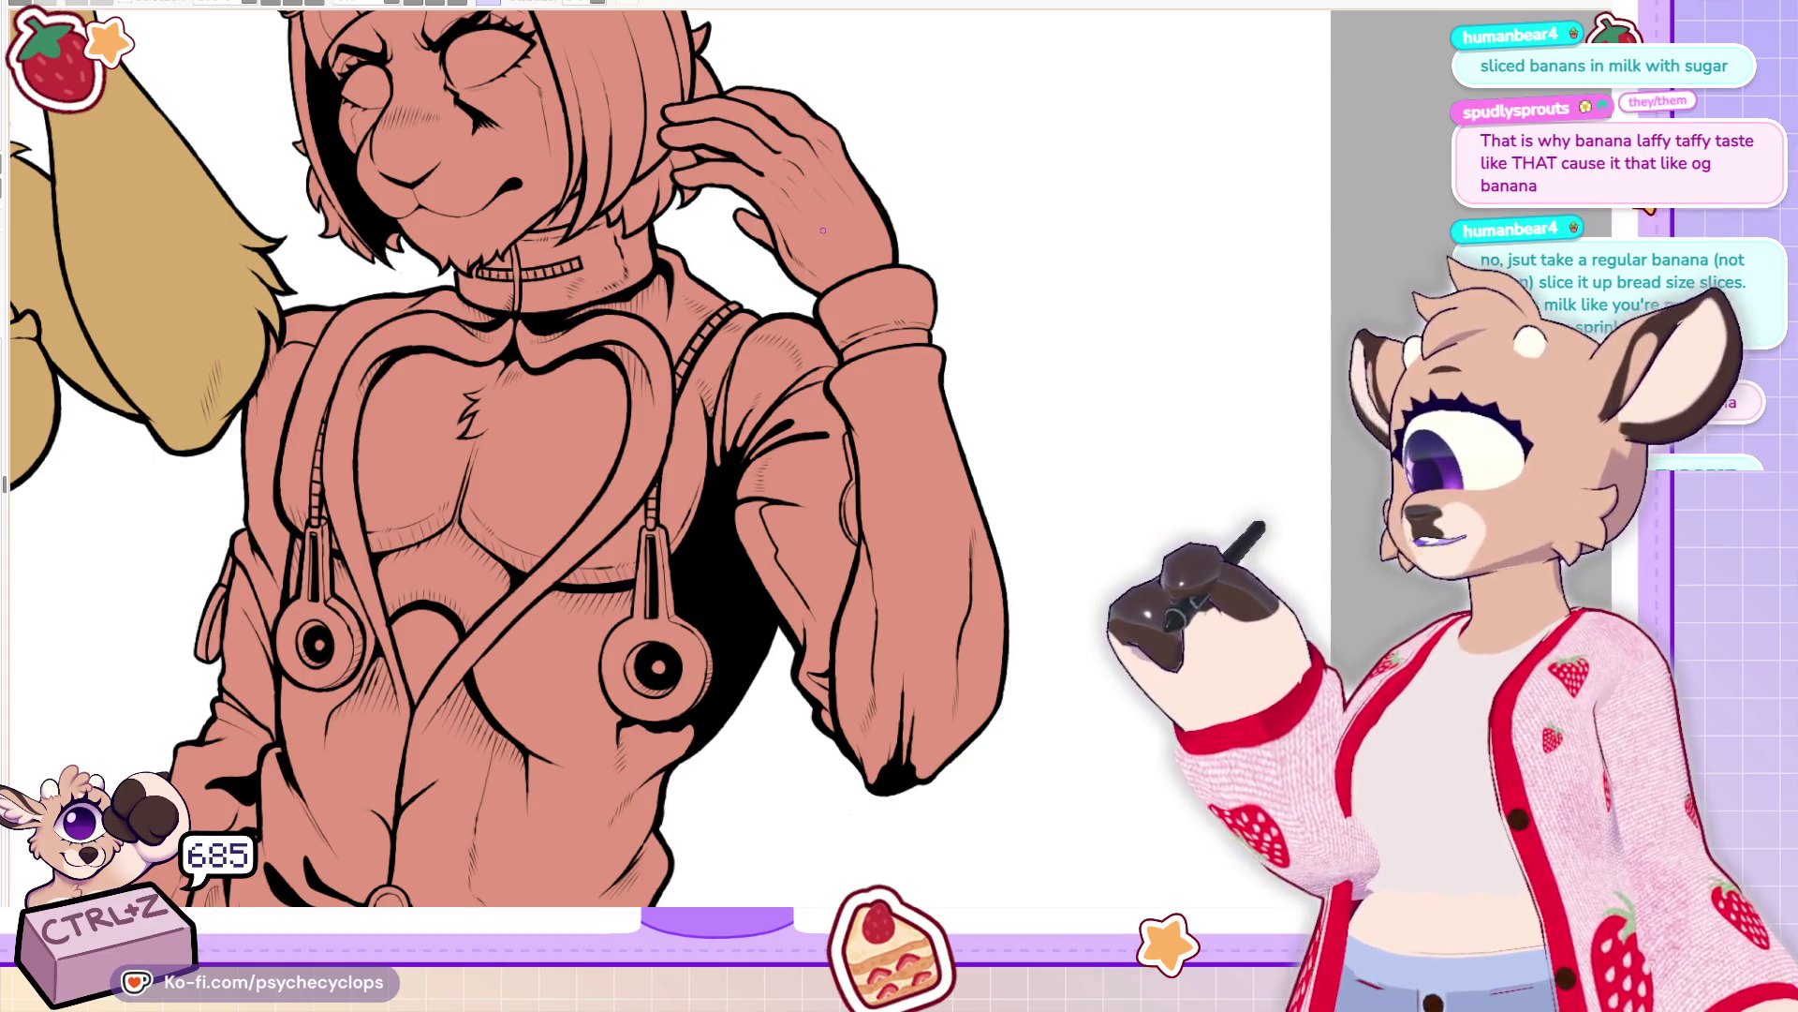
Zoom to the bunny's boots, tilt the view, and thicken the boot cuff's outline
{"action": "key", "text": "ctrl+0"}
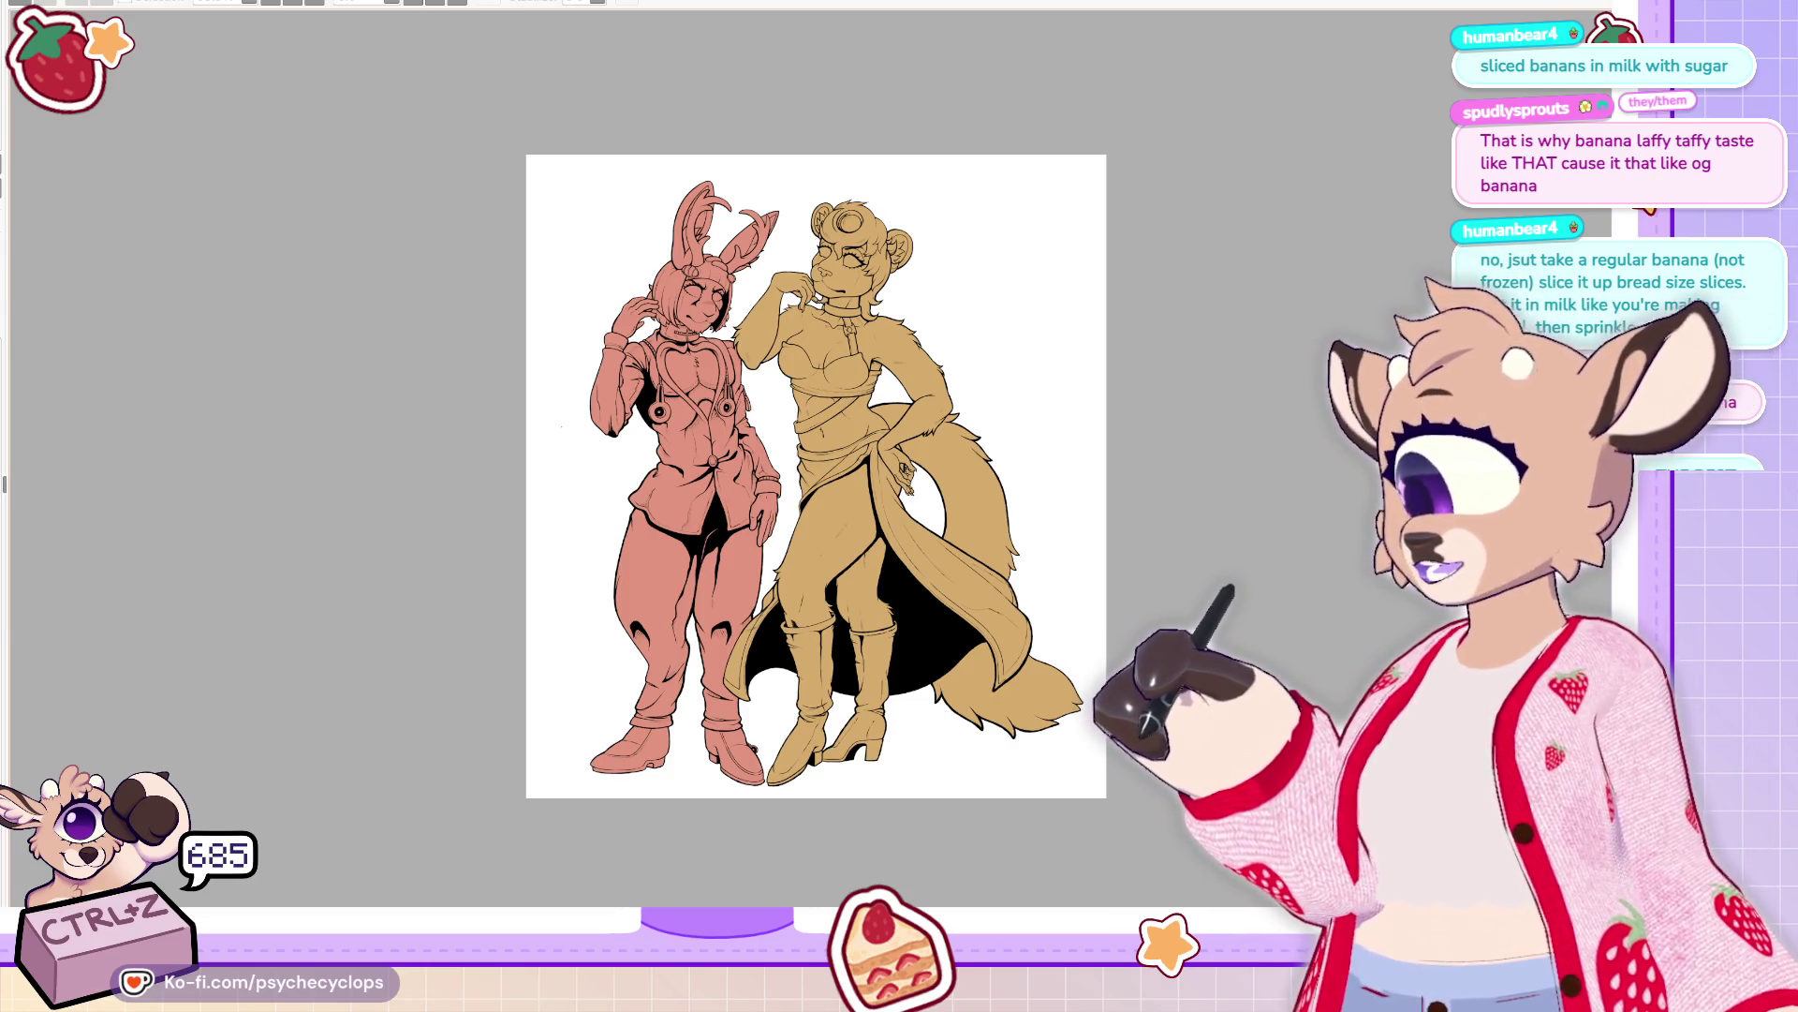
{"action": "key", "text": "ctrl+plus"}
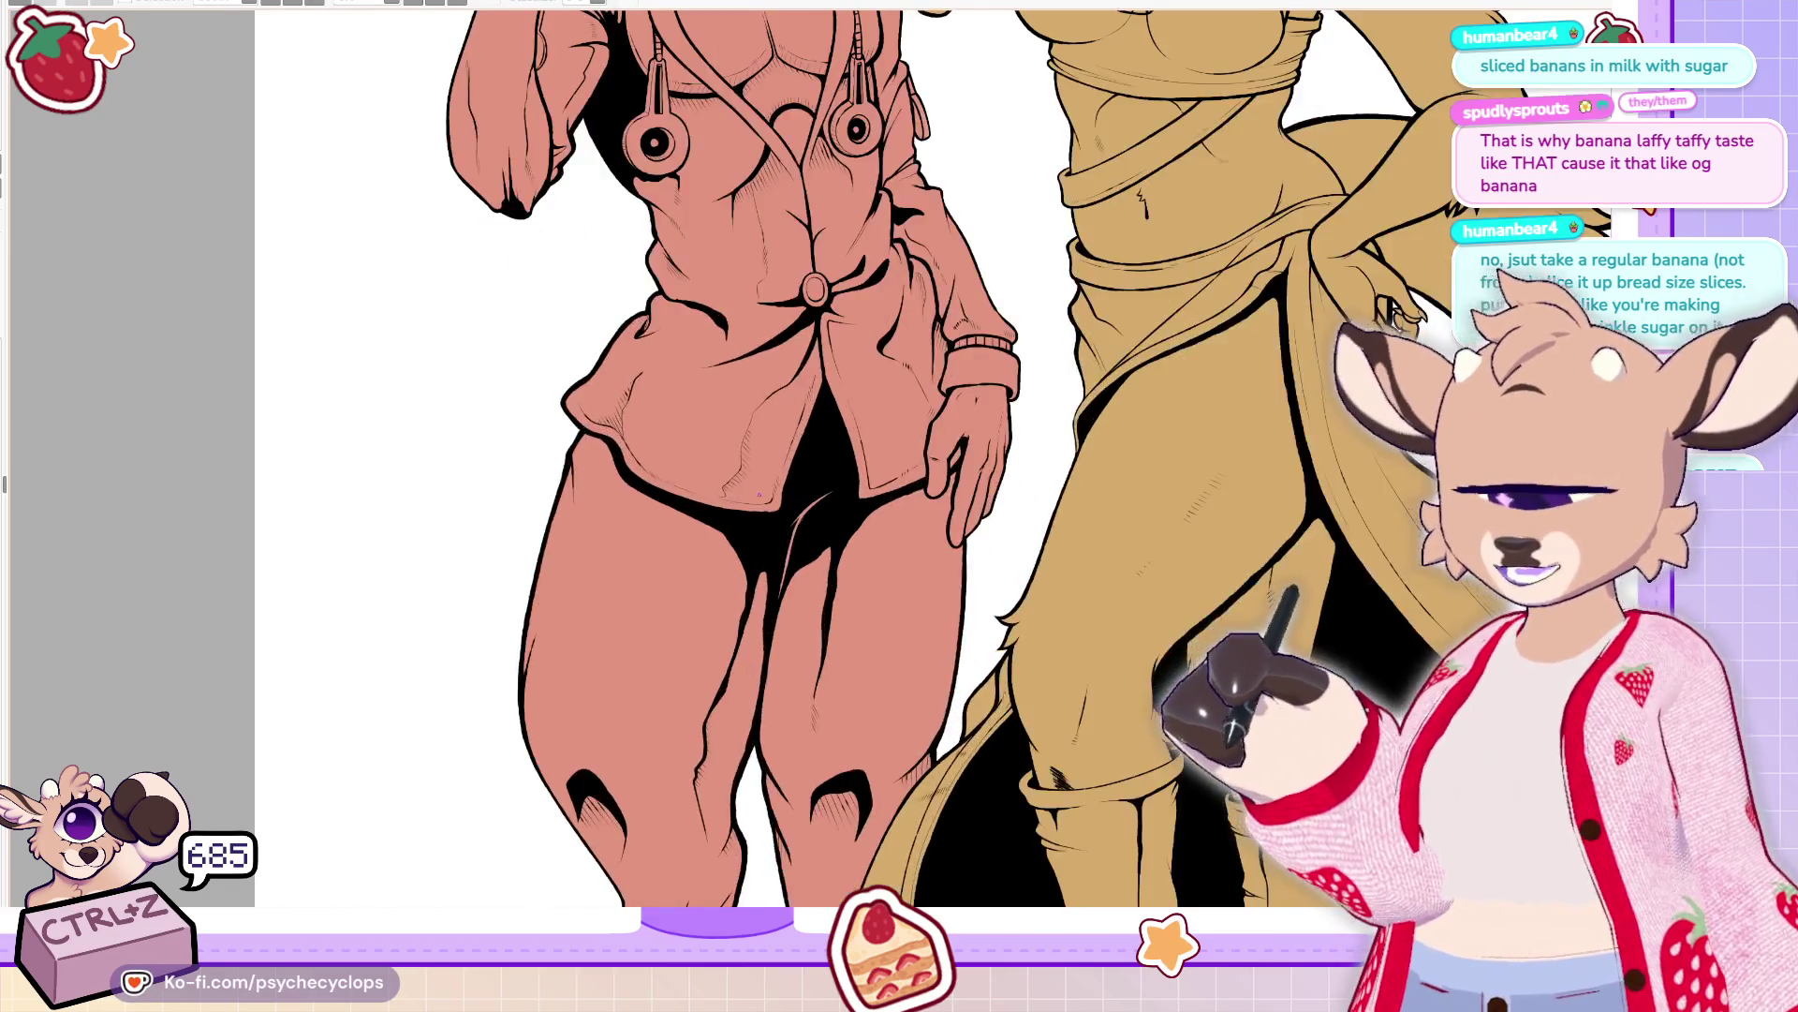
{"action": "key", "text": "ctrl+plus"}
{"action": "key", "text": "ctrl+plus"}
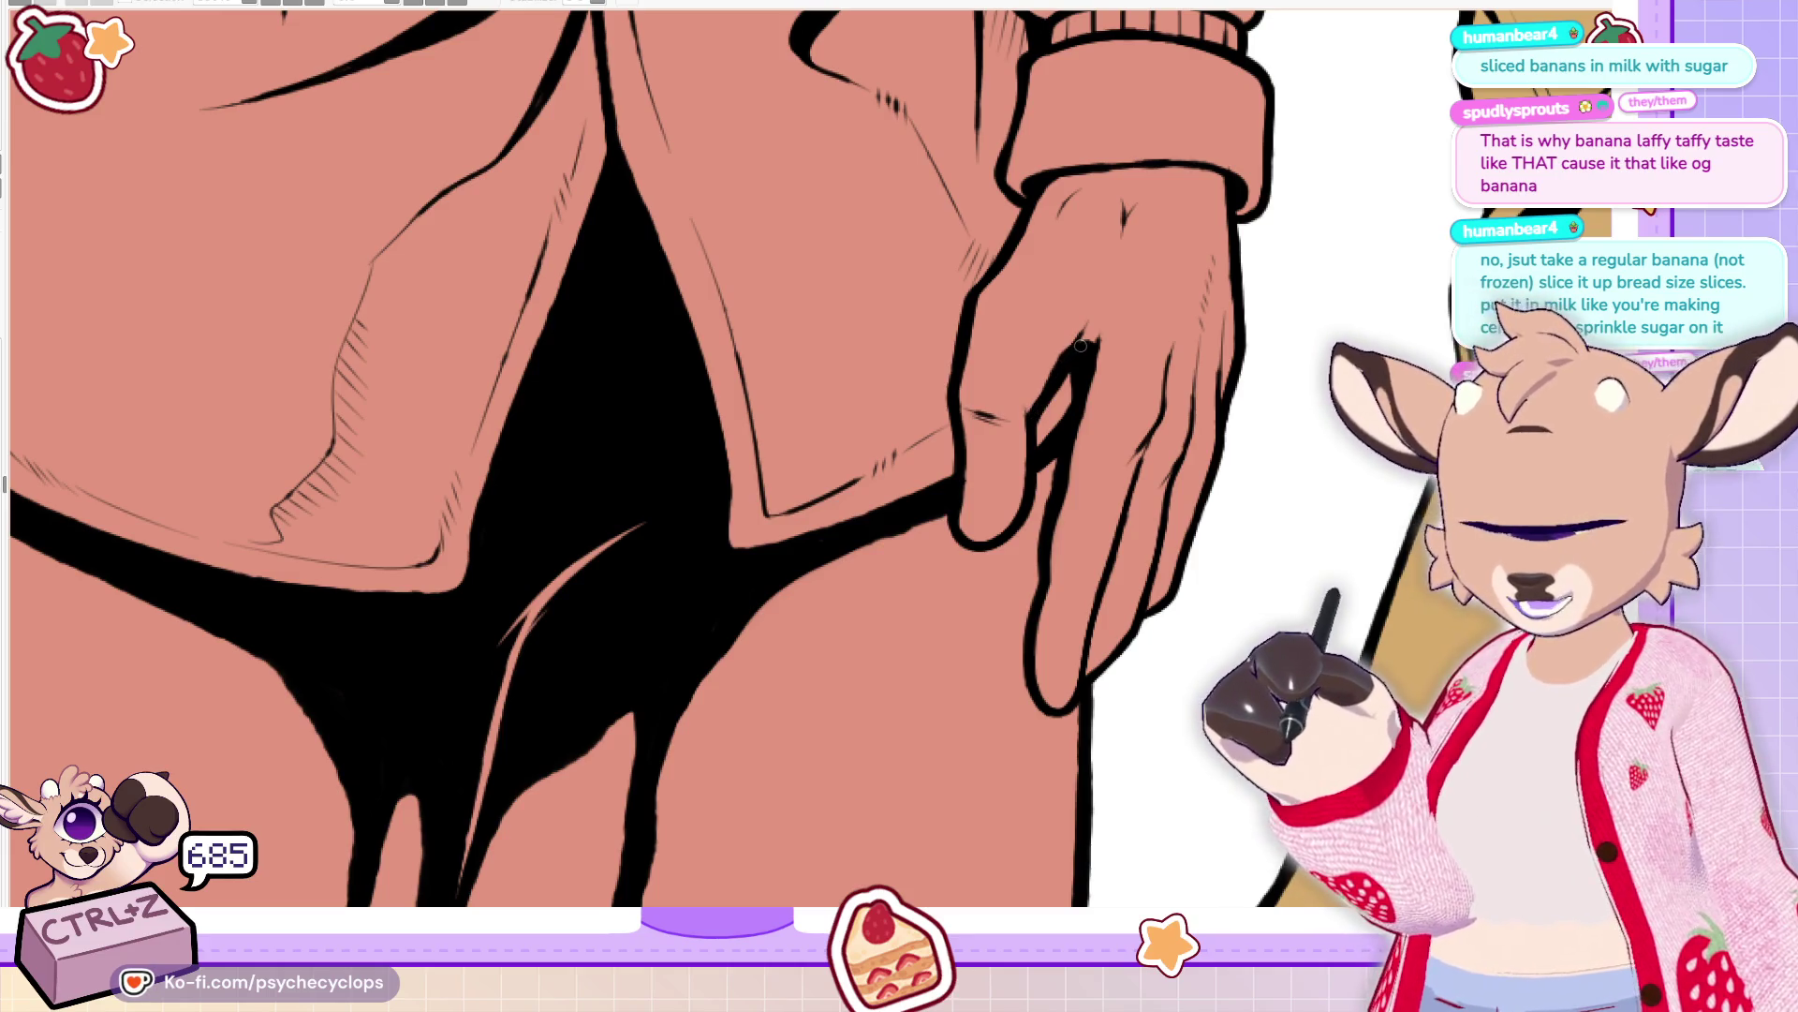
{"action": "key", "text": "ctrl+minus"}
{"action": "key", "text": "ctrl+minus"}
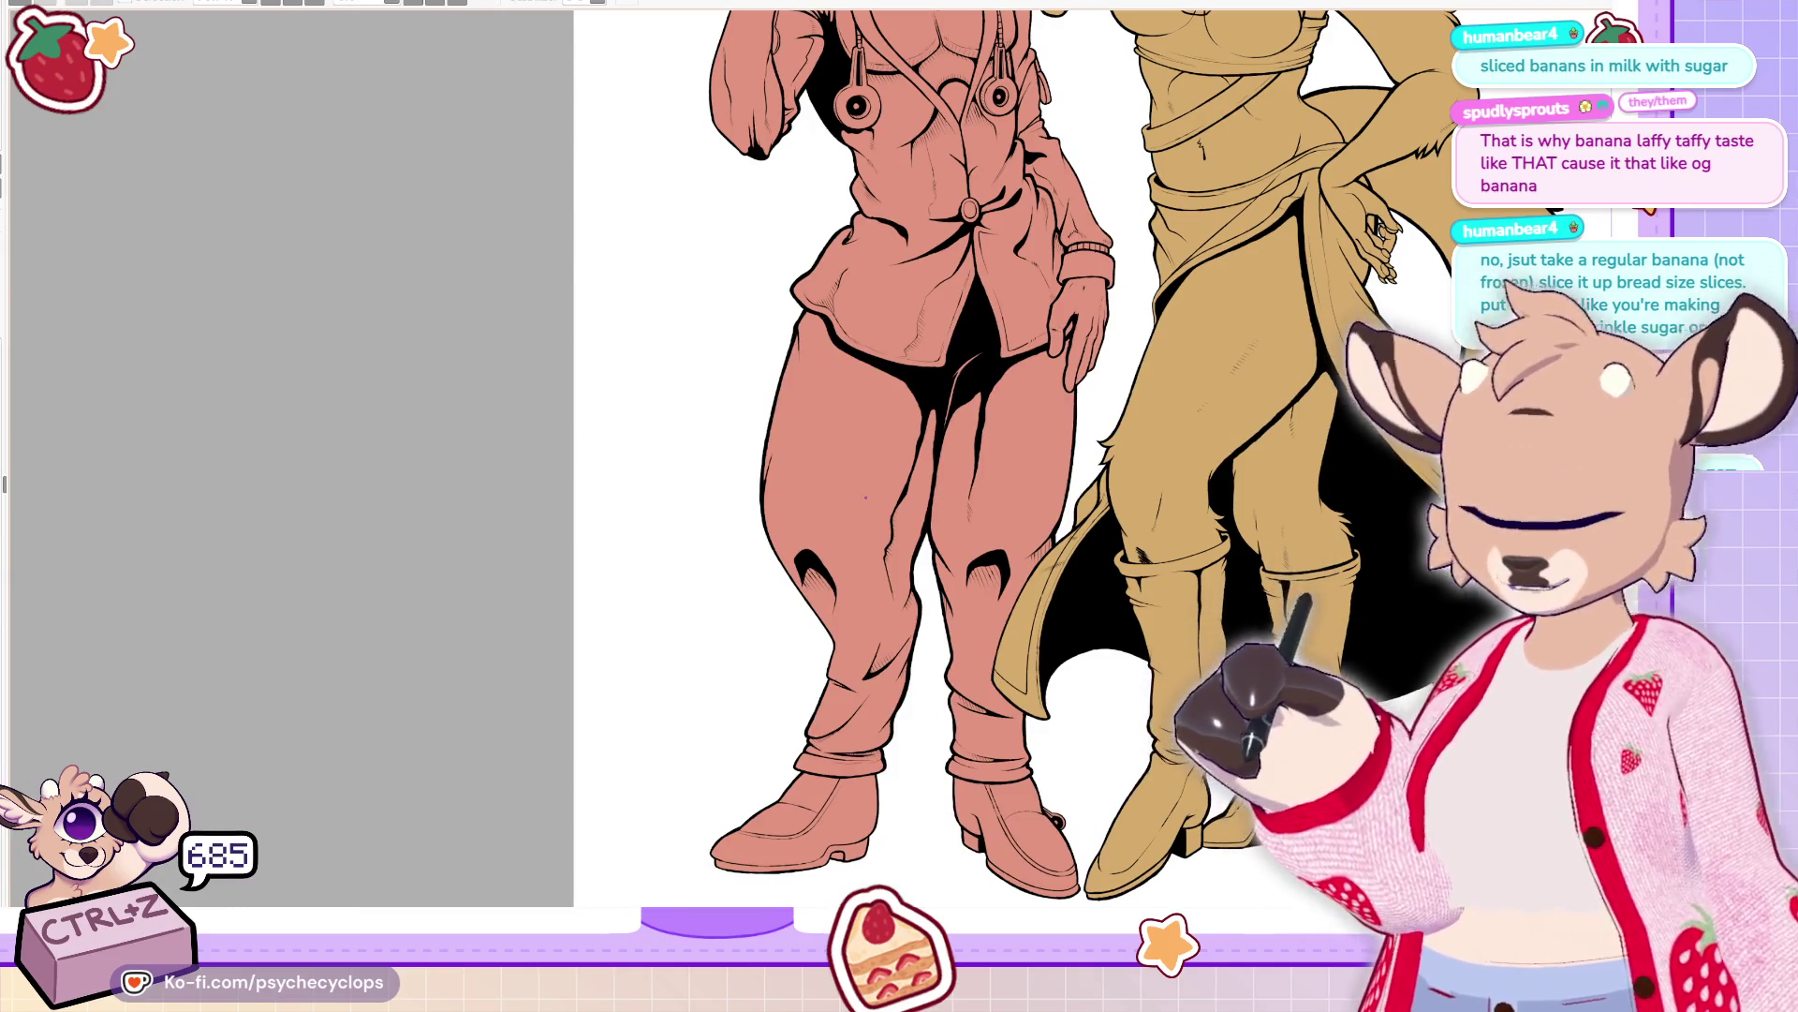
{"action": "key", "text": "ctrl+plus"}
{"action": "key", "text": "ctrl+plus"}
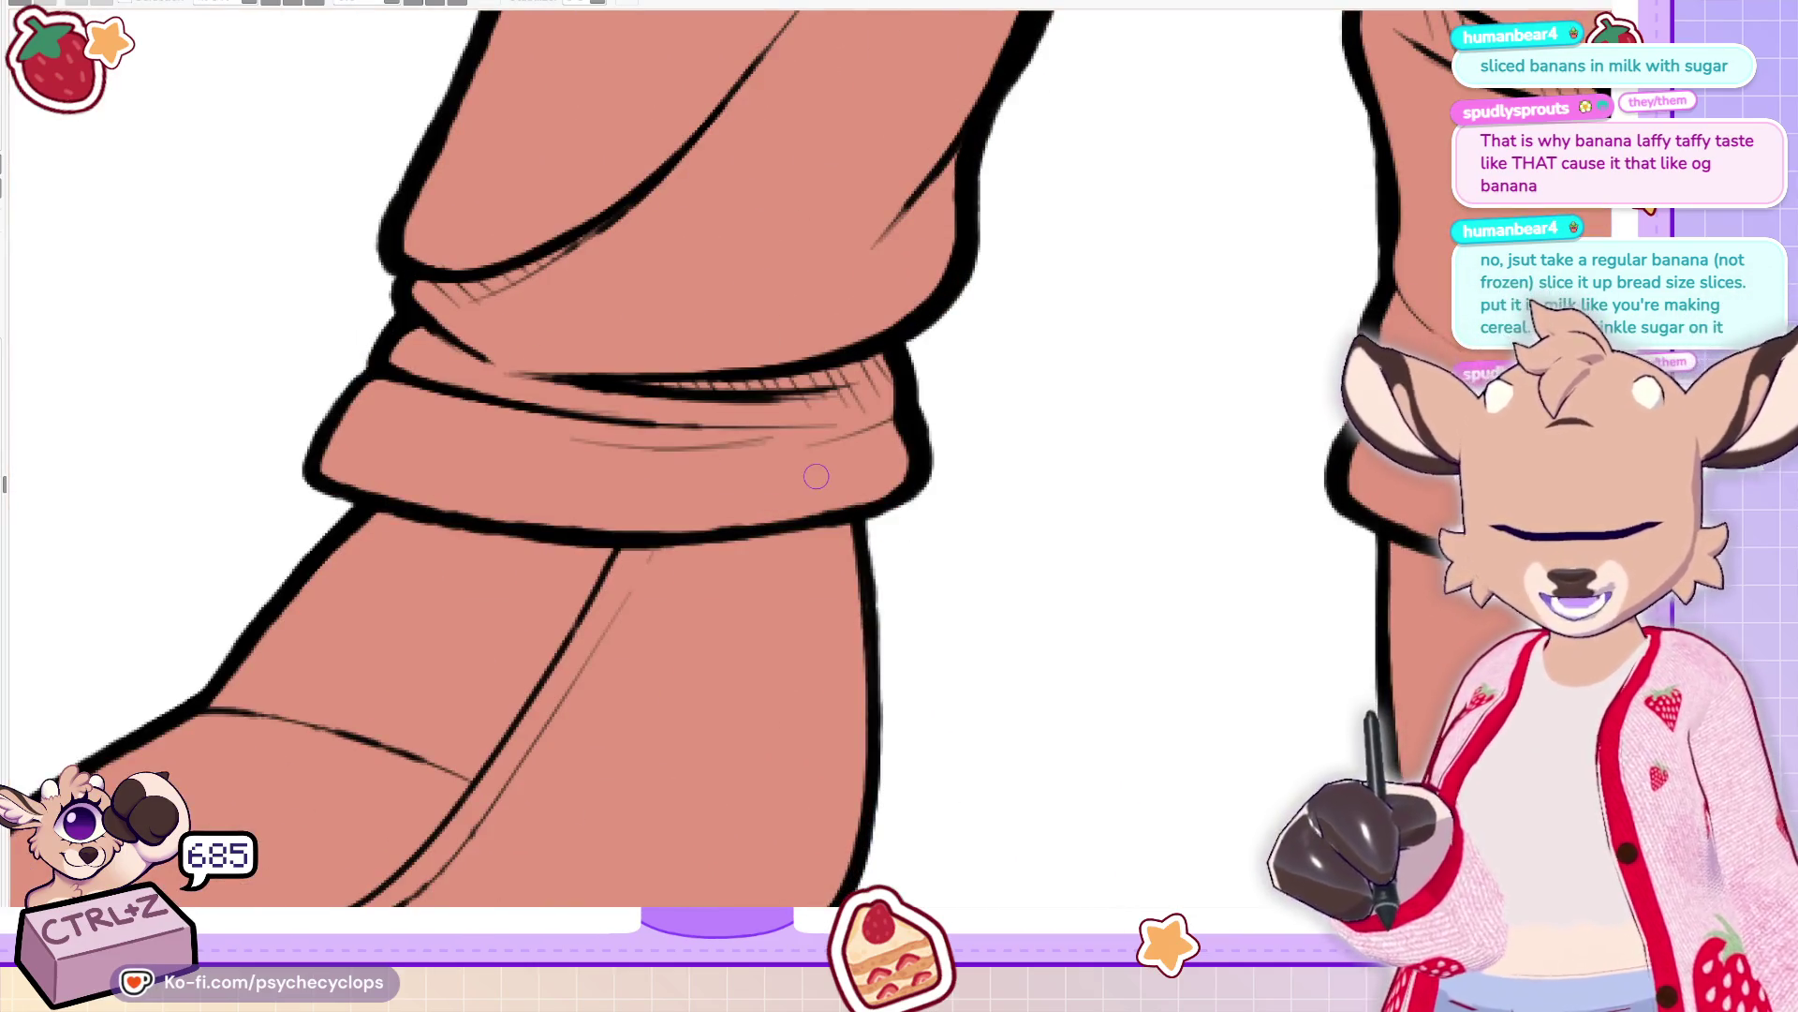
{"action": "key", "text": "asciicircum"}
{"action": "key", "text": "asciicircum"}
{"action": "mouse_move", "coordinate": [513, 343]}
{"action": "left_mouse_down"}
{"action": "mouse_move", "coordinate": [843, 533]}
{"action": "mouse_move", "coordinate": [913, 501]}
{"action": "mouse_move", "coordinate": [941, 412]}
{"action": "mouse_move", "coordinate": [1277, 218]}
{"action": "left_mouse_up"}
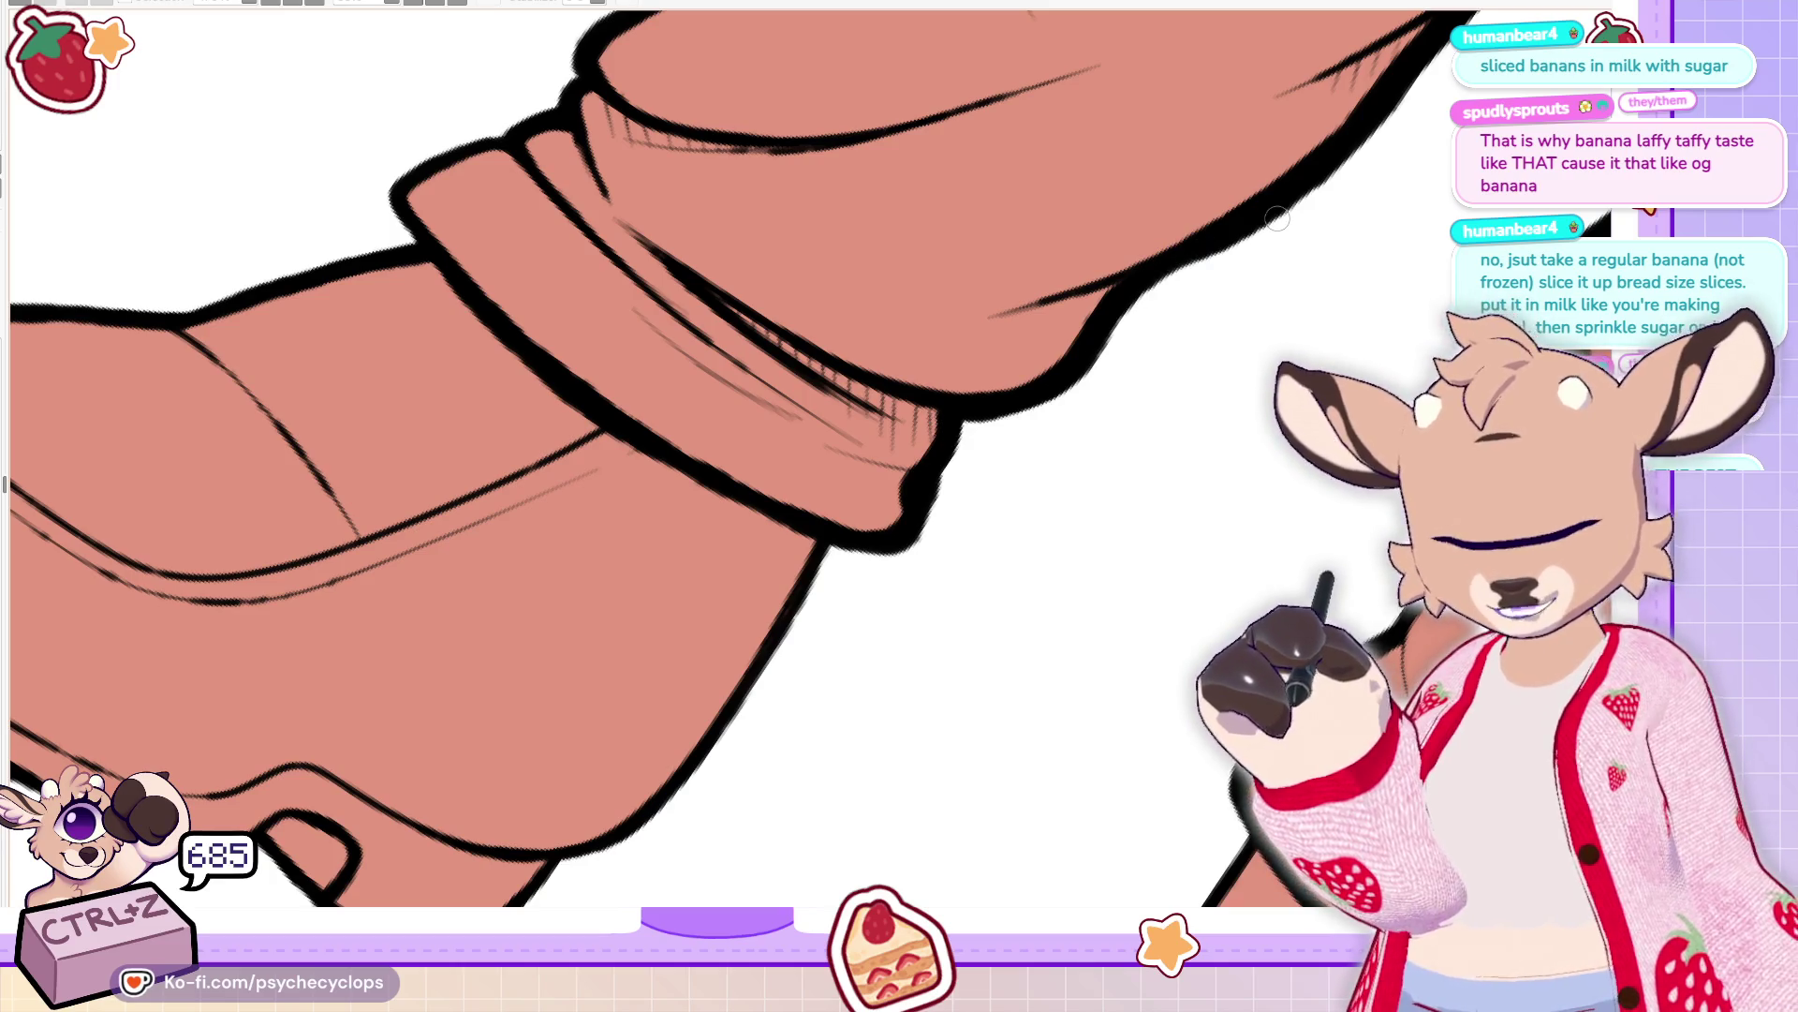
Hatch short shading strokes along the lower edges of the boot cuffs
{"action": "scroll", "coordinate": [1277, 218], "scroll_direction": "down", "scroll_amount": 5}
{"action": "scroll", "coordinate": [1242, 197], "scroll_direction": "up", "scroll_amount": 5}
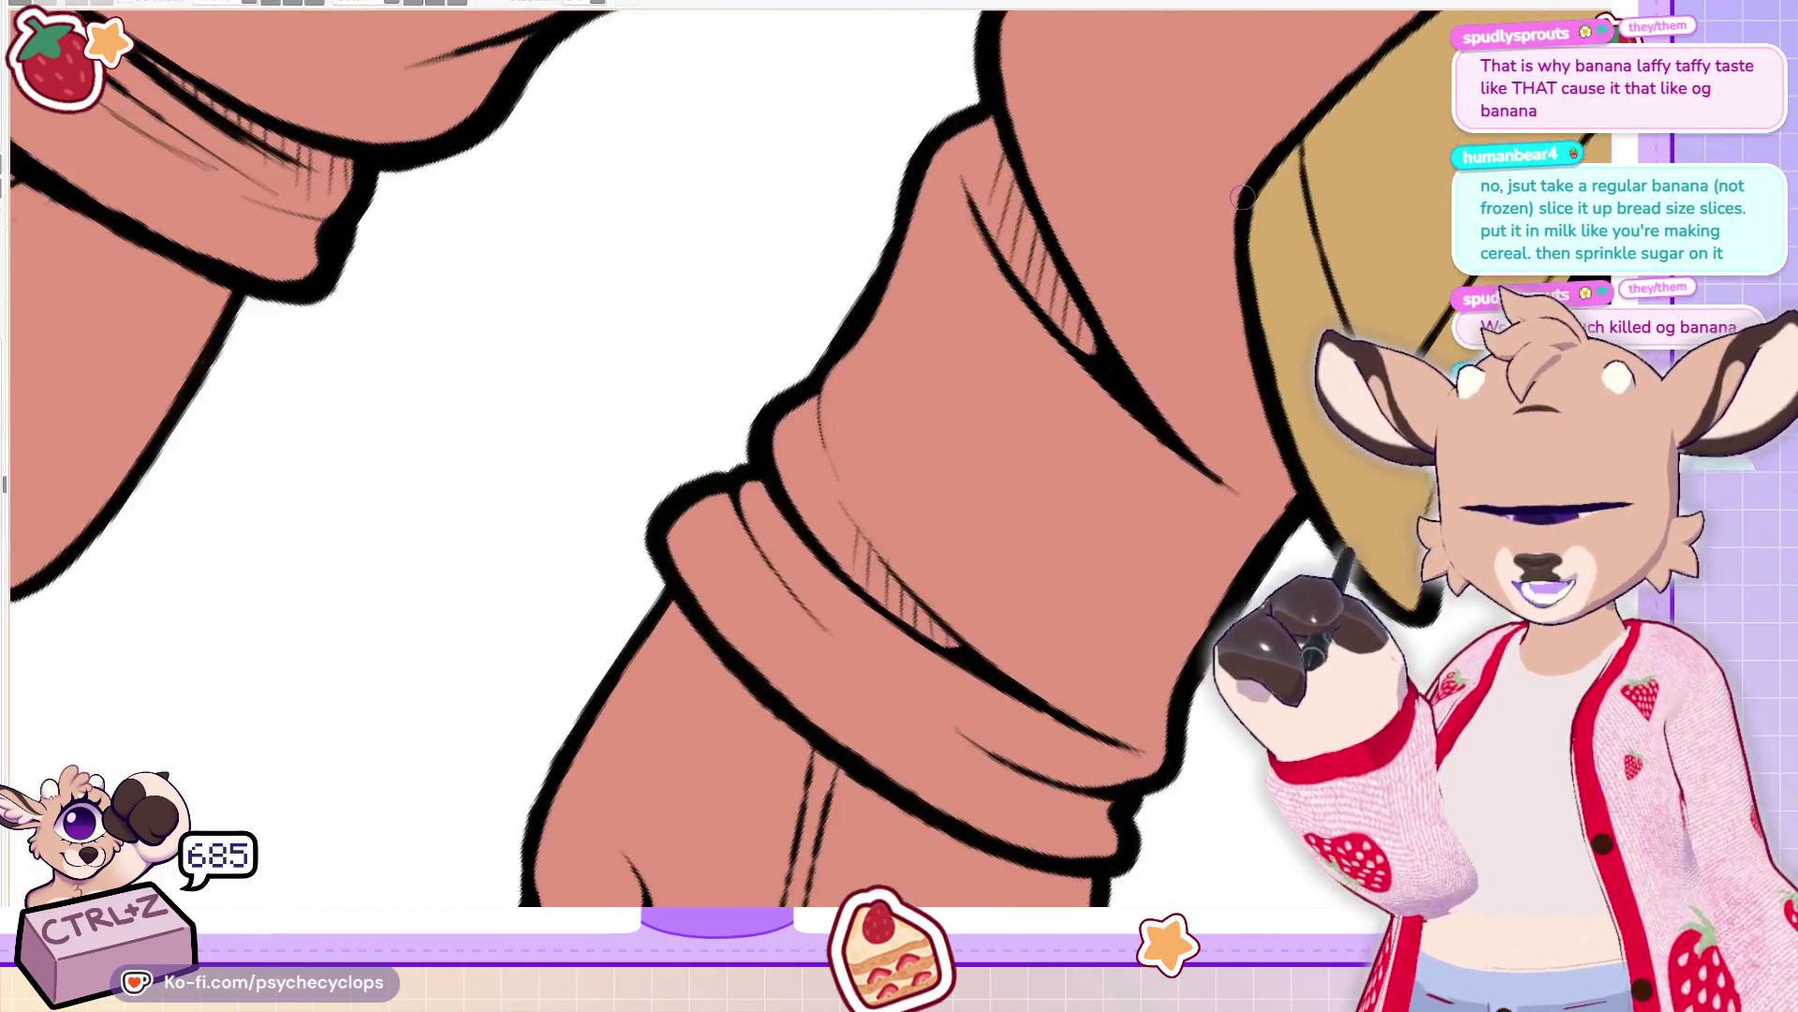
{"action": "scroll", "coordinate": [1242, 196], "scroll_direction": "down", "scroll_amount": 5}
{"action": "scroll", "coordinate": [1166, 193], "scroll_direction": "up", "scroll_amount": 5}
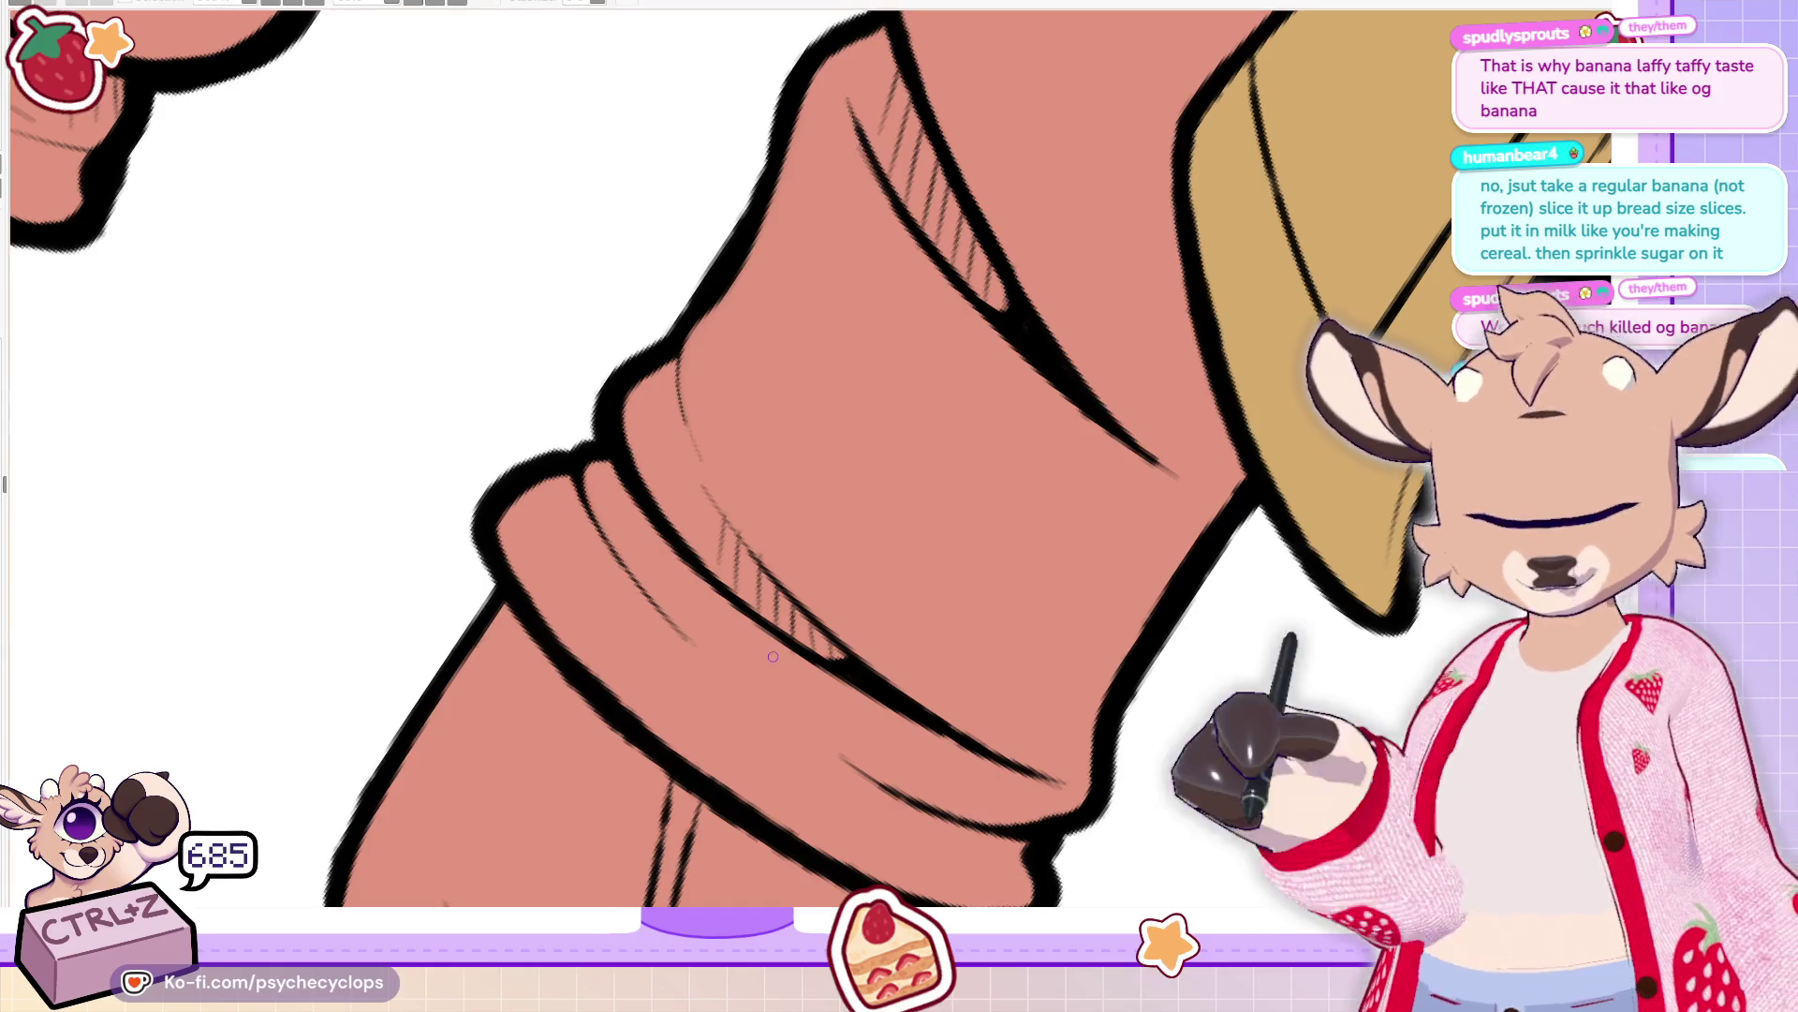
{"action": "mouse_move", "coordinate": [577, 501]}
{"action": "left_mouse_down"}
{"action": "mouse_move", "coordinate": [594, 590]}
{"action": "mouse_move", "coordinate": [657, 644]}
{"action": "left_mouse_up"}
{"action": "mouse_move", "coordinate": [881, 789]}
{"action": "left_mouse_down"}
{"action": "mouse_move", "coordinate": [891, 839]}
{"action": "mouse_move", "coordinate": [937, 871]}
{"action": "mouse_move", "coordinate": [977, 868]}
{"action": "left_mouse_up"}
{"action": "left_click_drag", "start_coordinate": [977, 834], "coordinate": [1011, 865]}
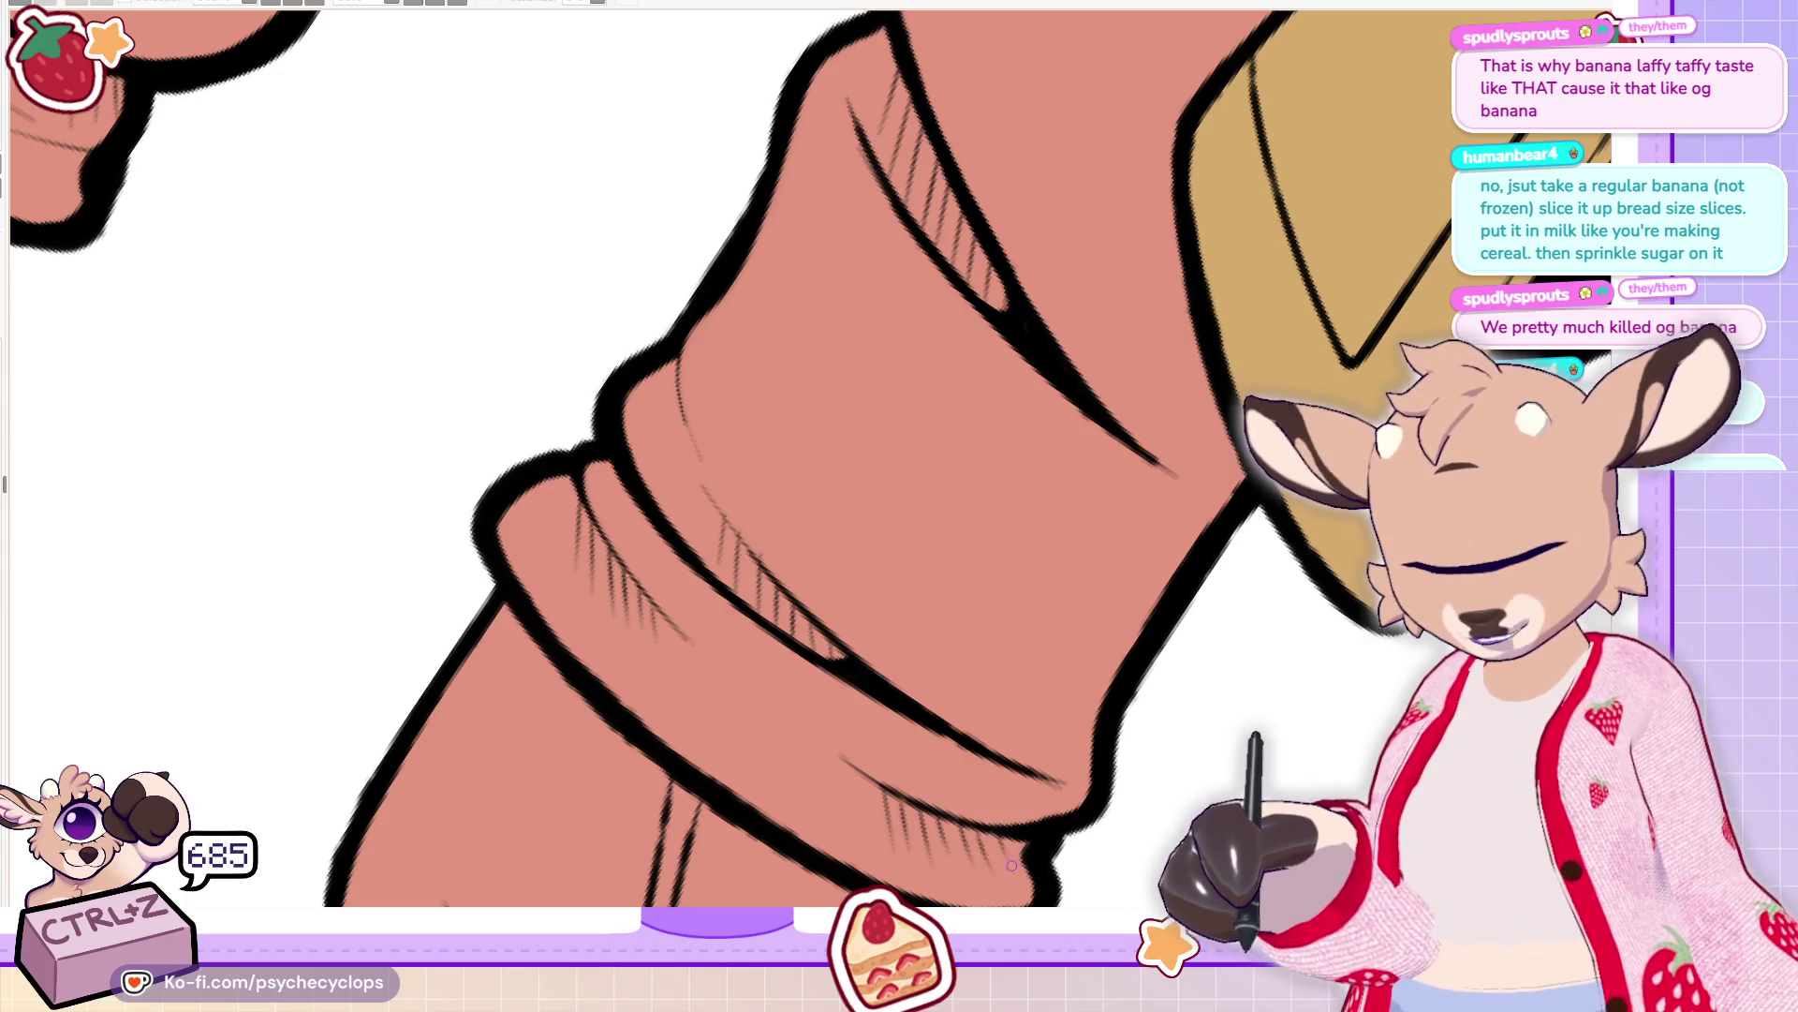
{"action": "left_click_drag", "start_coordinate": [862, 777], "coordinate": [873, 830]}
{"action": "left_click_drag", "start_coordinate": [841, 763], "coordinate": [847, 798]}
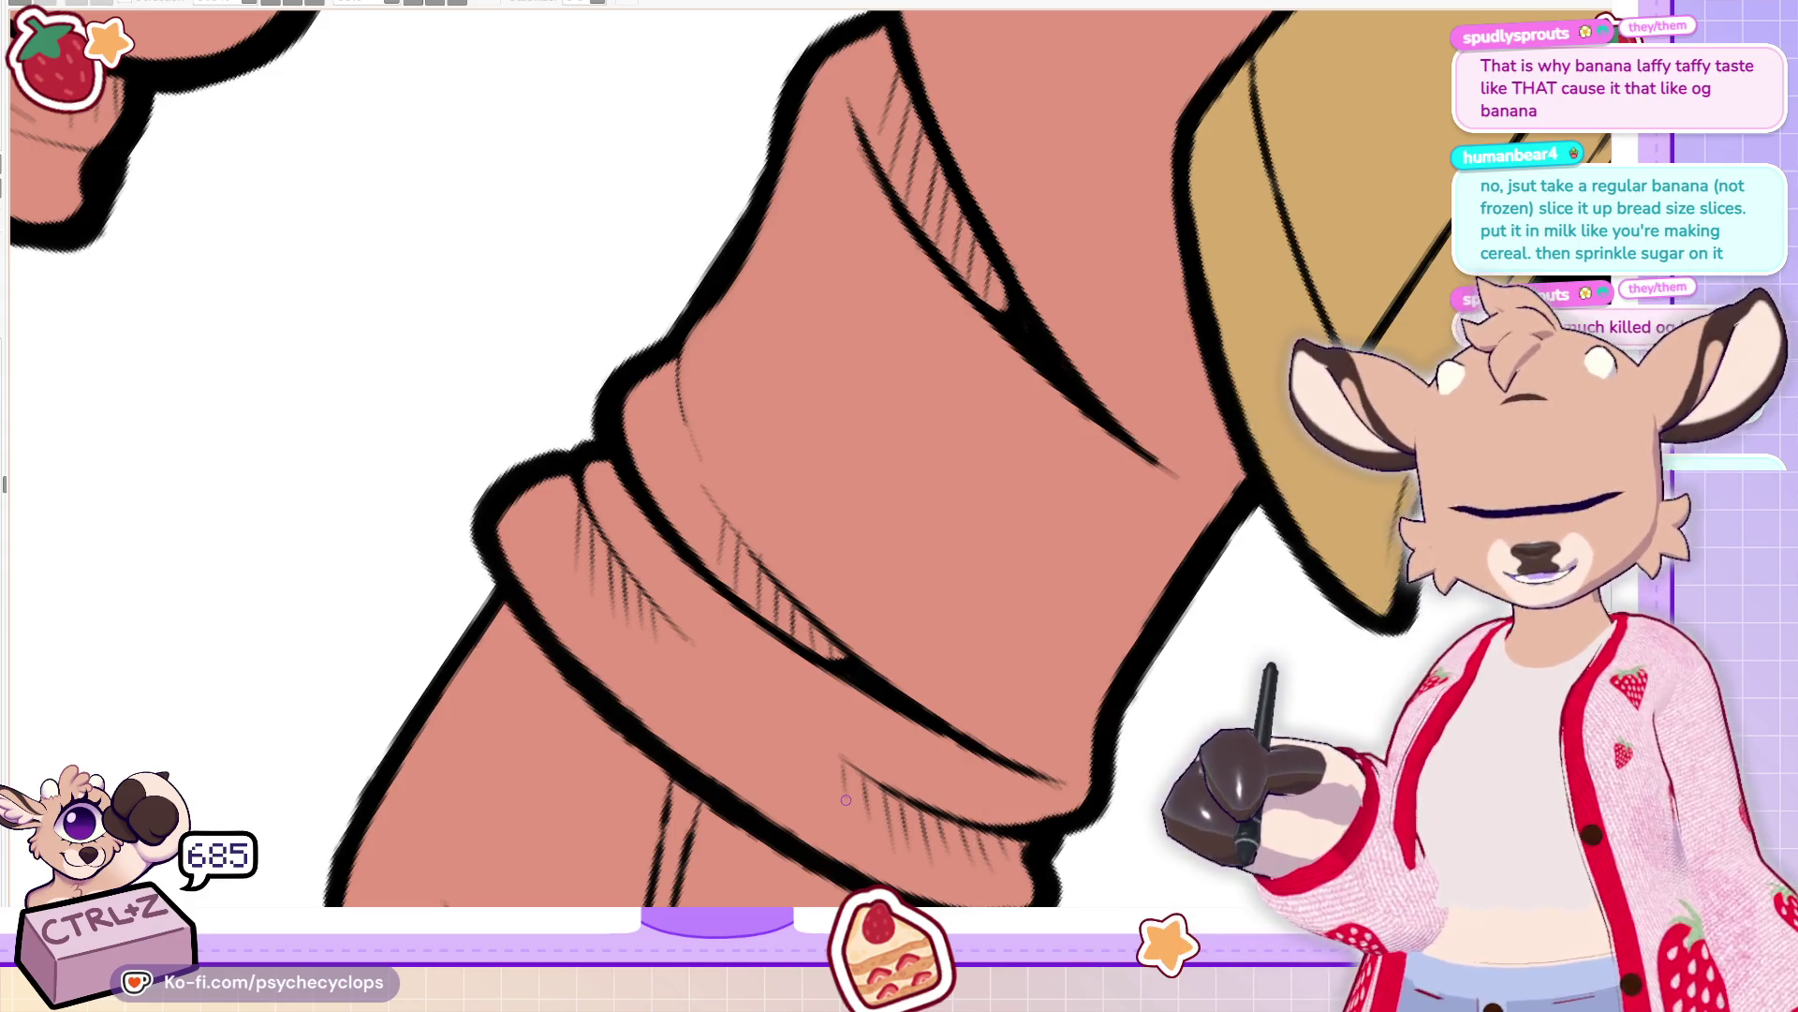
{"action": "scroll", "coordinate": [896, 437], "scroll_direction": "down", "scroll_amount": 5}
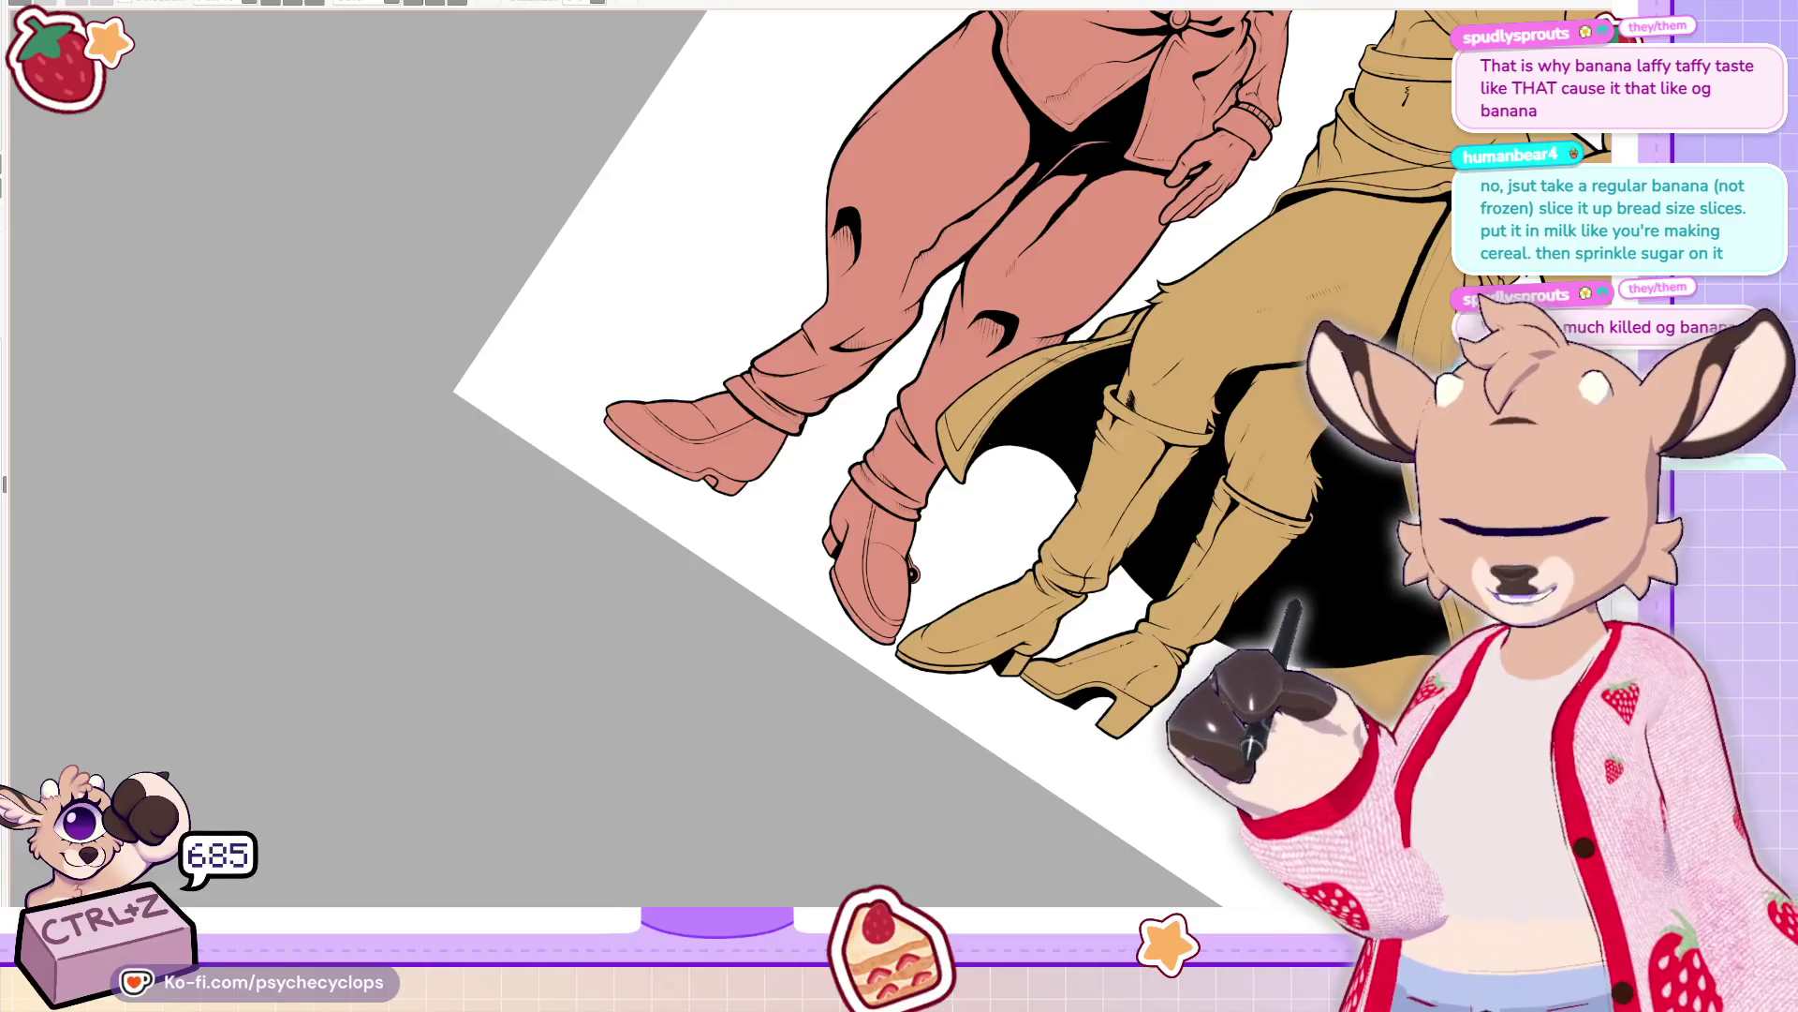
Return the view upright and ink hatch strokes along the fold at the shirt hem's left edge
{"action": "scroll", "coordinate": [937, 422], "scroll_direction": "down", "scroll_amount": 3}
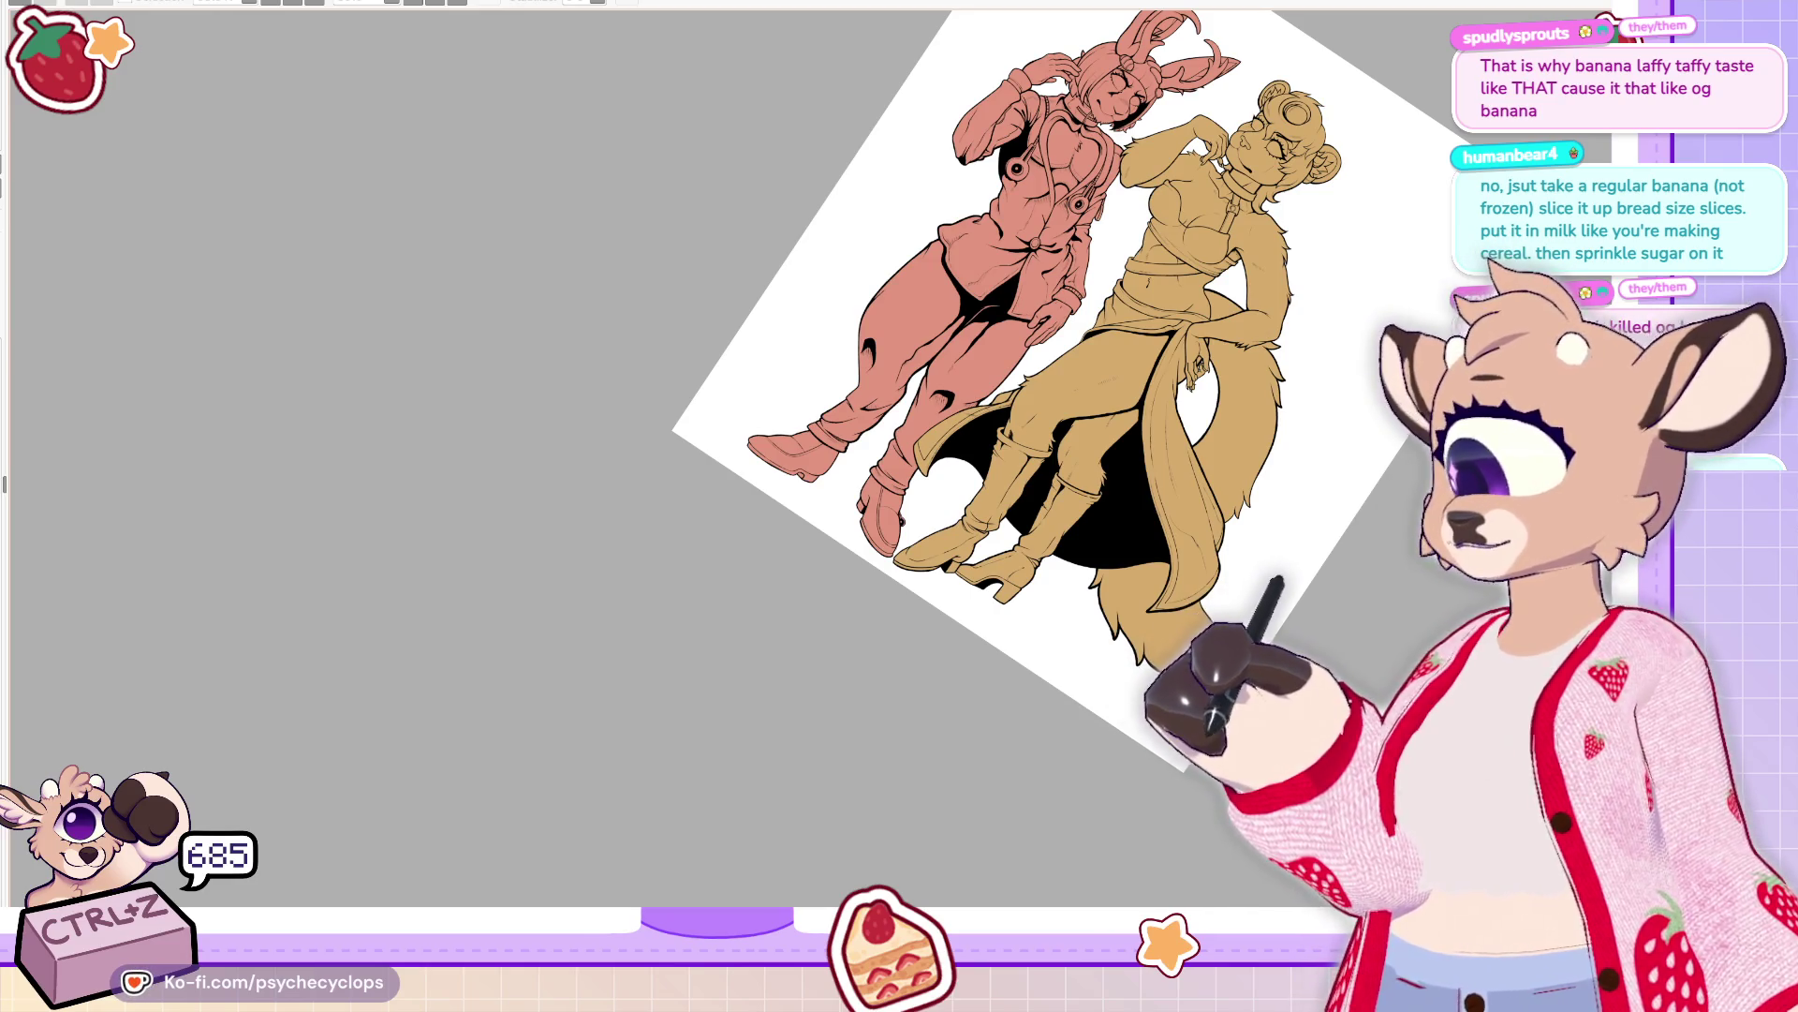
{"action": "scroll", "coordinate": [963, 489], "scroll_direction": "up", "scroll_amount": 5}
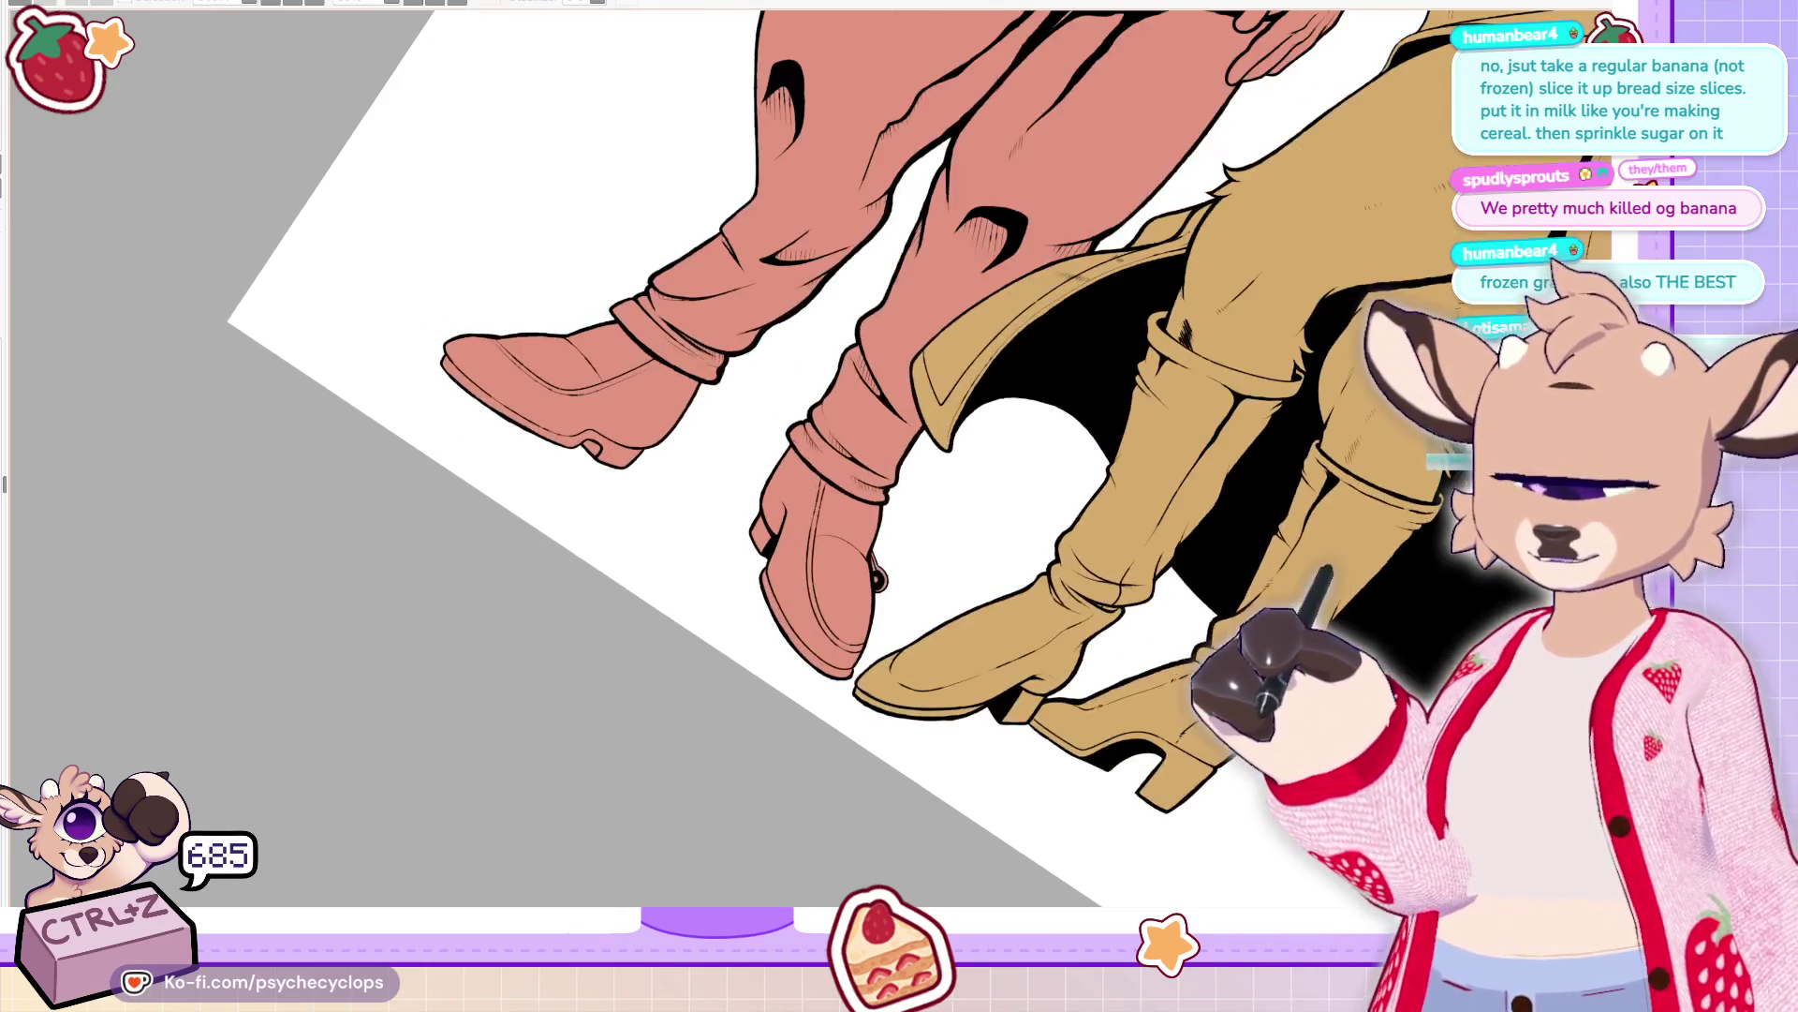
{"action": "scroll", "coordinate": [918, 459], "scroll_direction": "down", "scroll_amount": 2}
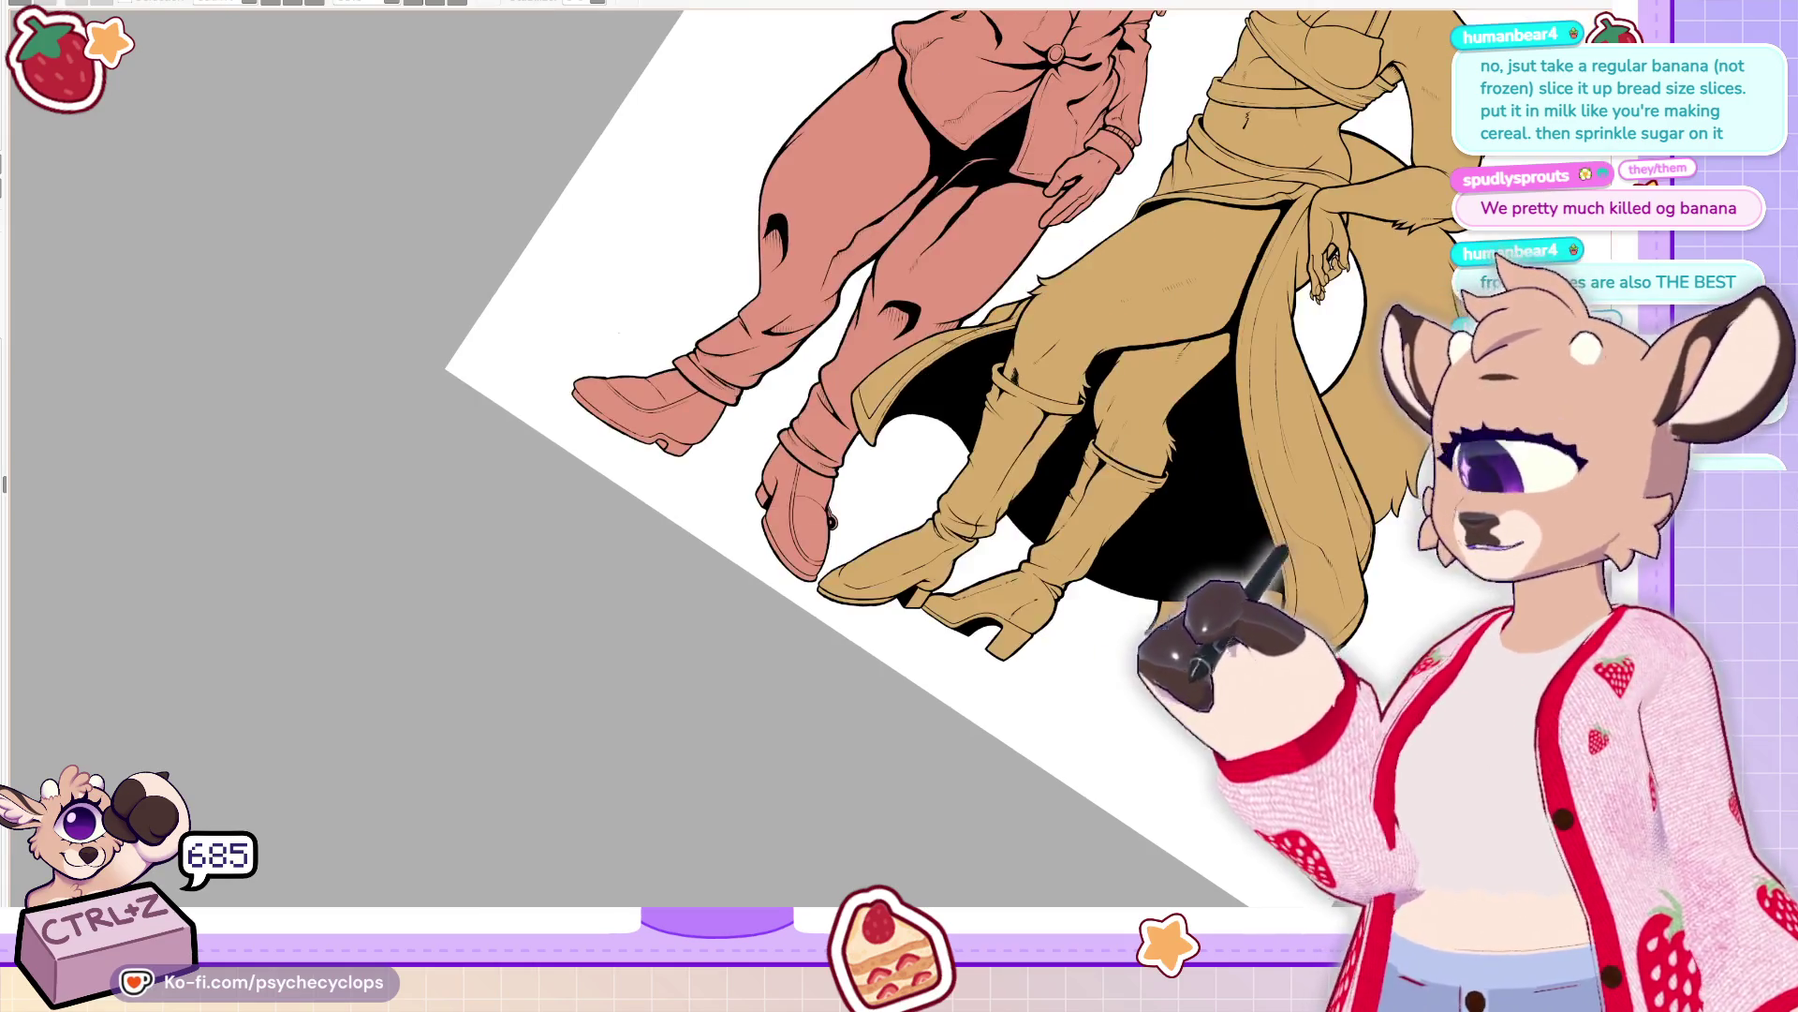
{"action": "key", "text": "ctrl+0"}
{"action": "scroll", "coordinate": [899, 468], "scroll_direction": "up", "scroll_amount": 6}
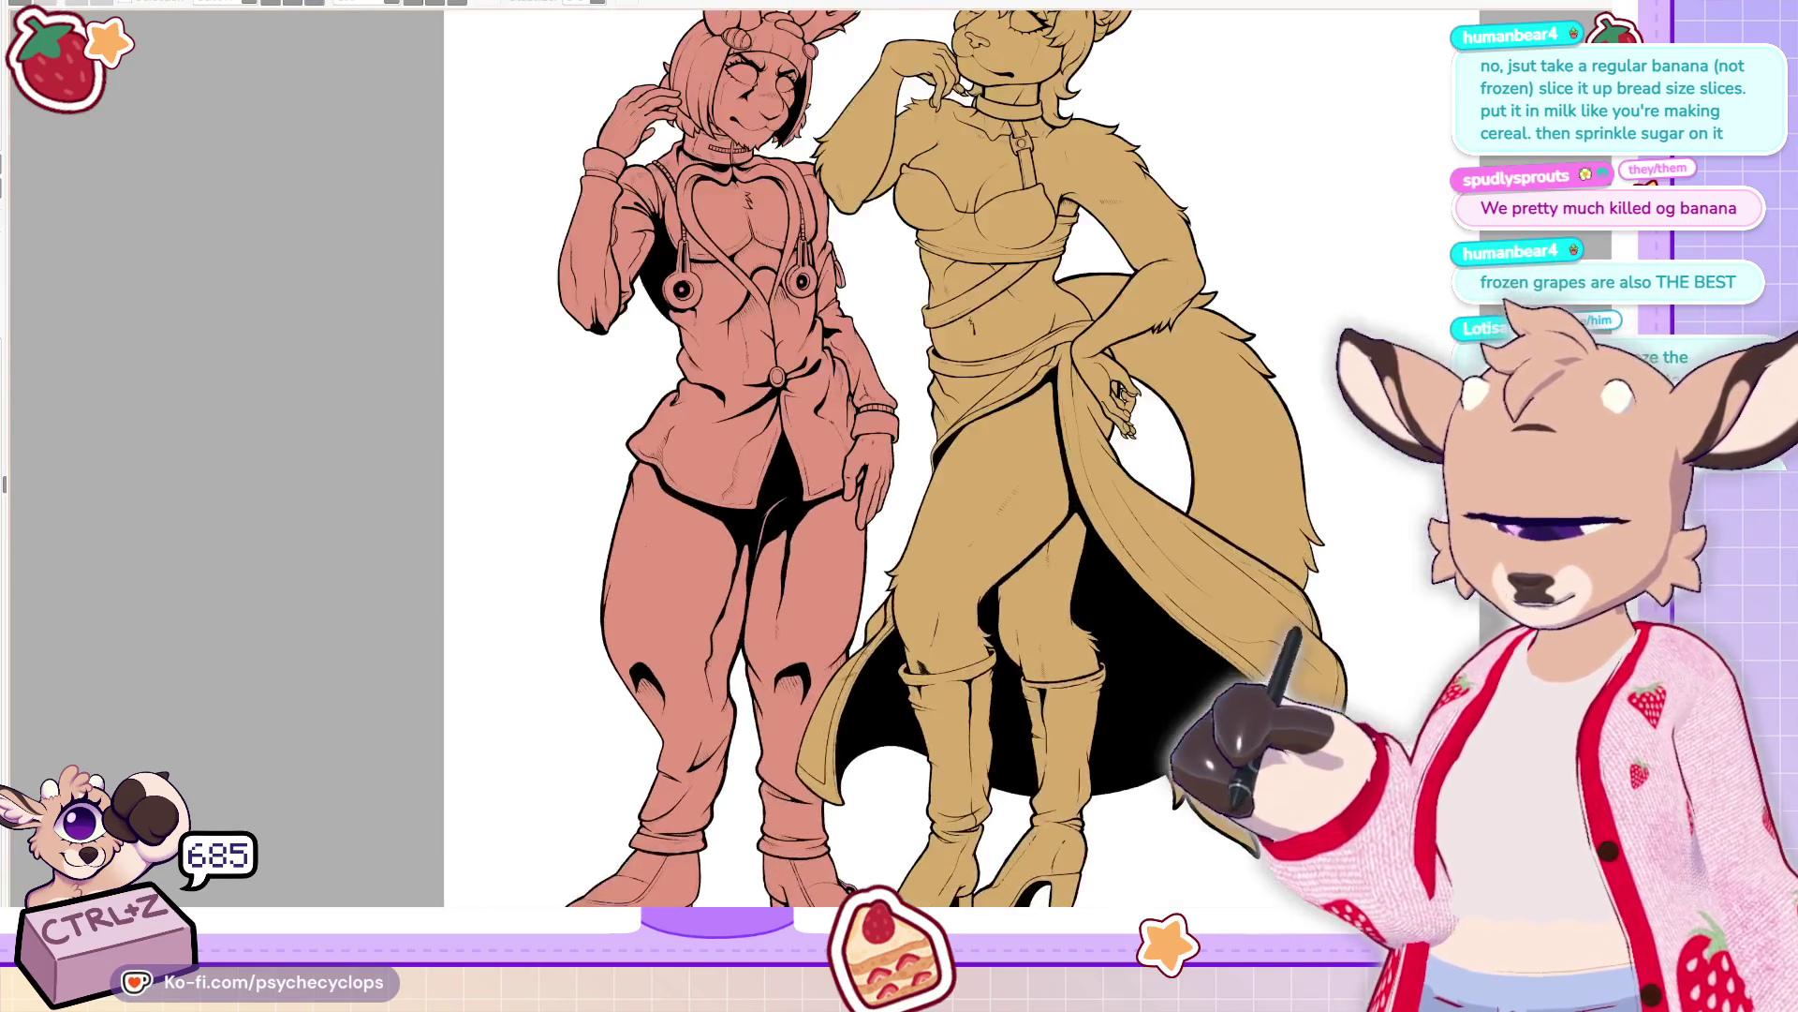
{"action": "scroll", "coordinate": [618, 440], "scroll_direction": "up", "scroll_amount": 4}
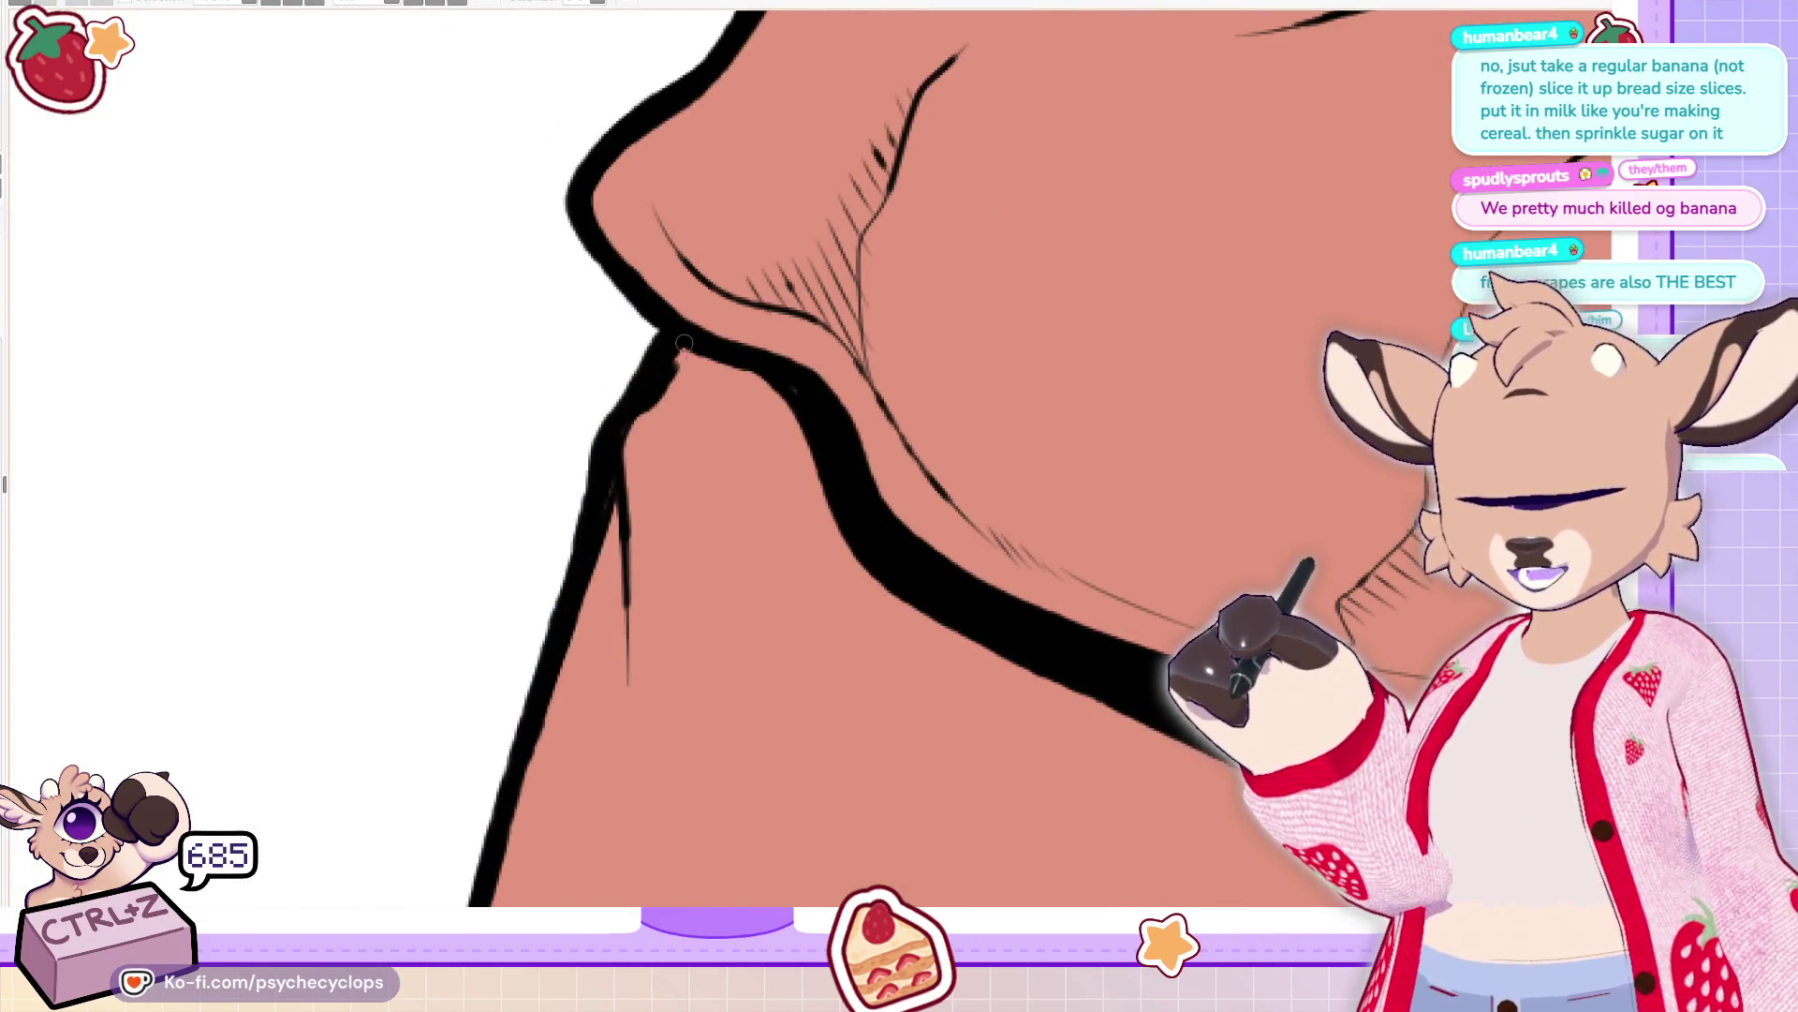
{"action": "mouse_move", "coordinate": [672, 385]}
{"action": "left_mouse_down"}
{"action": "mouse_move", "coordinate": [646, 501]}
{"action": "mouse_move", "coordinate": [707, 323]}
{"action": "left_mouse_up"}
{"action": "scroll", "coordinate": [677, 270], "scroll_direction": "down", "scroll_amount": 10}
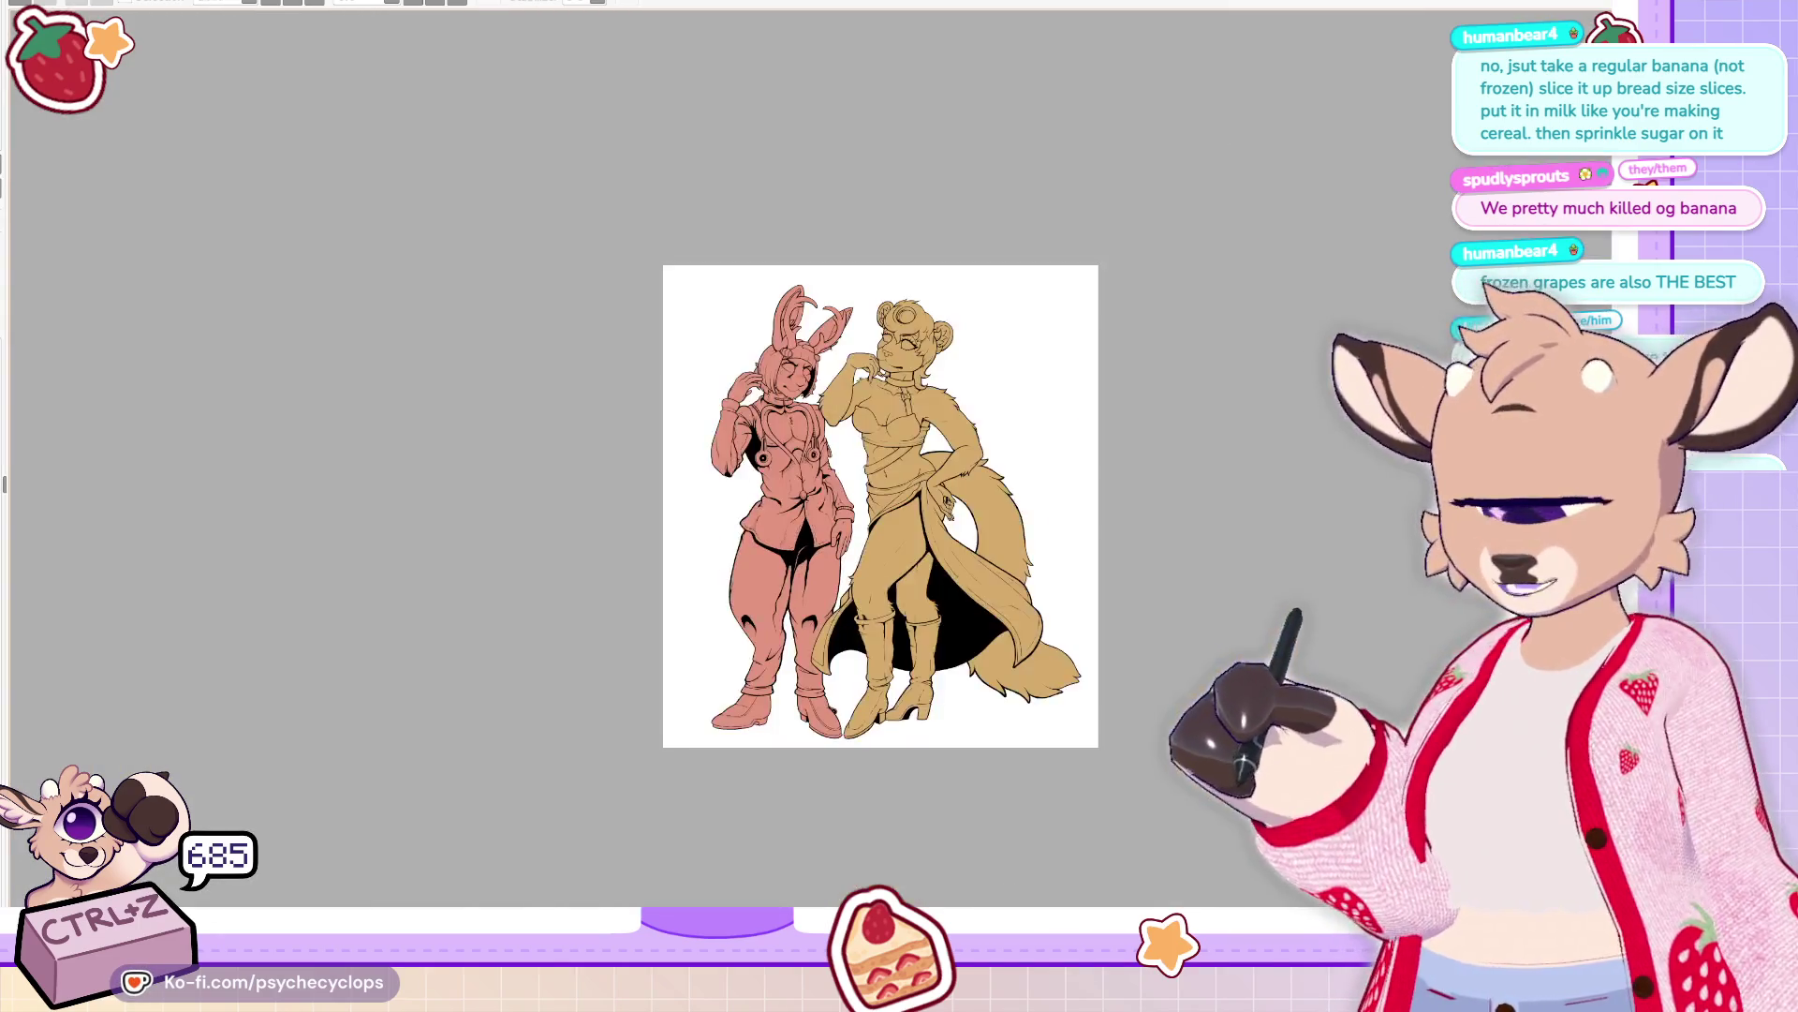
Draw short diagonal hatch strokes on the fold beside the shirt button
{"action": "scroll", "coordinate": [677, 270], "scroll_direction": "up", "scroll_amount": 3}
{"action": "scroll", "coordinate": [750, 496], "scroll_direction": "up", "scroll_amount": 5}
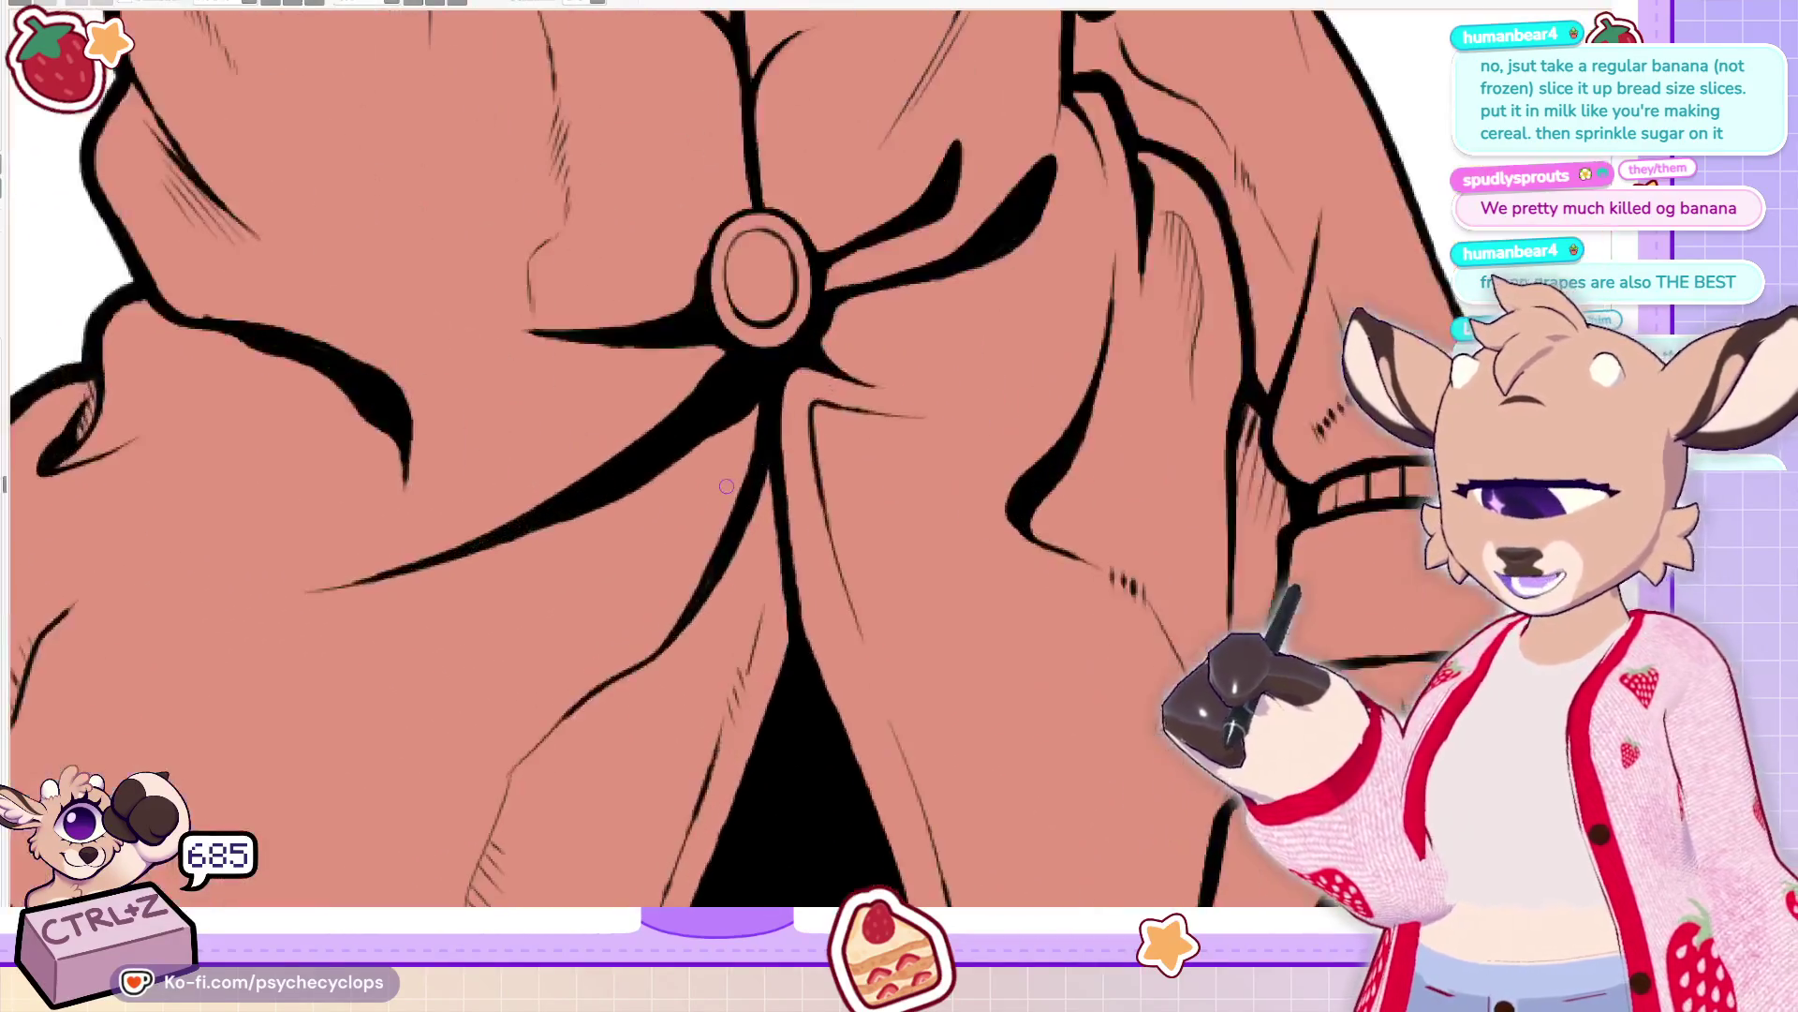
{"action": "mouse_move", "coordinate": [862, 529]}
{"action": "left_mouse_down"}
{"action": "mouse_move", "coordinate": [843, 473]}
{"action": "mouse_move", "coordinate": [901, 440]}
{"action": "left_mouse_up"}
{"action": "mouse_move", "coordinate": [834, 370]}
{"action": "left_mouse_down"}
{"action": "mouse_move", "coordinate": [891, 459]}
{"action": "mouse_move", "coordinate": [887, 368]}
{"action": "mouse_move", "coordinate": [946, 412]}
{"action": "mouse_move", "coordinate": [978, 384]}
{"action": "left_mouse_up"}
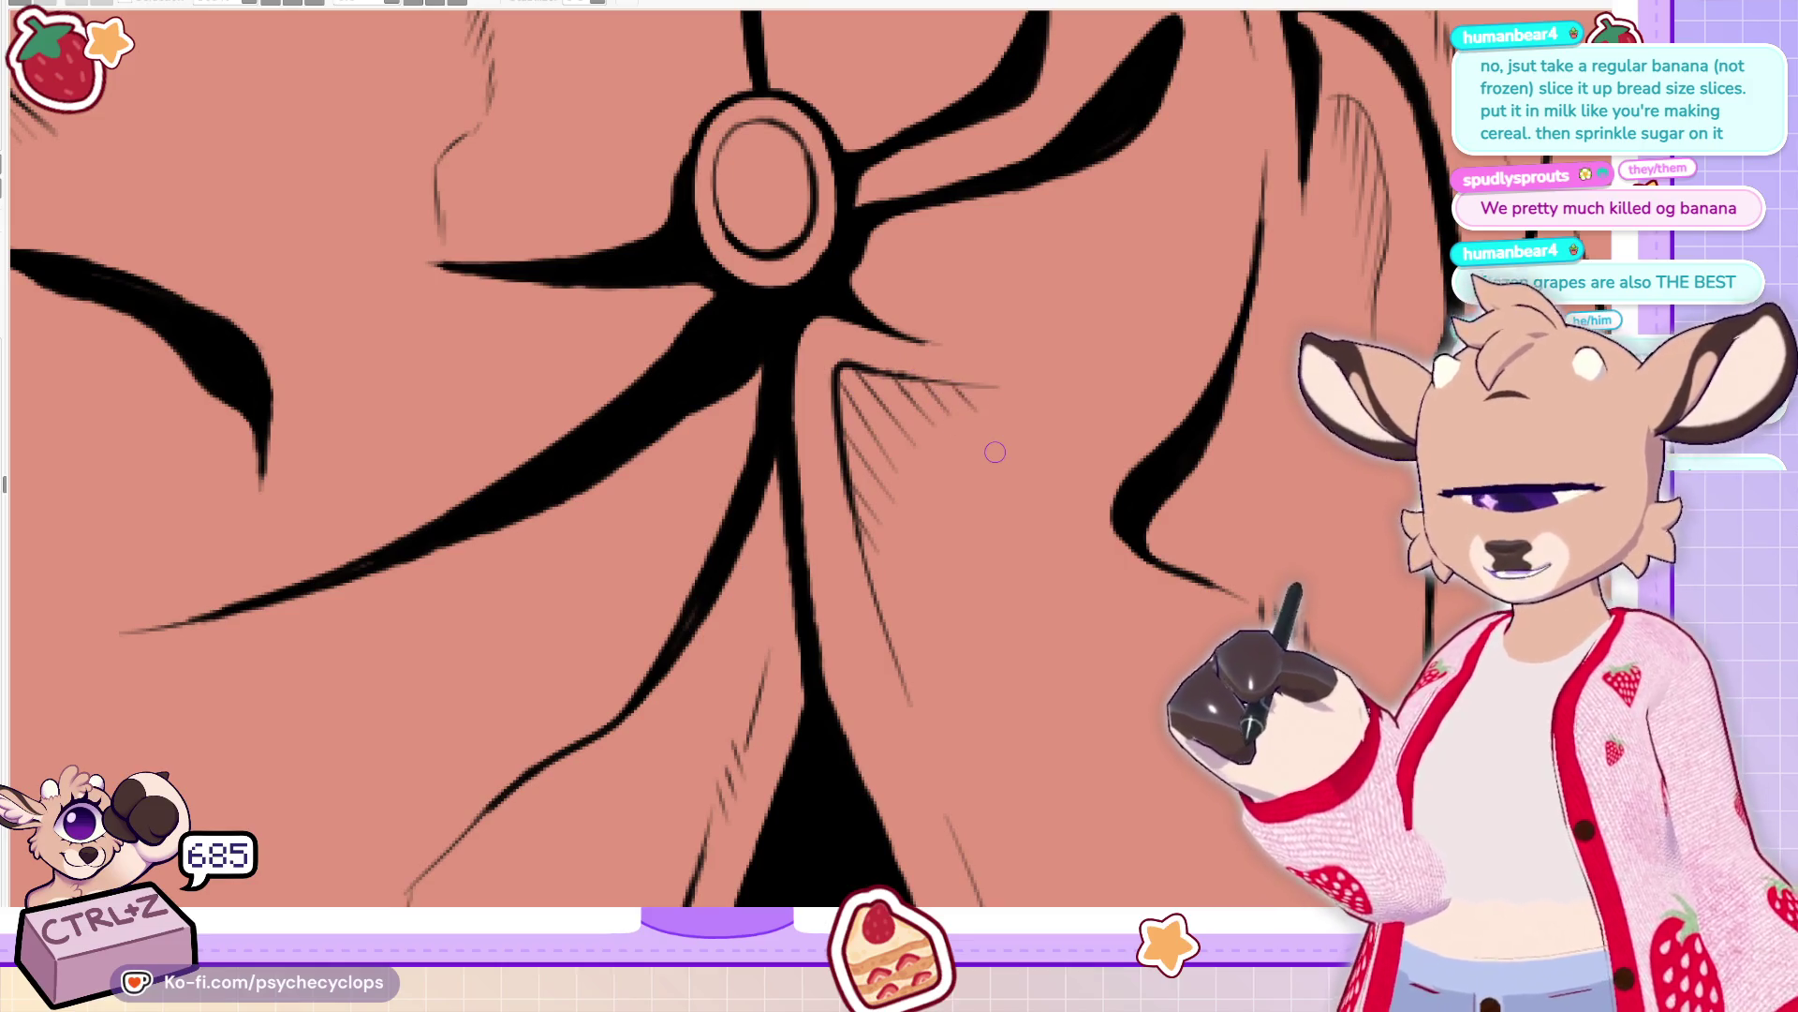
{"action": "scroll", "coordinate": [944, 406], "scroll_direction": "down", "scroll_amount": 5}
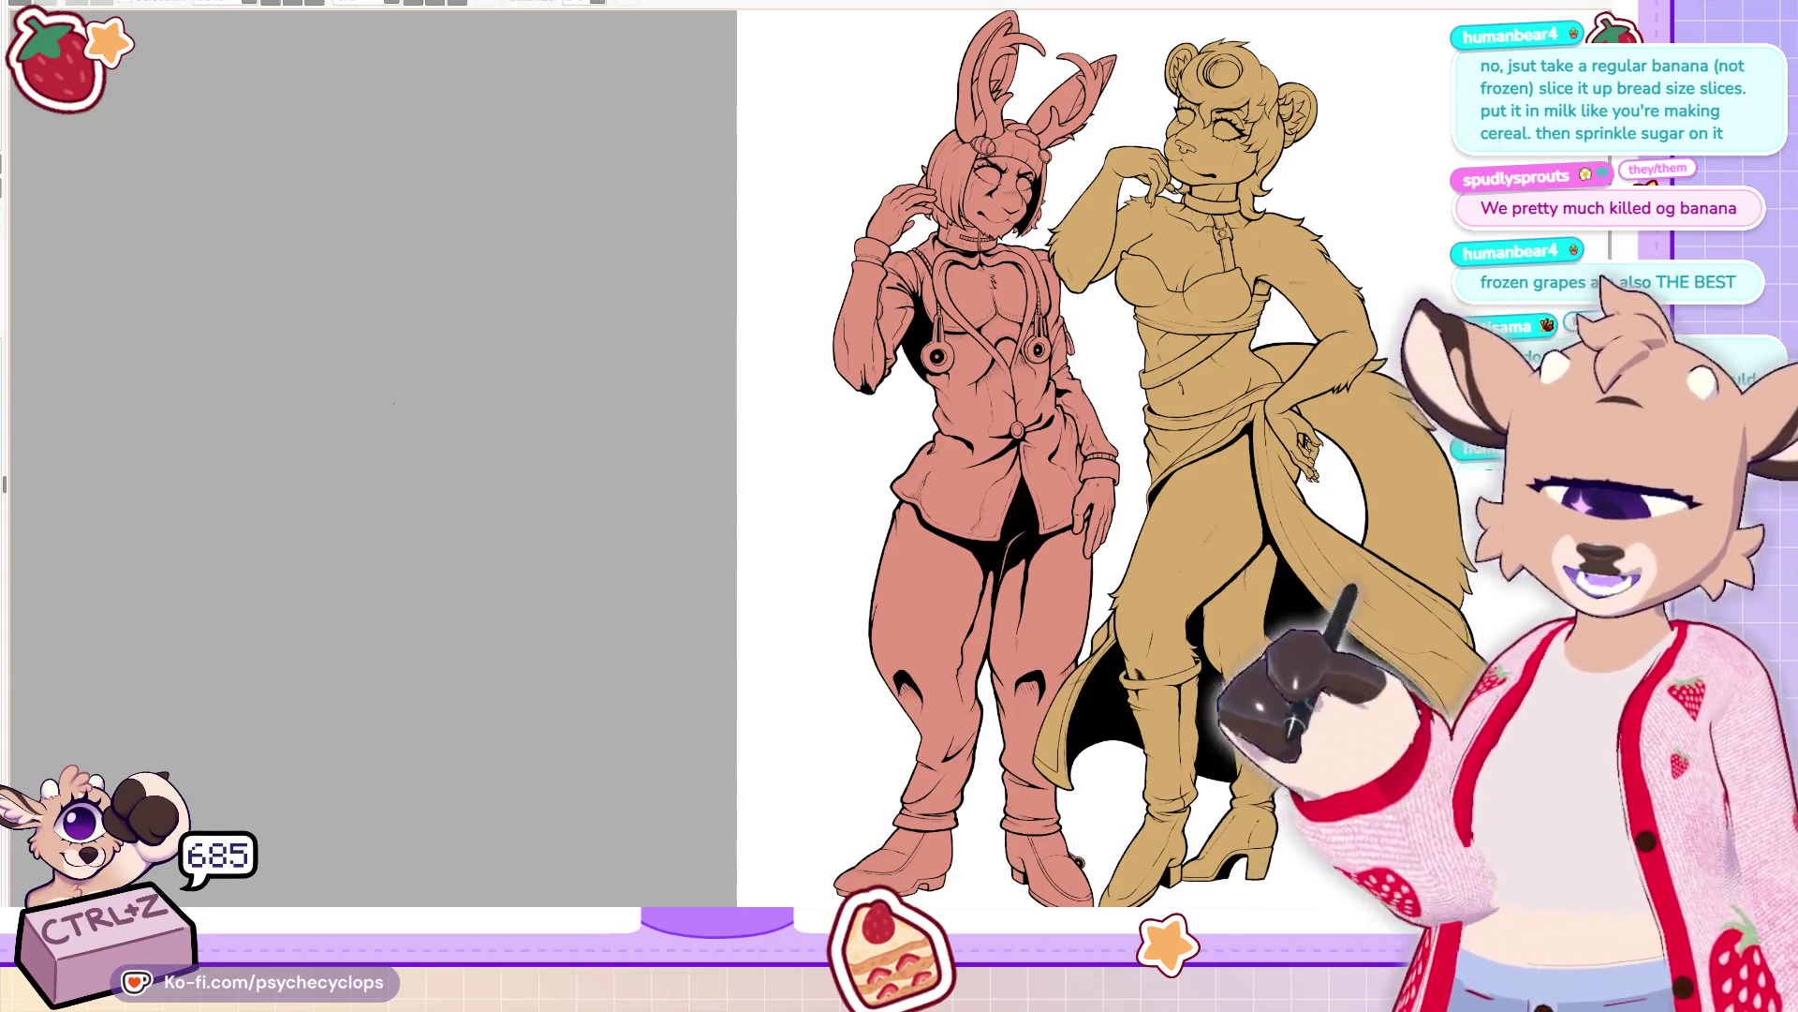
{"action": "scroll", "coordinate": [1018, 545], "scroll_direction": "up", "scroll_amount": 5}
{"action": "scroll", "coordinate": [970, 356], "scroll_direction": "up", "scroll_amount": 3}
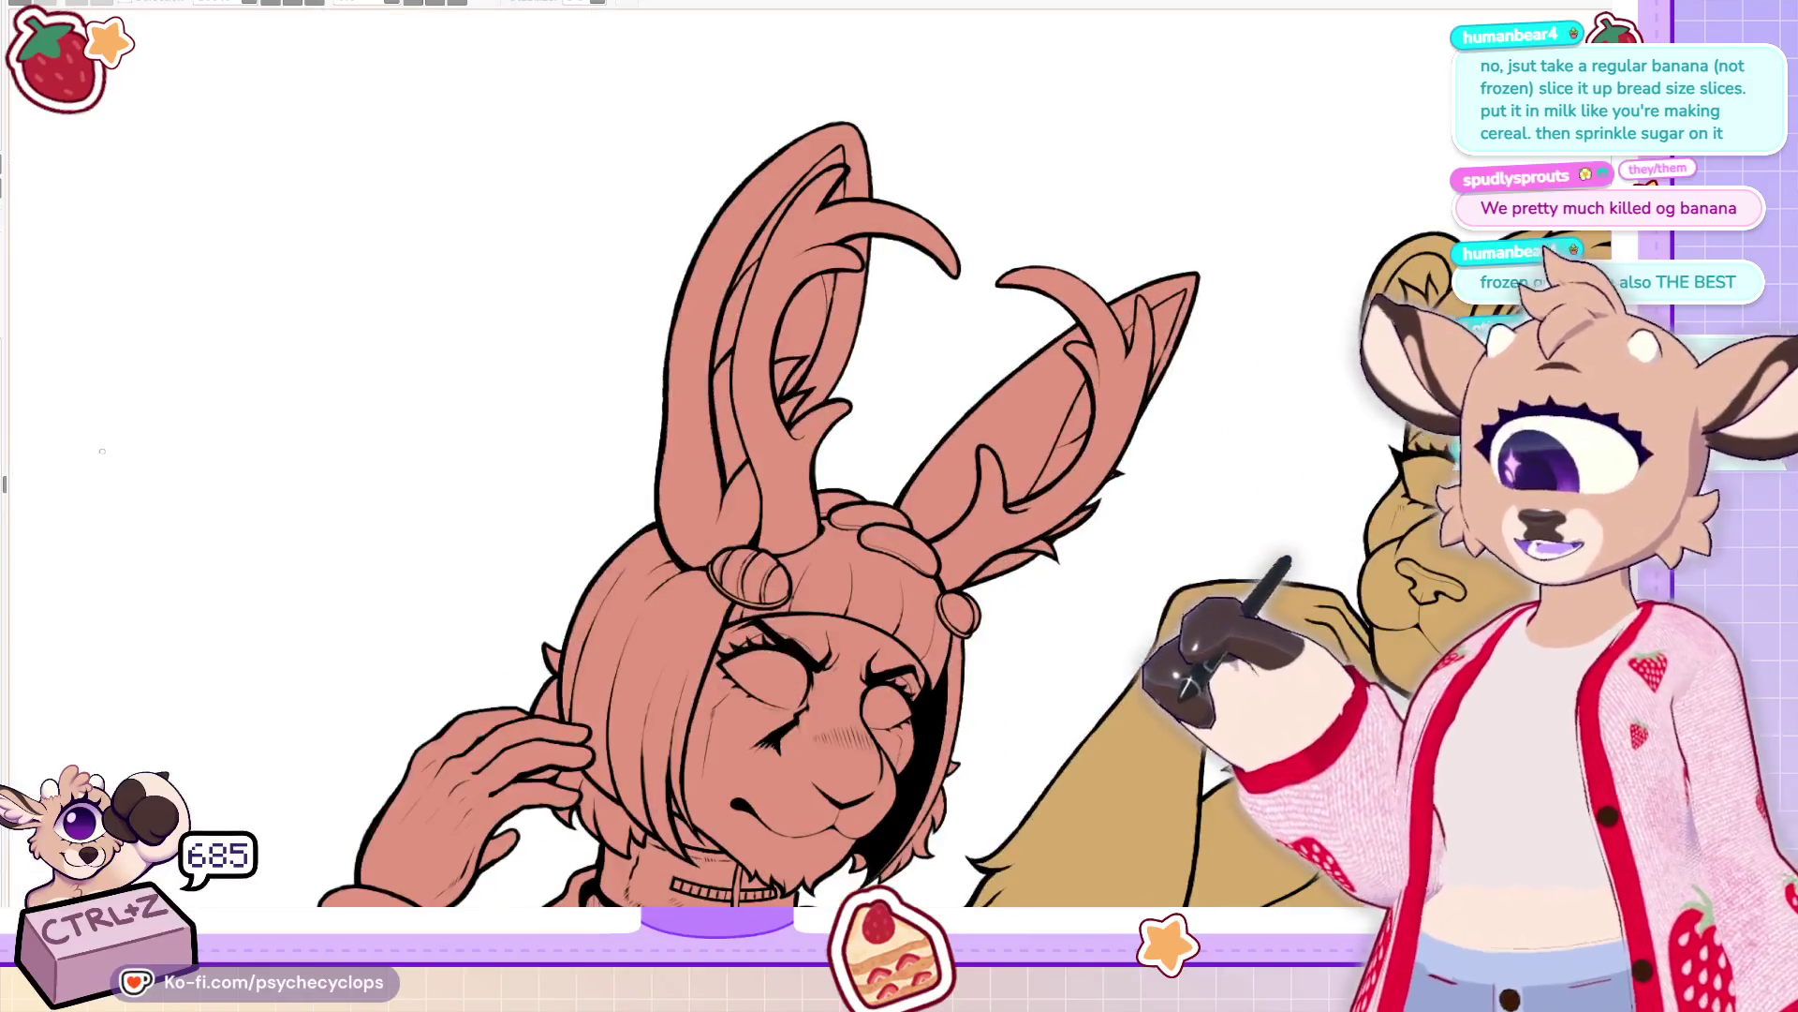